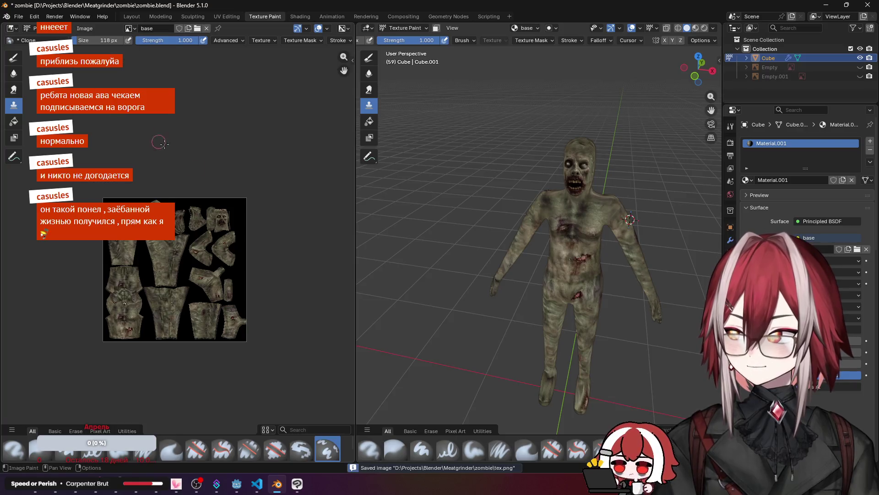
Step: Switch to the browser and open the ChatGPT chat showing the generated zombie texture
key(alt+Tab)
click(155, 6)
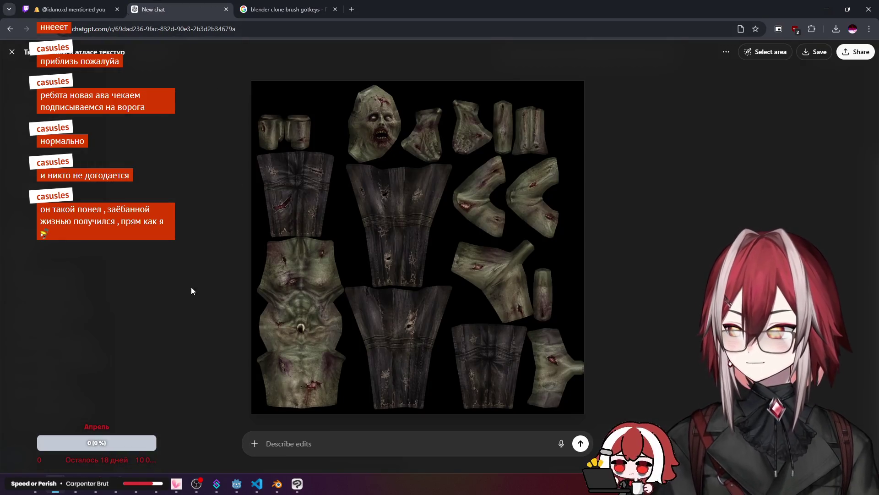
Step: Send ChatGPT the edited tex.png, noting the face is now placed right, and ask it to retry
click(96, 488)
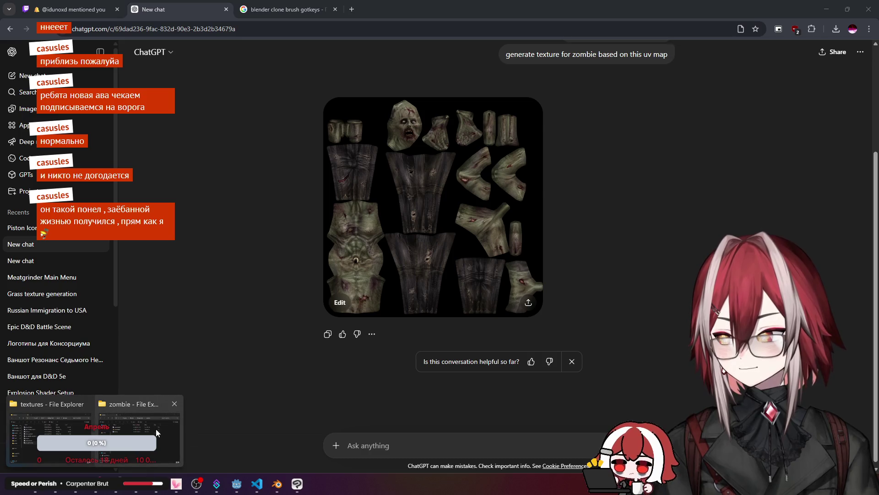
click(99, 432)
click(326, 189)
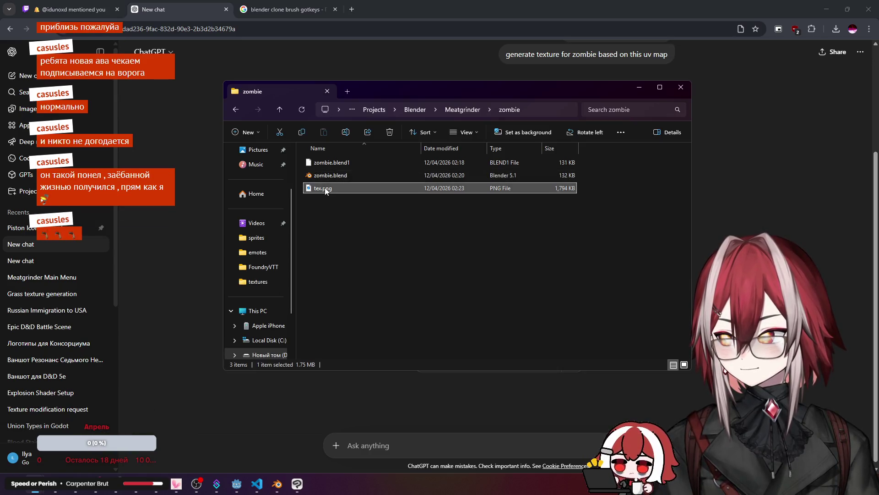
mouse_move(337, 191)
mouse_down()
mouse_move(438, 414)
mouse_move(426, 435)
mouse_up()
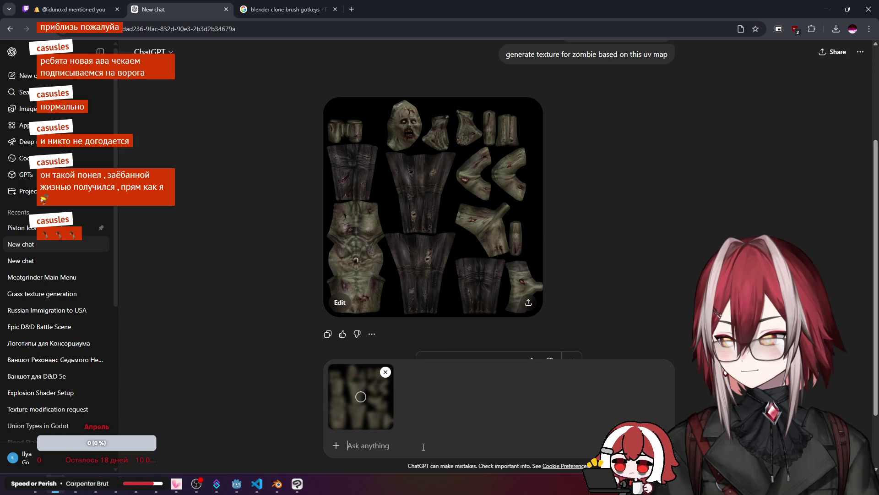
text(i)
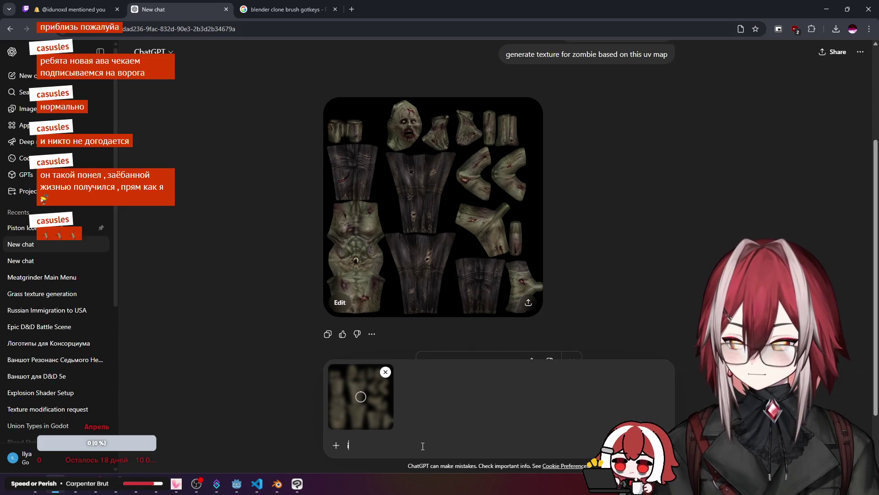
text('ve ed)
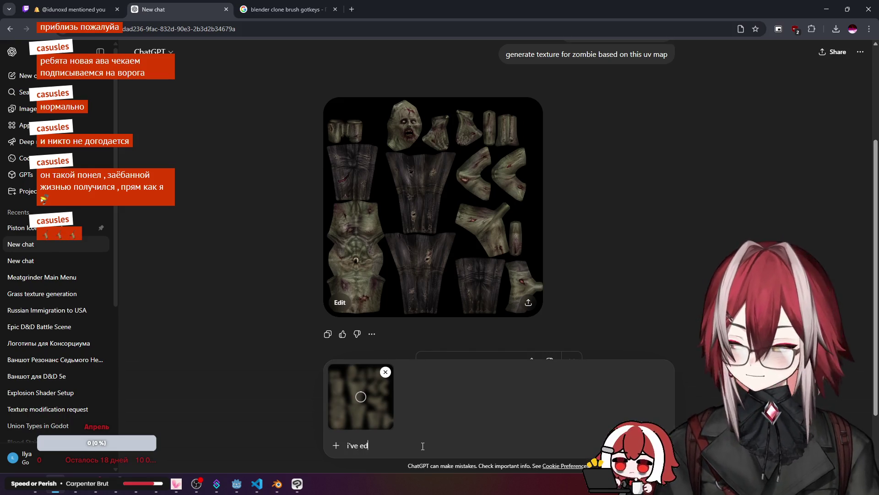
text(it it)
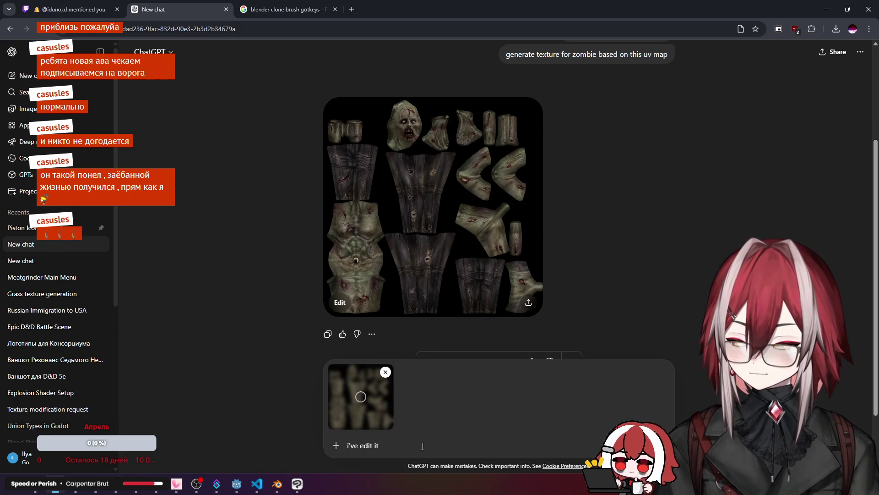
text( ab)
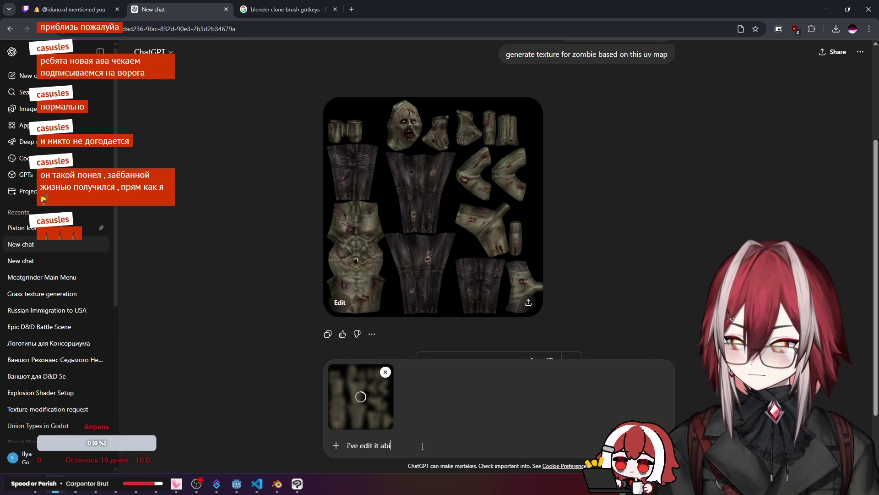
text( so)
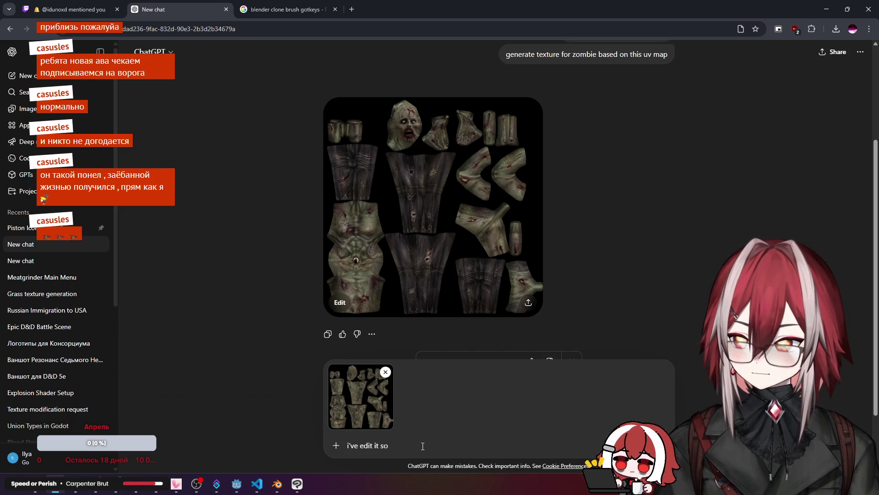
text( face w)
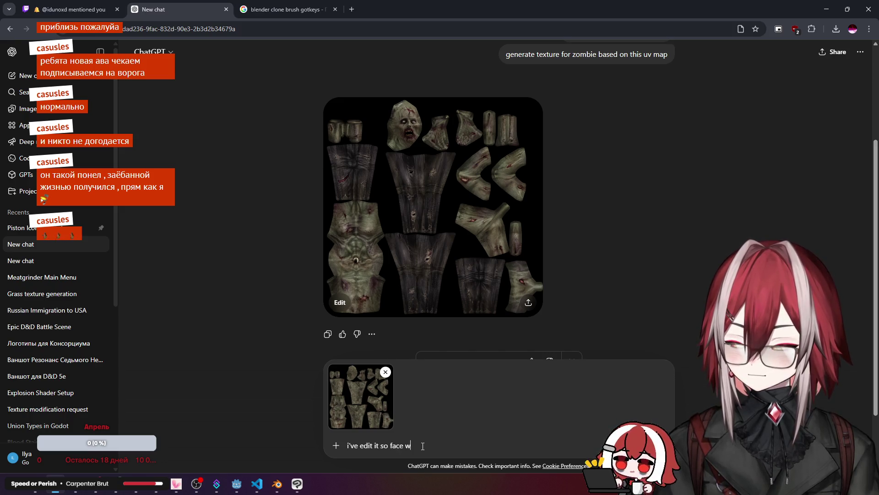
text(ll be in right p)
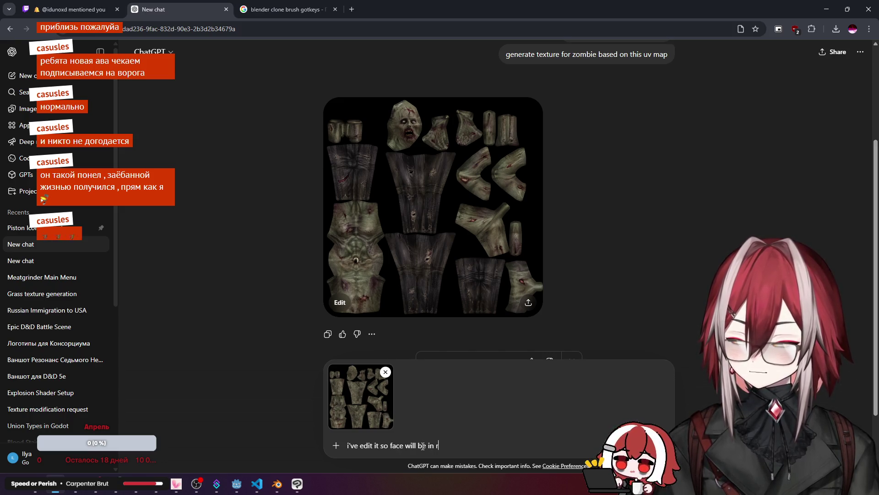
text(ace . )
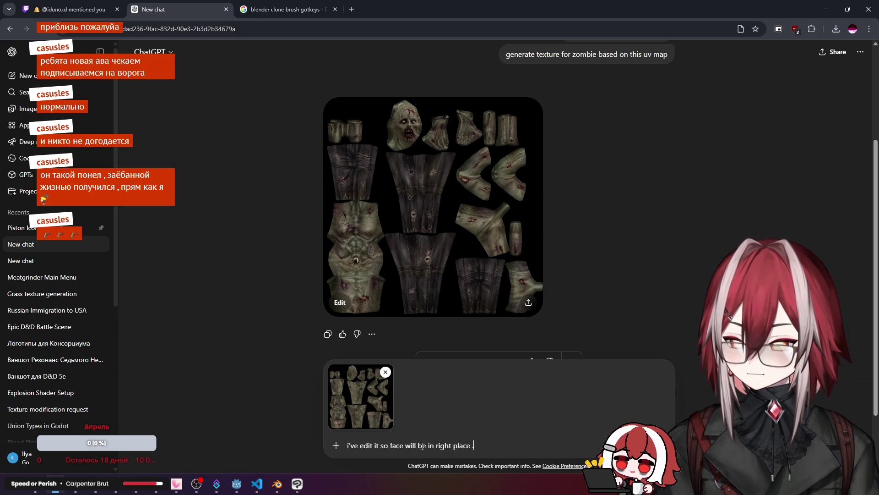
key(BackSpace)
key(BackSpace)
key(BackSpace)
text(. can y)
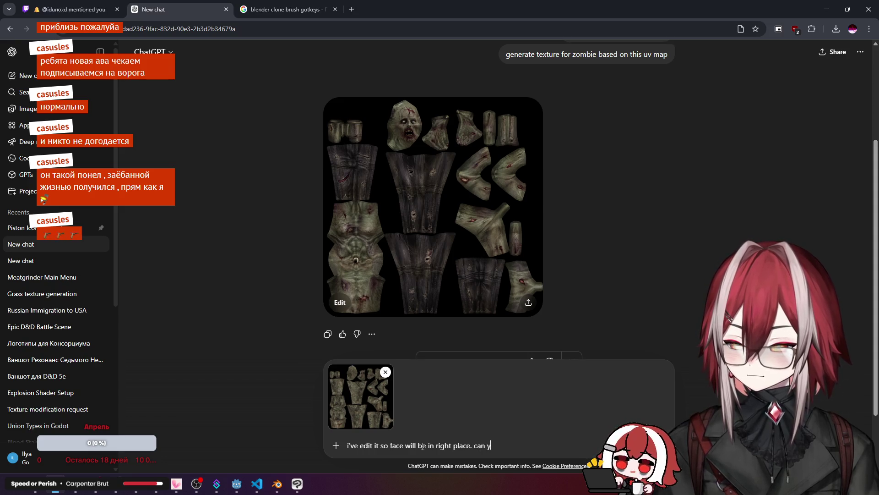
text(ou tr)
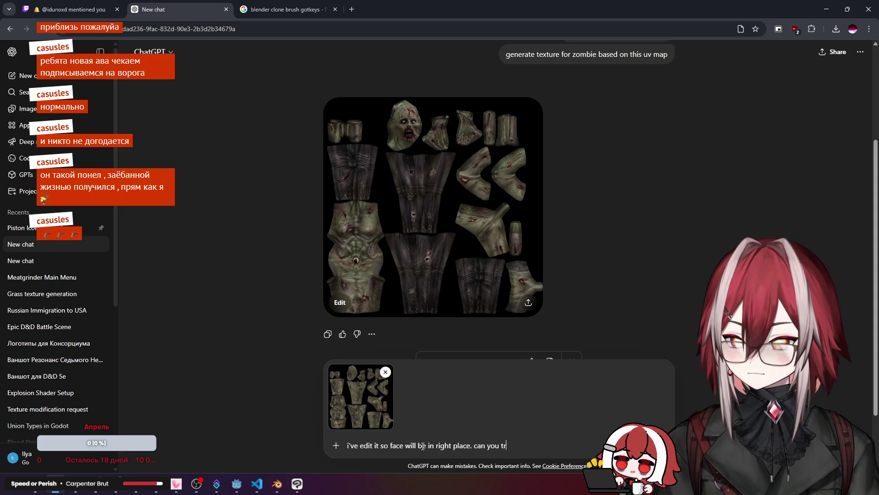
text(y again)
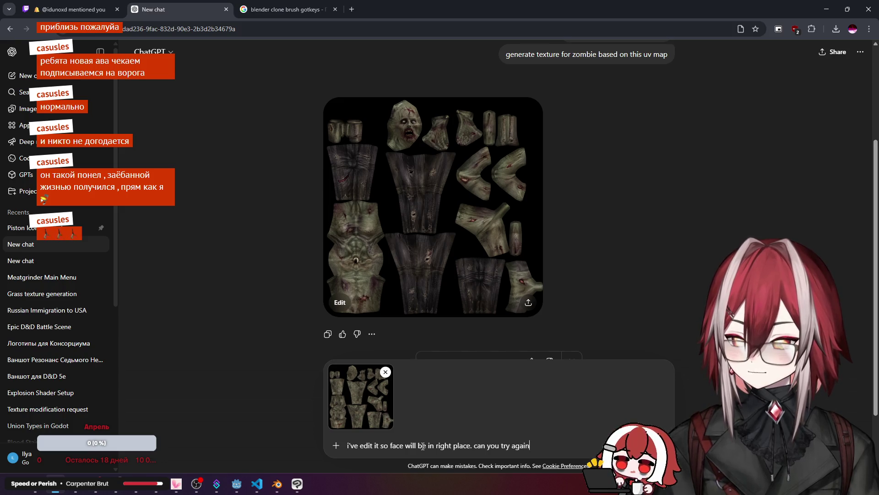
key(Return)
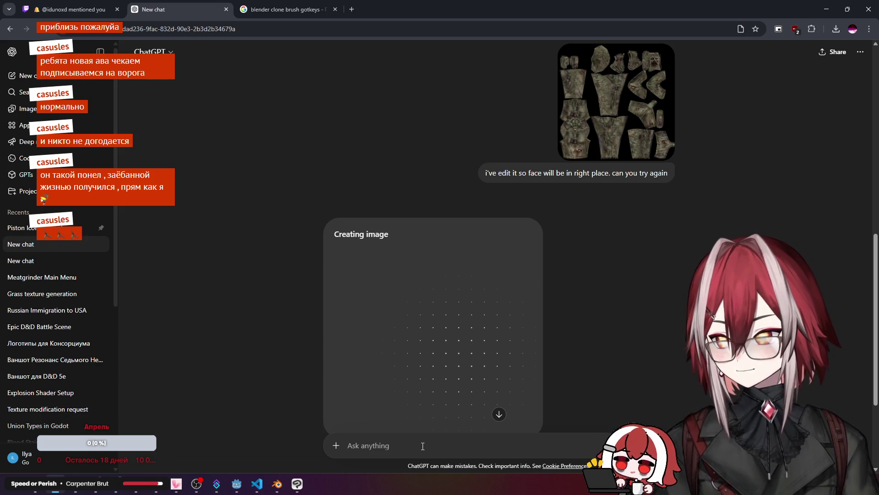
Step: Scroll the chat while ChatGPT generates the retried zombie texture
scroll(507, 302, down, 2)
scroll(561, 243, up, 3)
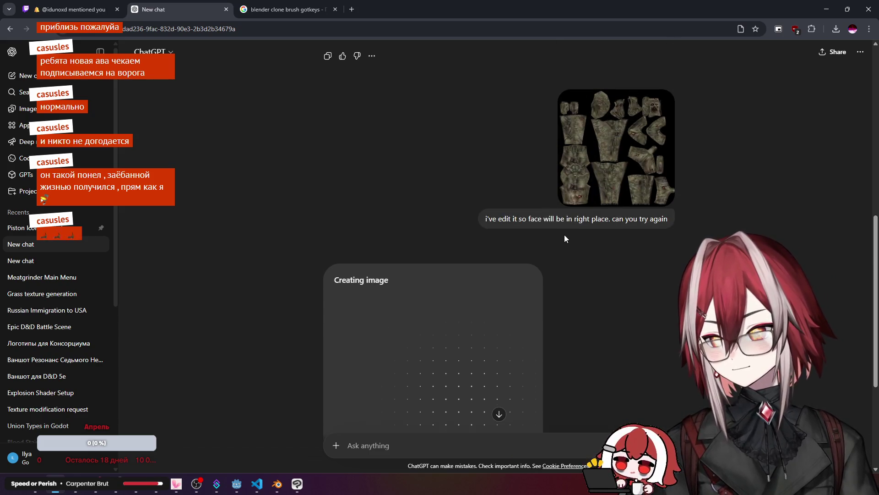
scroll(557, 240, down, 3)
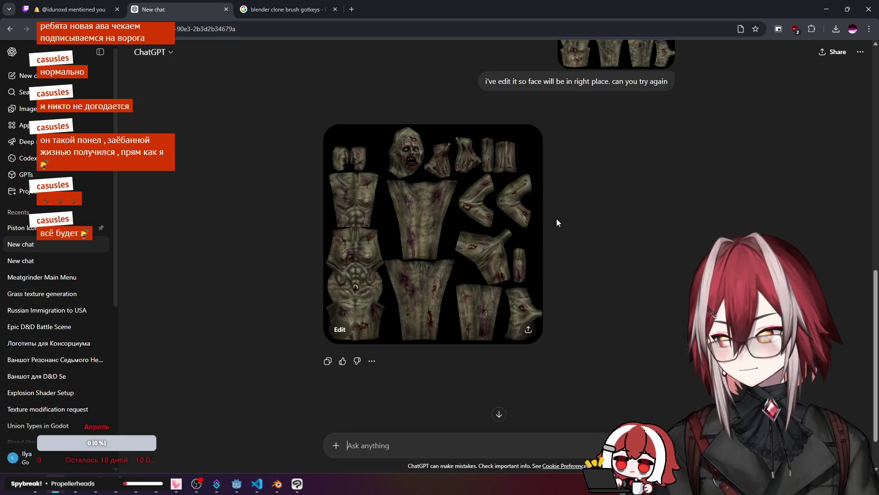
Step: Compare the retried texture with the earlier zombie result, then start a new empty chat
scroll(557, 218, up, 4)
scroll(507, 204, down, 3)
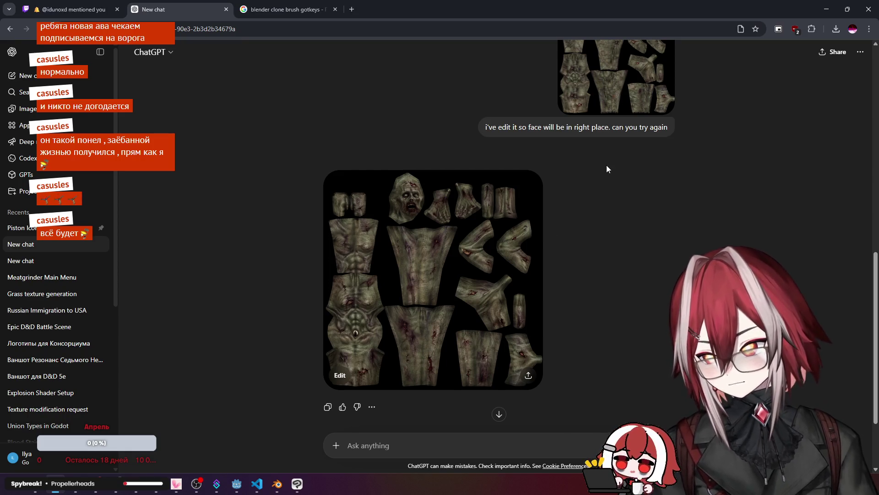
scroll(606, 165, up, 2)
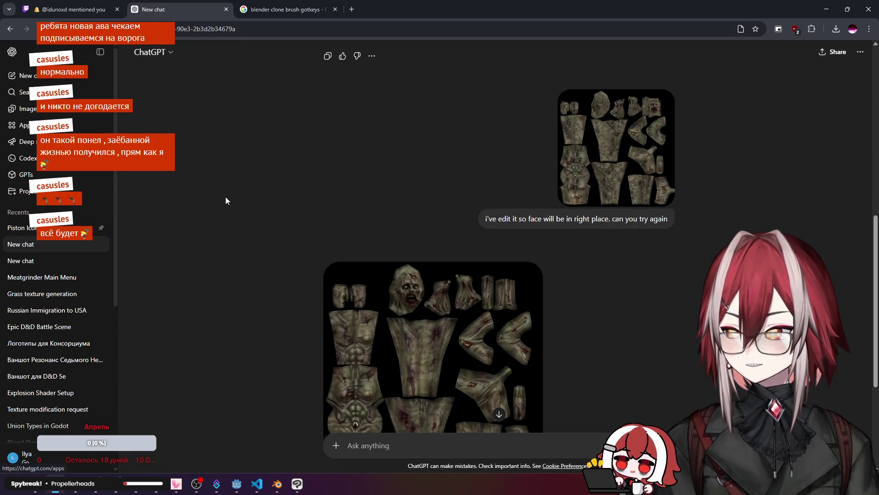
scroll(234, 198, down, 3)
scroll(244, 200, up, 3)
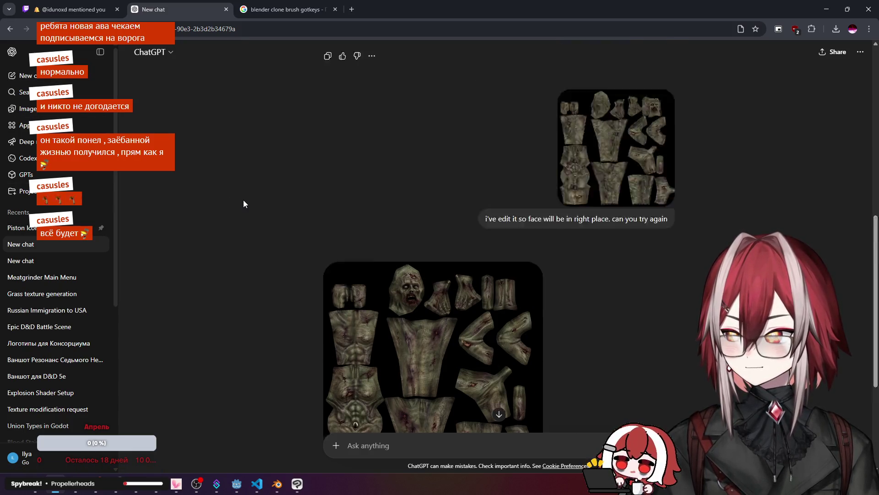
scroll(243, 200, up, 2)
scroll(243, 199, down, 4)
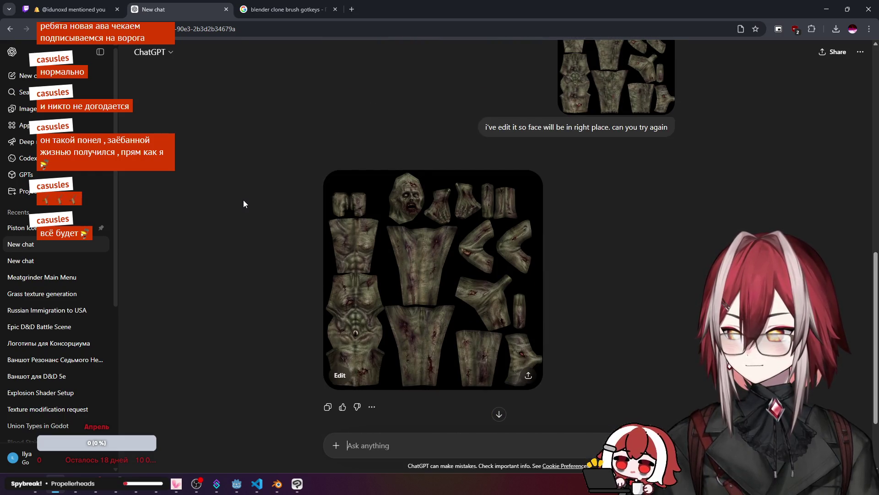
scroll(243, 199, up, 2)
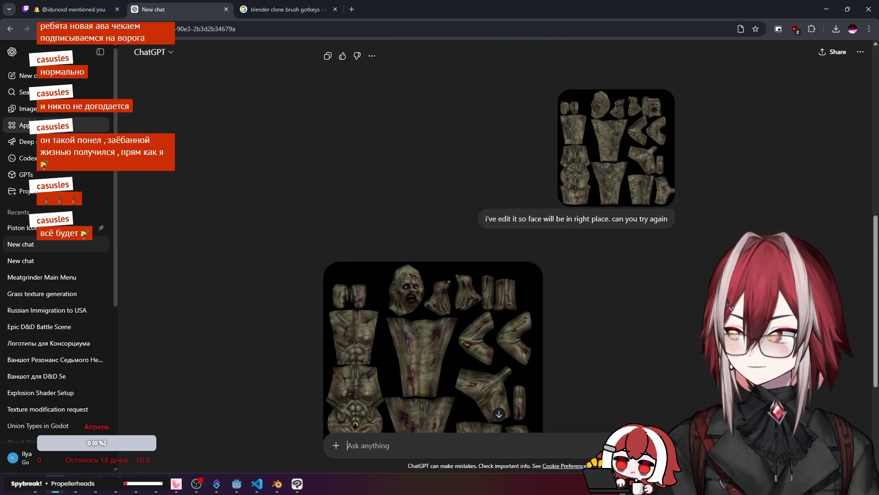
scroll(314, 196, up, 8)
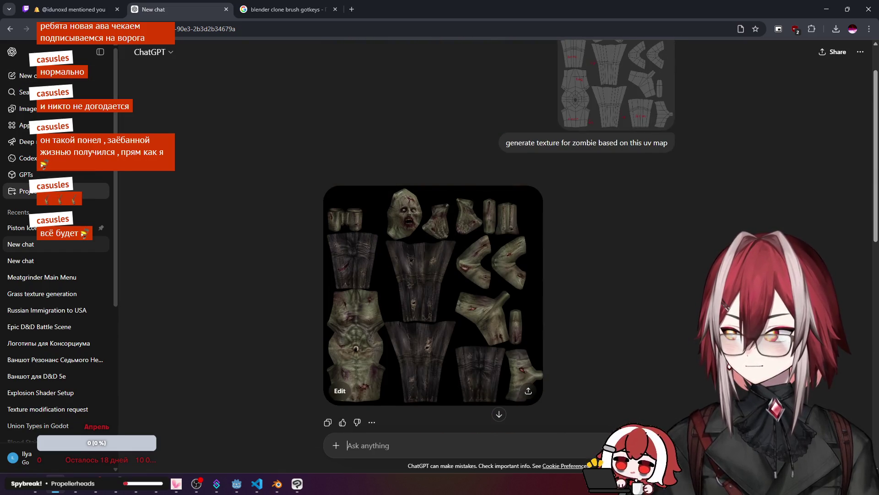
click(49, 80)
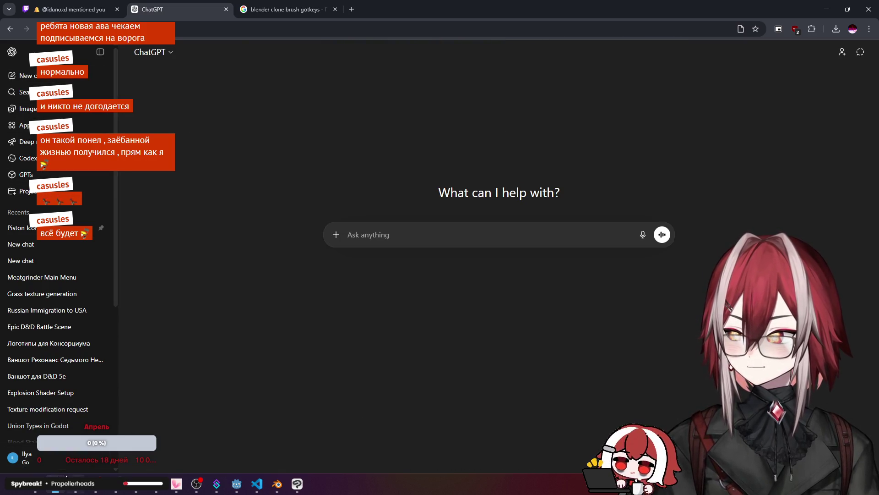
Step: Attach tex.png from the zombie project folder to the new chat
mouse_move(44, 489)
click(50, 433)
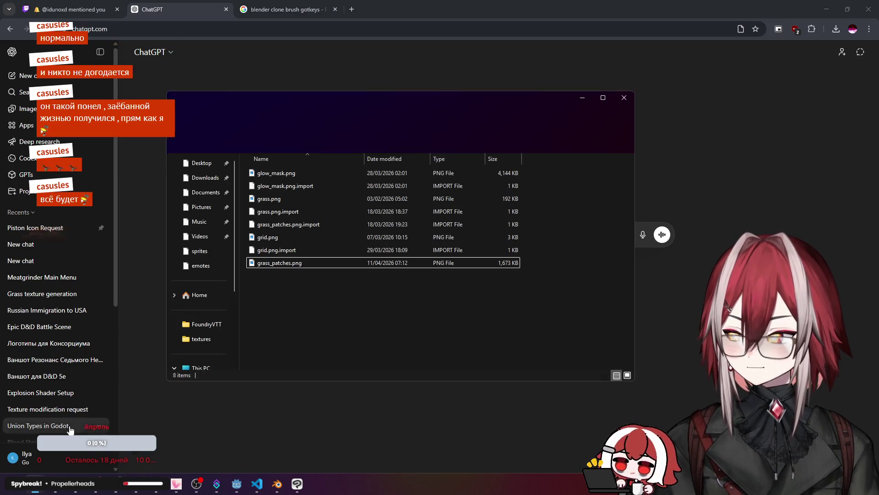
click(582, 97)
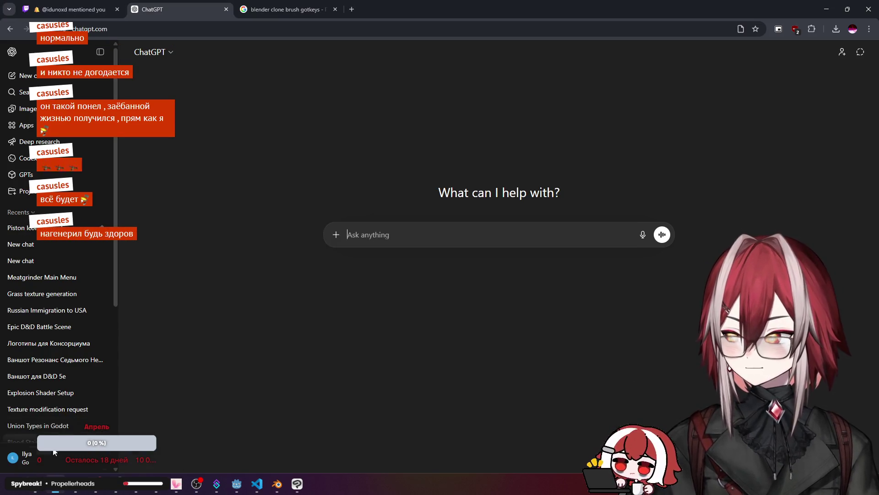
mouse_move(56, 488)
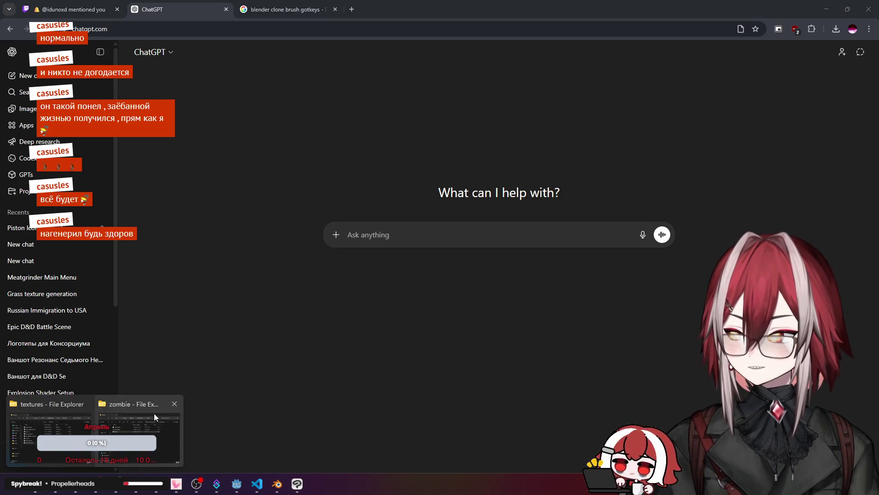
click(154, 413)
mouse_move(341, 191)
mouse_down()
mouse_move(504, 257)
mouse_move(424, 247)
mouse_up()
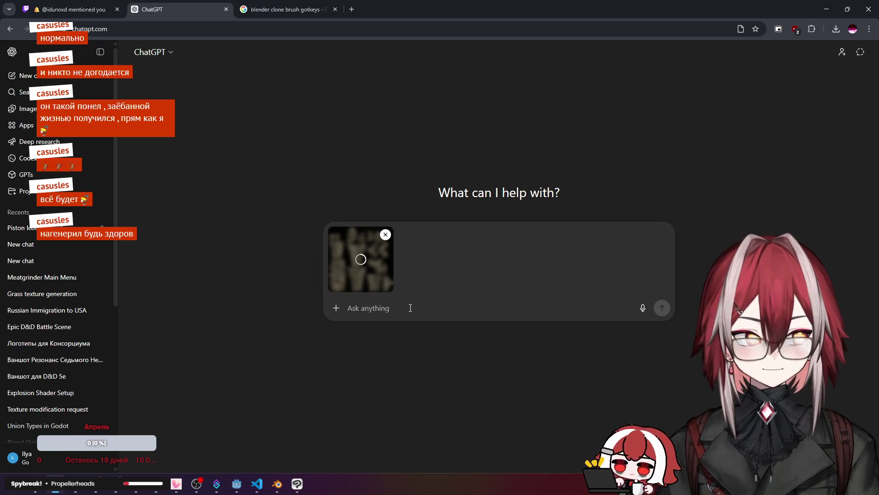
Step: Send the request asking ChatGPT to generate a similar texture for the same UV map
text(can)
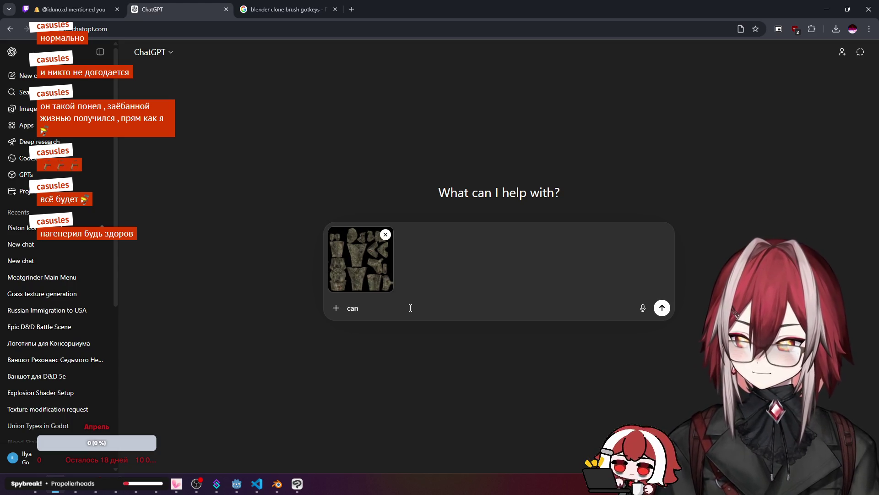
text( you)
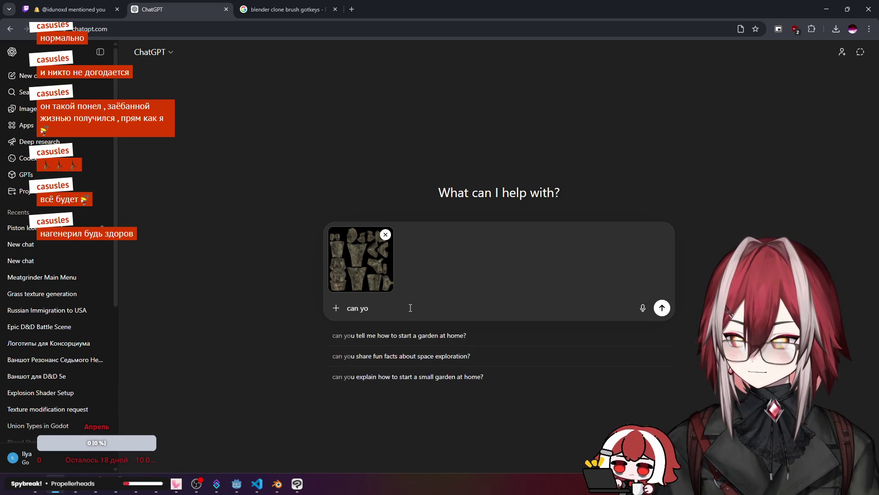
key(BackSpace)
key(BackSpace)
key(BackSpace)
text(thix)
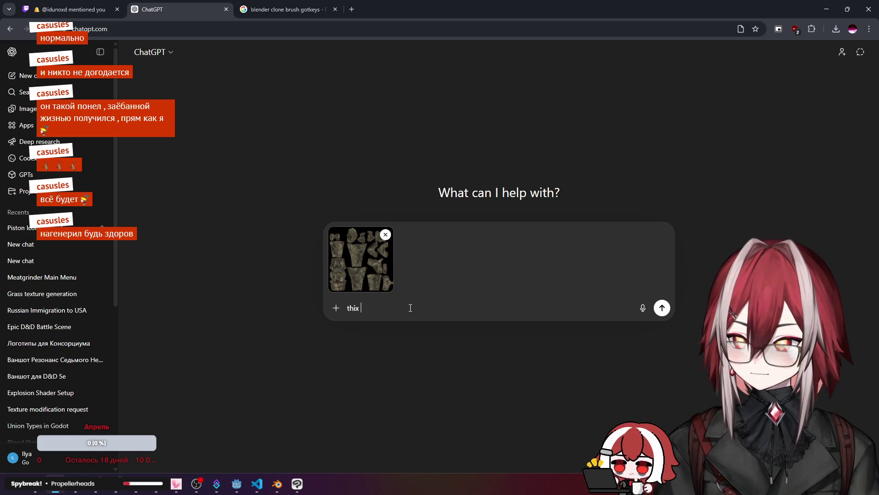
key(BackSpace)
text(is uv te)
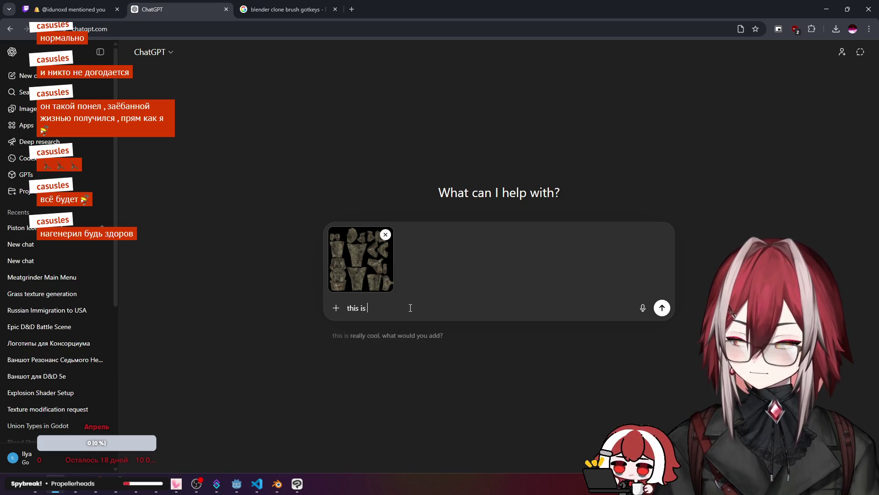
text(x)
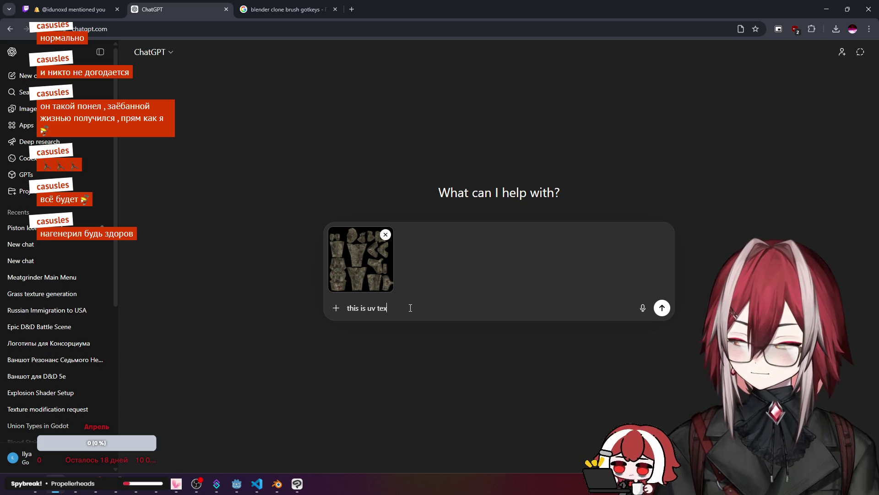
text(ture for)
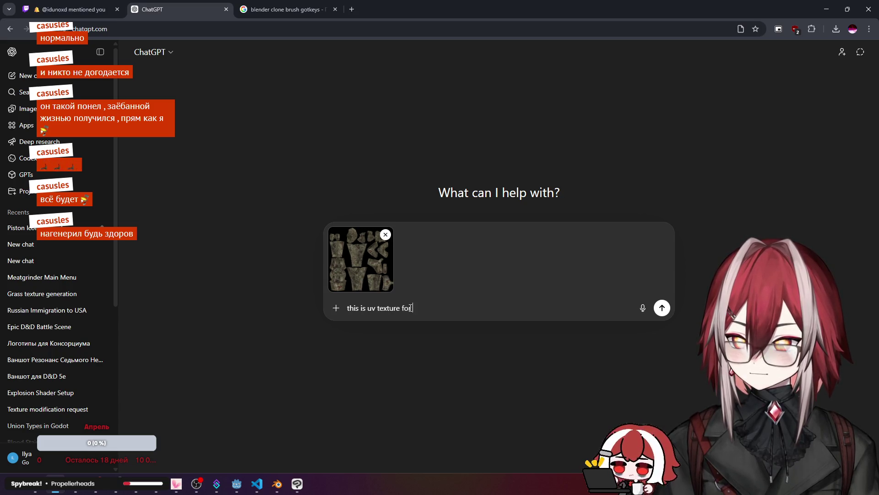
text( zombe)
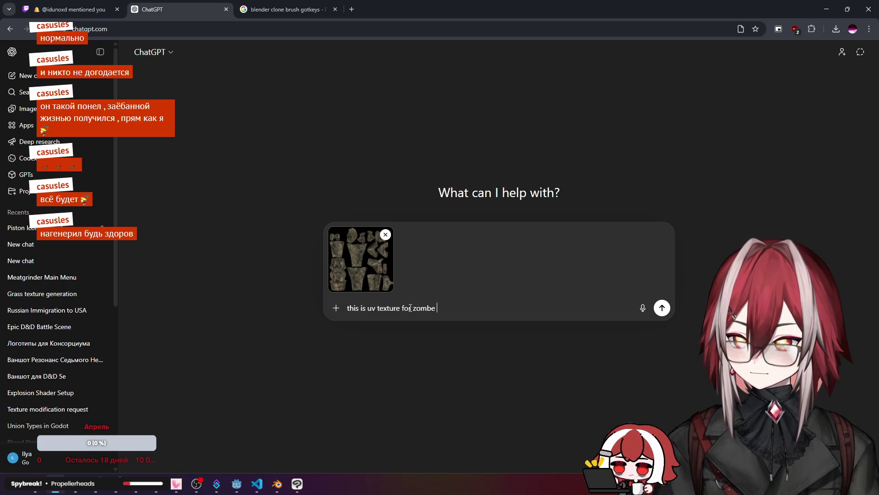
text( i)
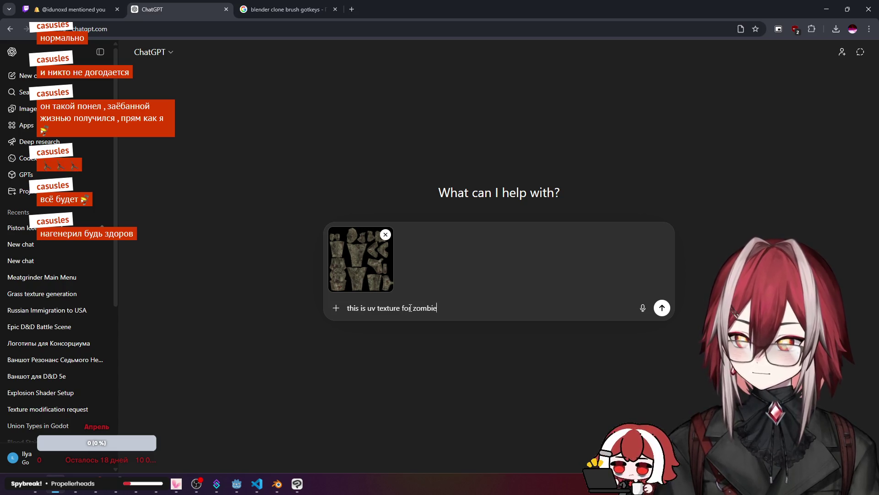
text(can)
text( you )
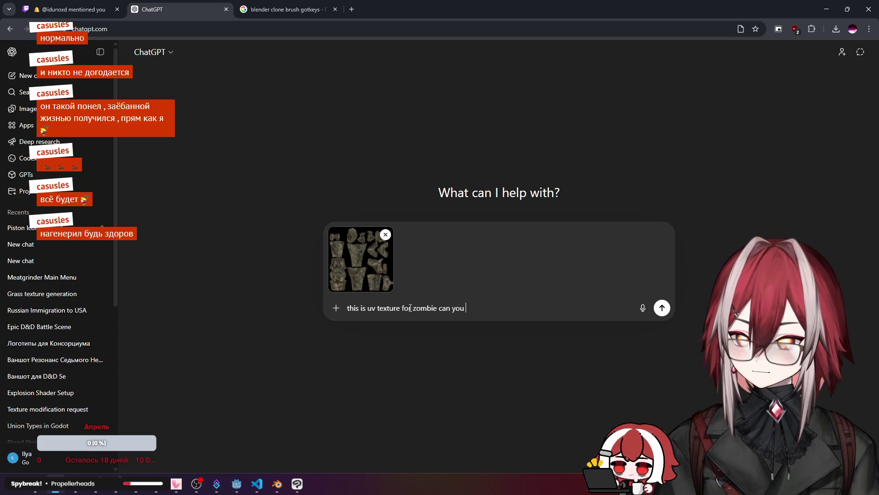
text(a)
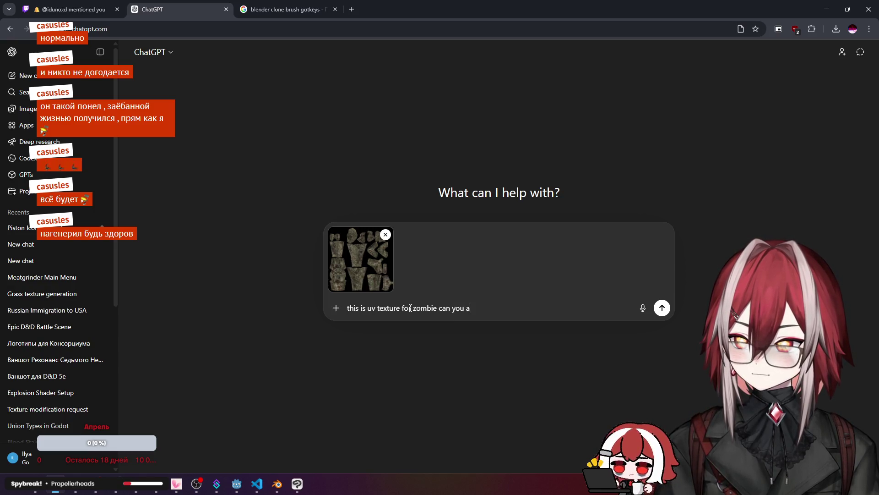
text(ma)
text(ke i)
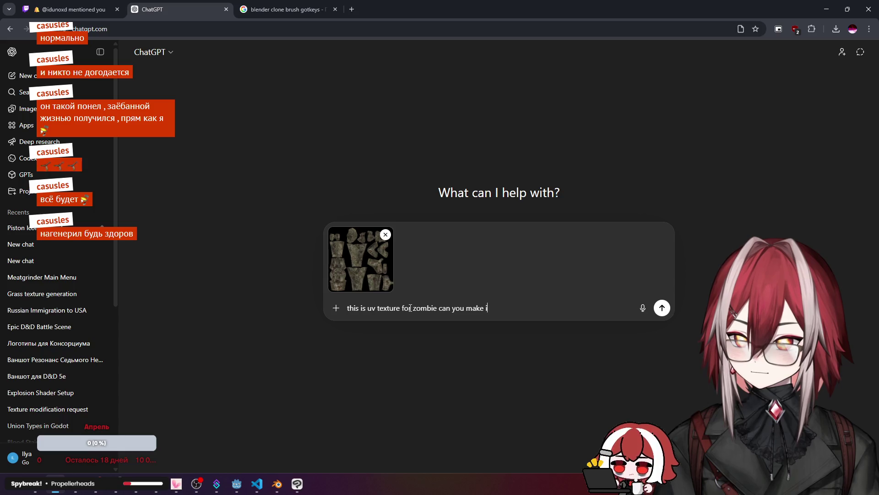
text(a but)
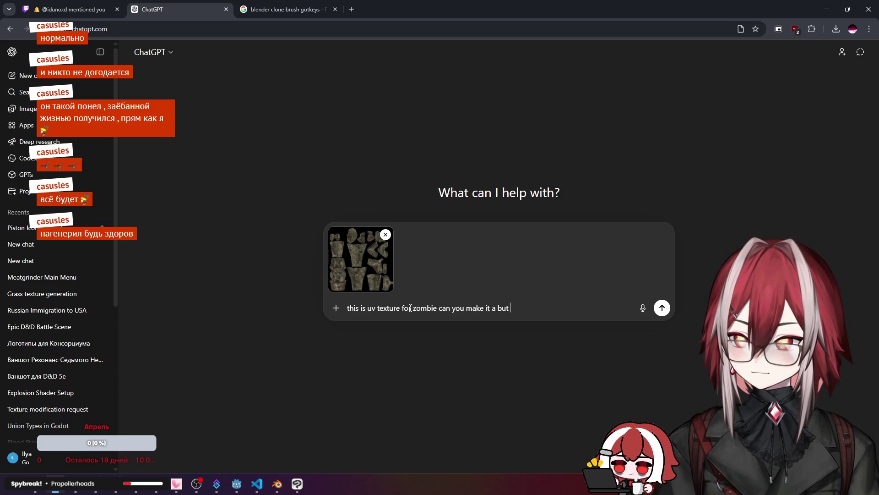
key(BackSpace)
key(BackSpace)
key(BackSpace)
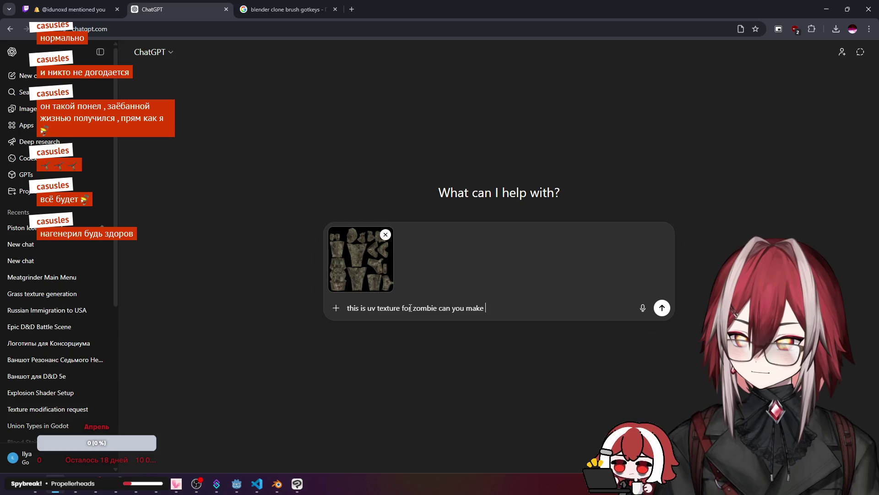
key(BackSpace)
key(BackSpace)
key(BackSpace)
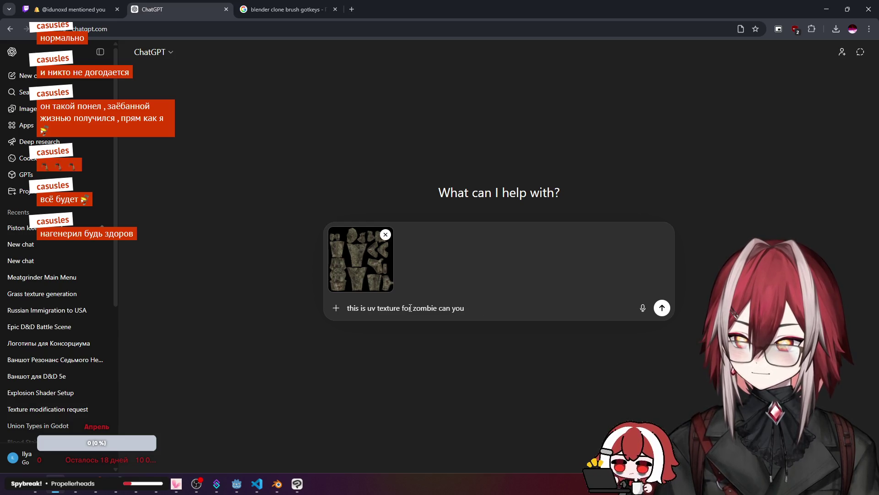
text( a)
text(dd )
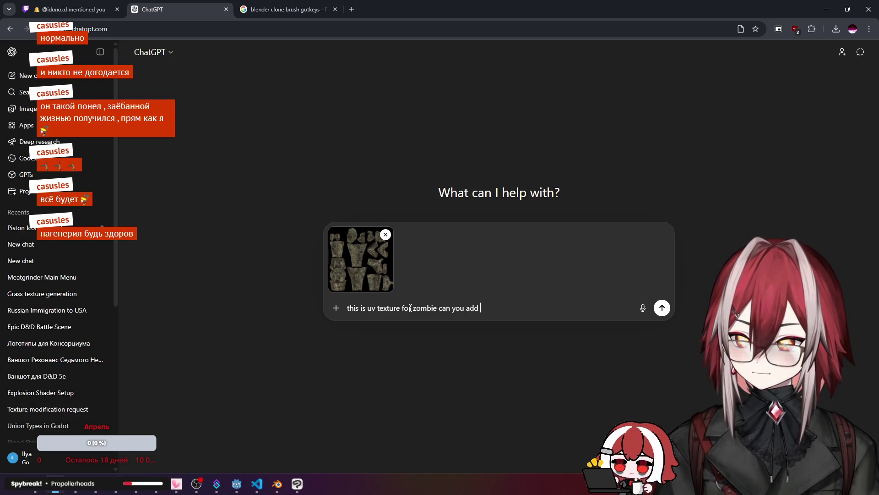
text(some)
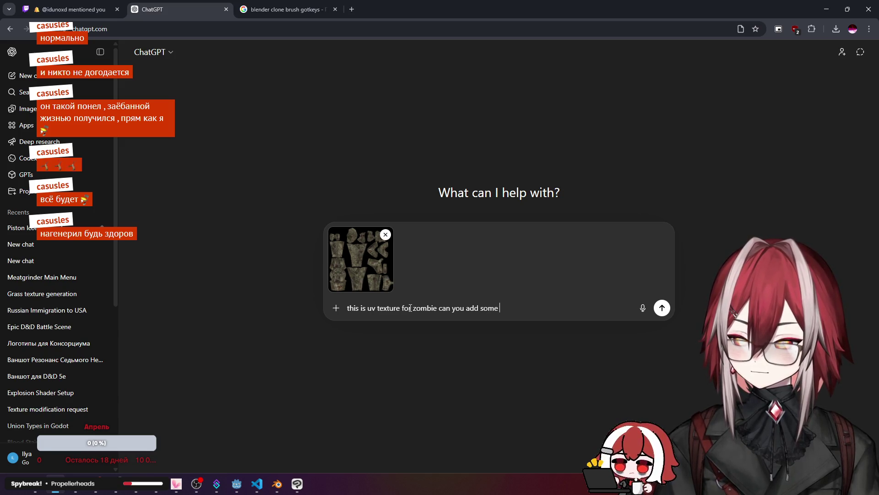
key(BackSpace)
key(BackSpace)
key(BackSpace)
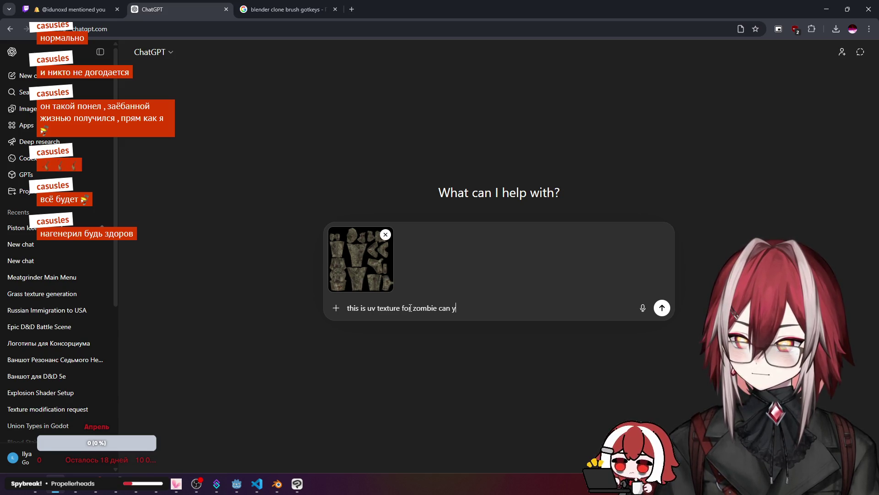
text(ou )
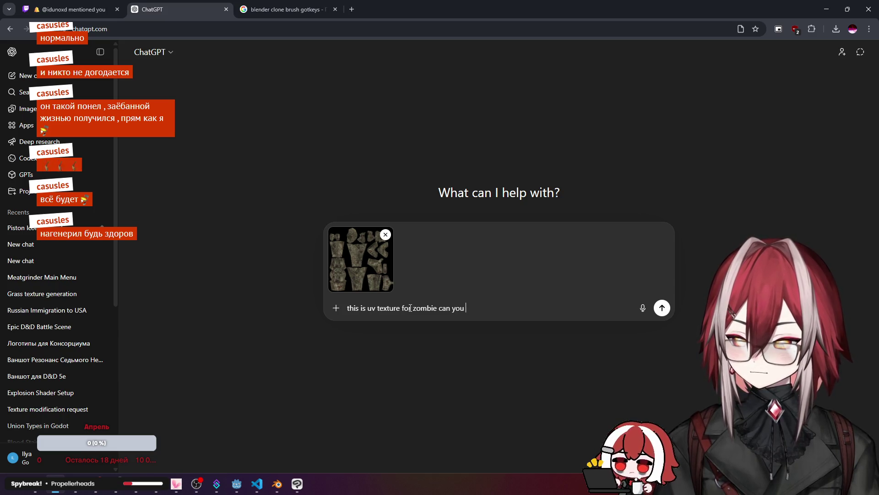
text(generate s)
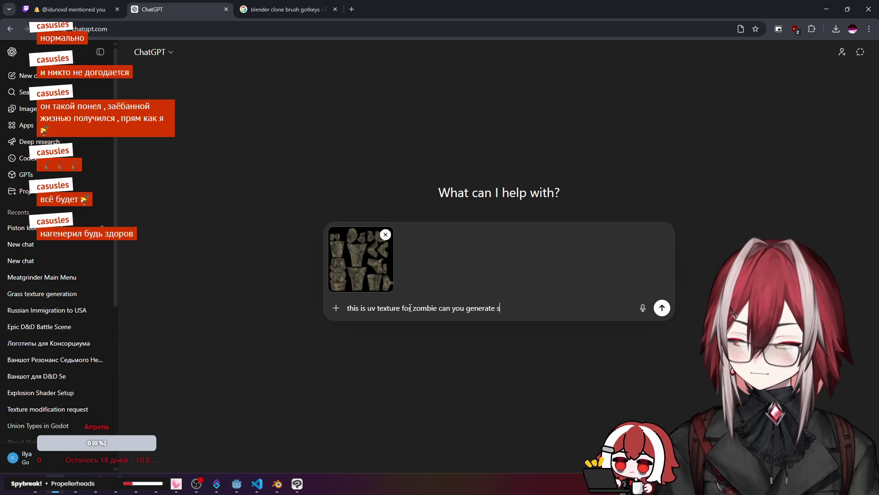
text(imilar t)
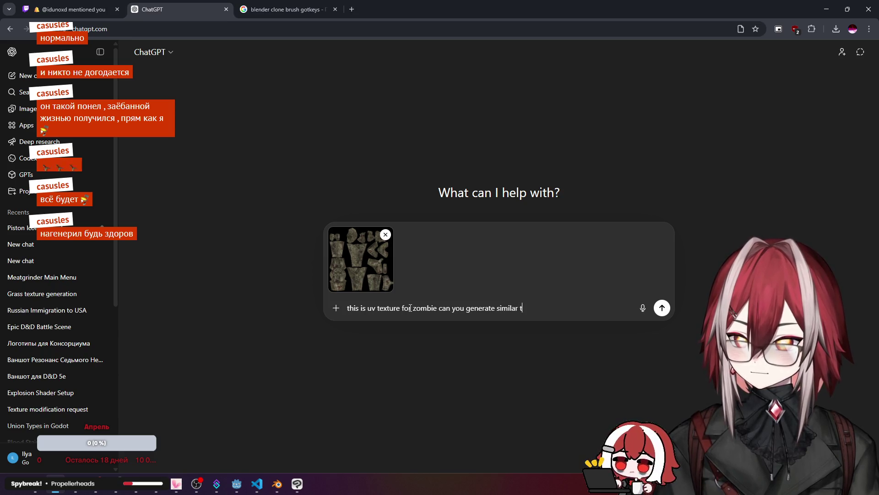
text(exture )
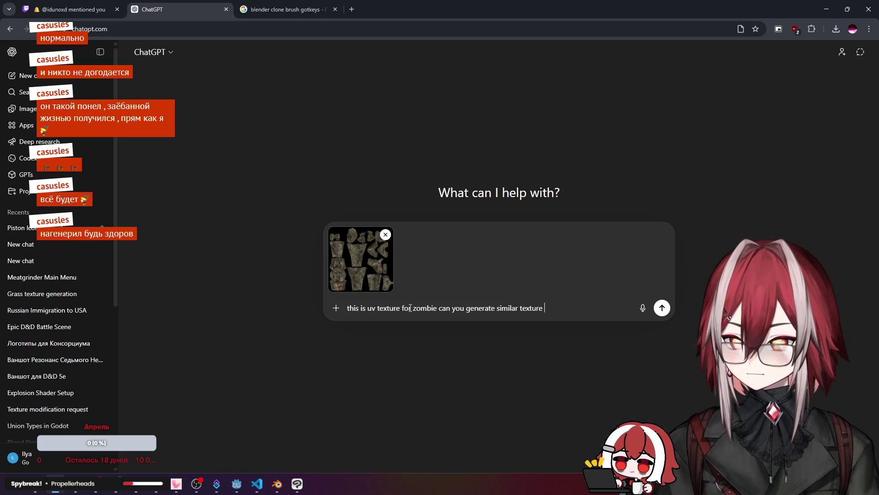
text((for s)
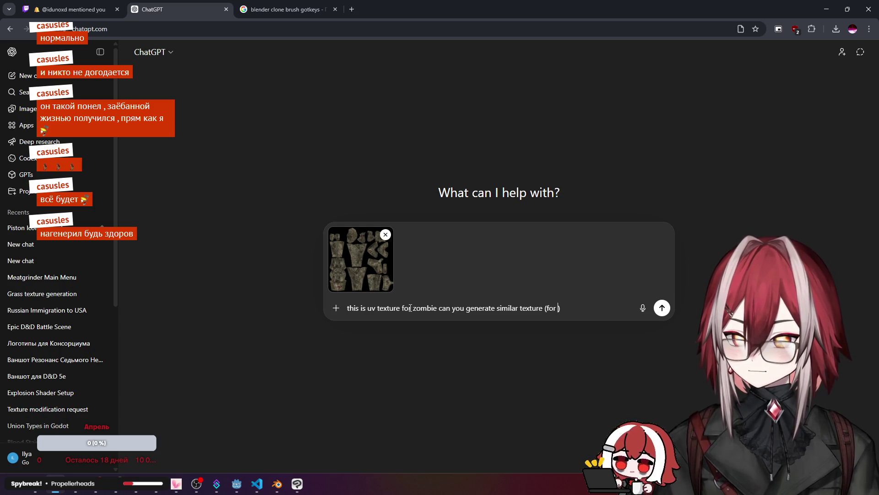
text(ame uv ma)
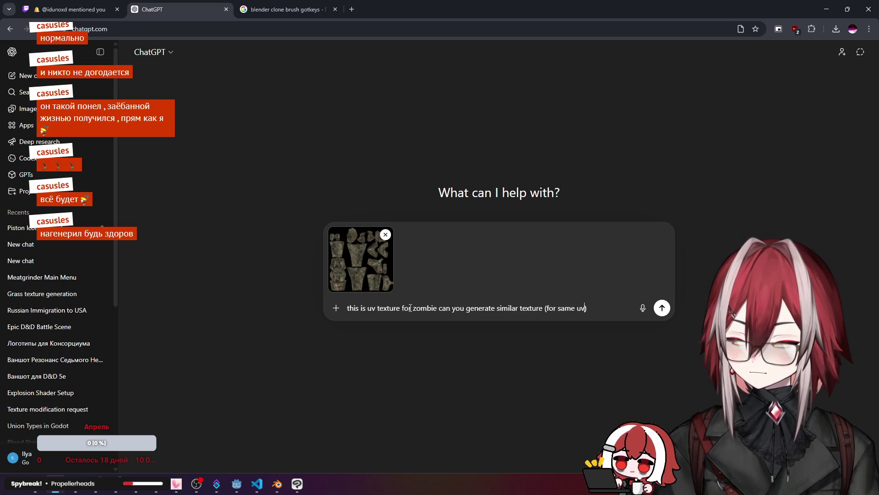
text(p)
key(Return)
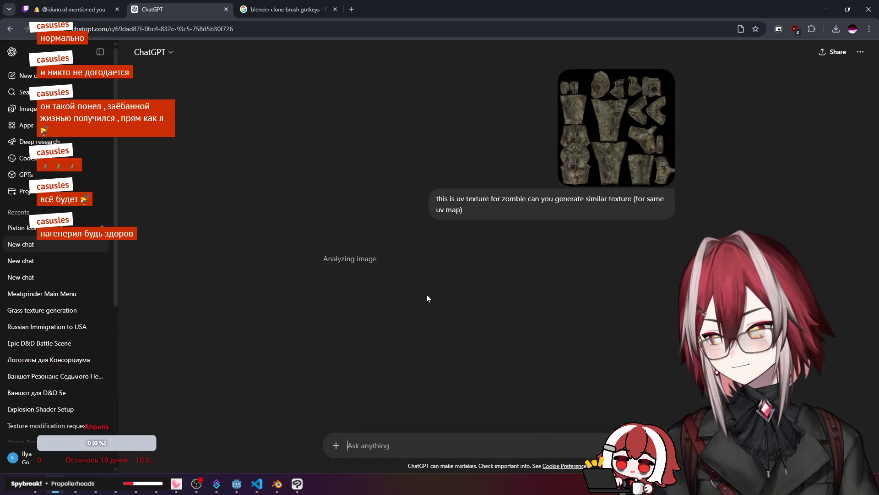
Step: Preview the uploaded texture at full size, then return to Blender
click(626, 142)
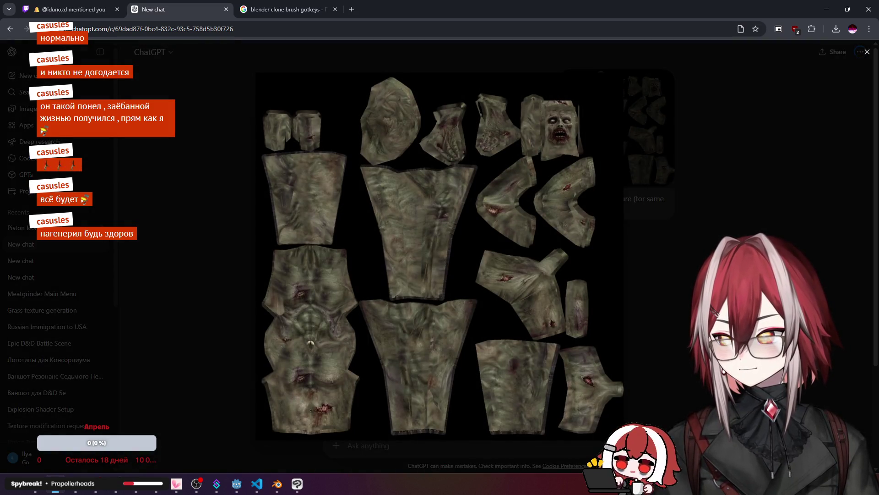
key(Escape)
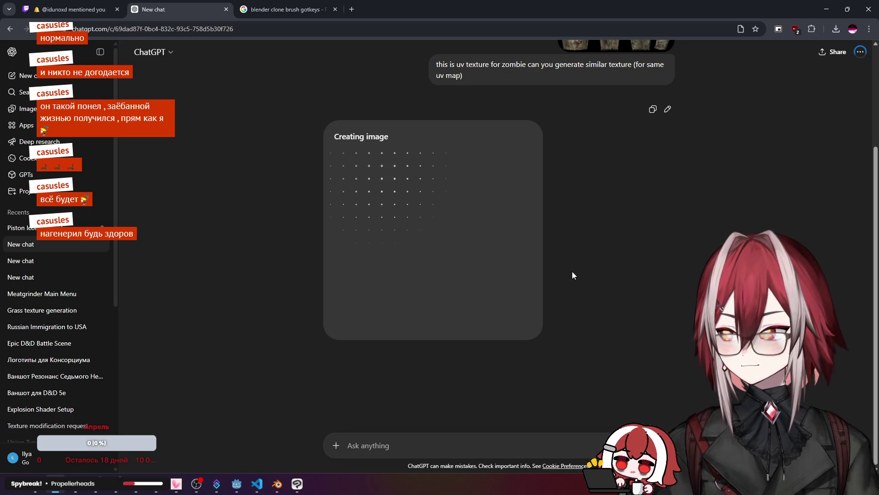
scroll(557, 224, up, 2)
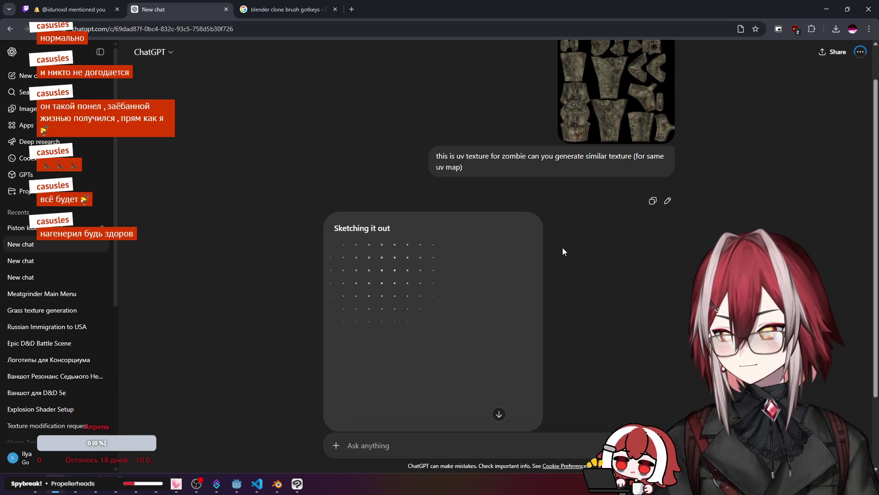
scroll(562, 247, down, 2)
click(278, 483)
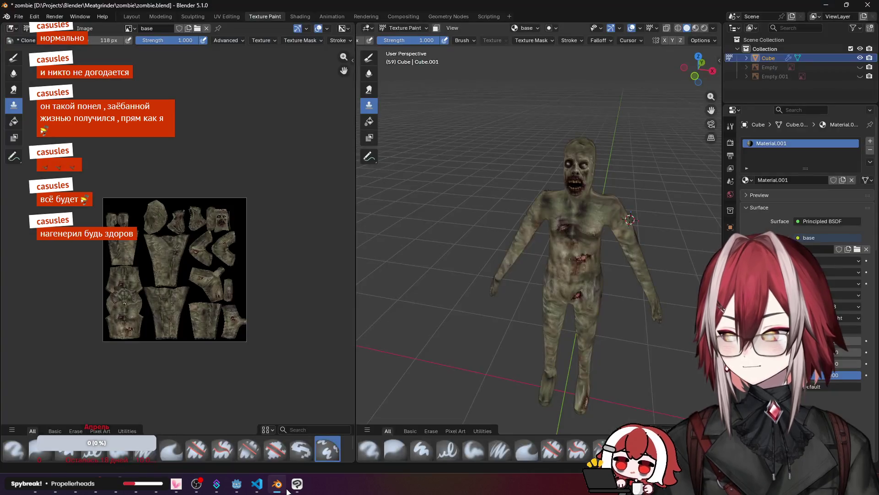
Step: Inspect the textured zombie from side, top and angled views, then return to ChatGPT
middle_drag(594, 260, 531, 257)
key(KP_7)
scroll(629, 304, down, 4)
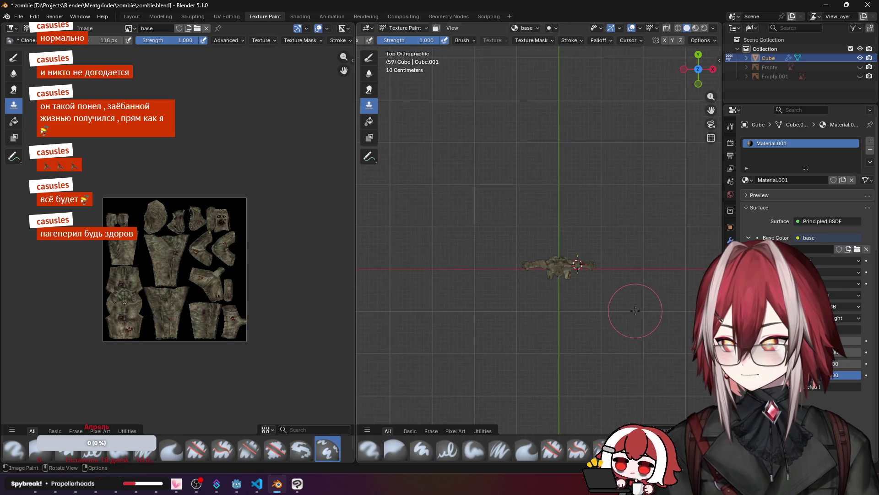
scroll(567, 270, up, 8)
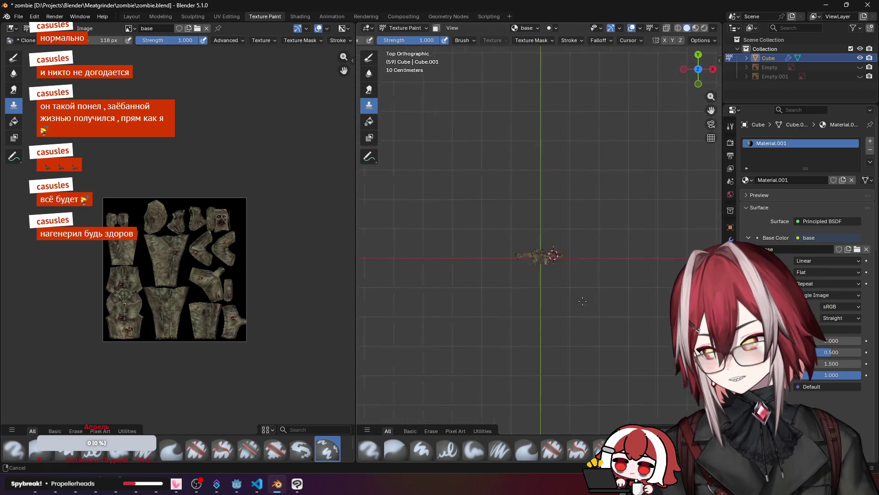
mouse_move(566, 271)
middle_down()
mouse_move(554, 288)
mouse_move(539, 273)
mouse_move(562, 238)
middle_up()
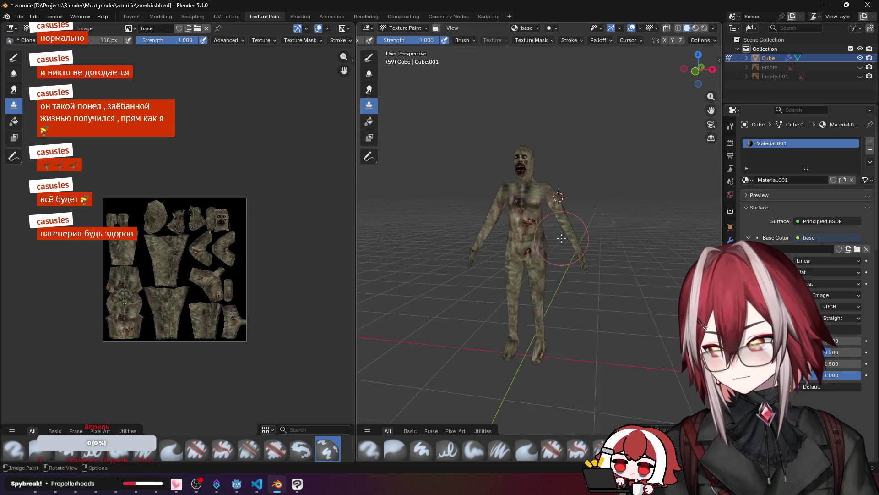
middle_drag(544, 291, 418, 236)
key(alt+Tab)
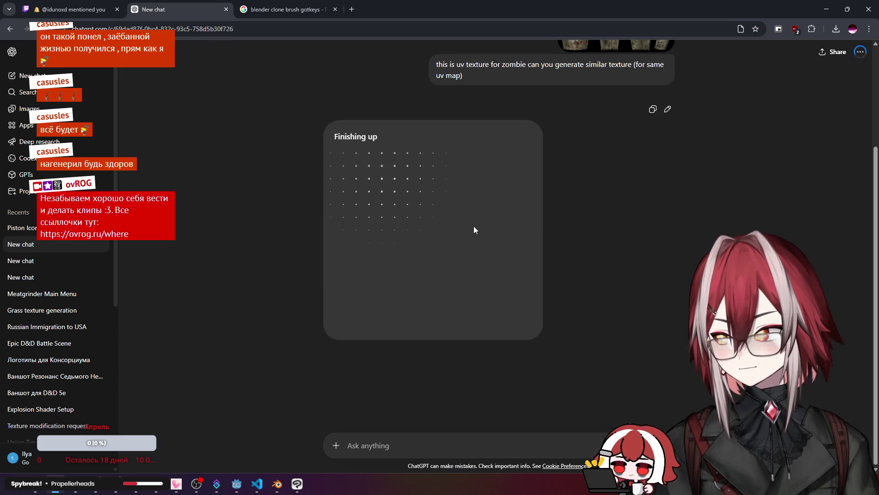
scroll(474, 229, up, 3)
scroll(473, 229, down, 3)
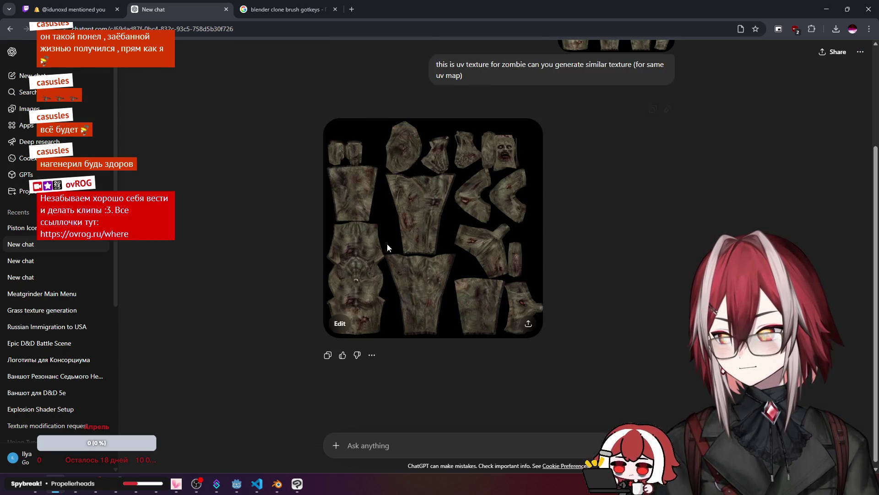
click(387, 244)
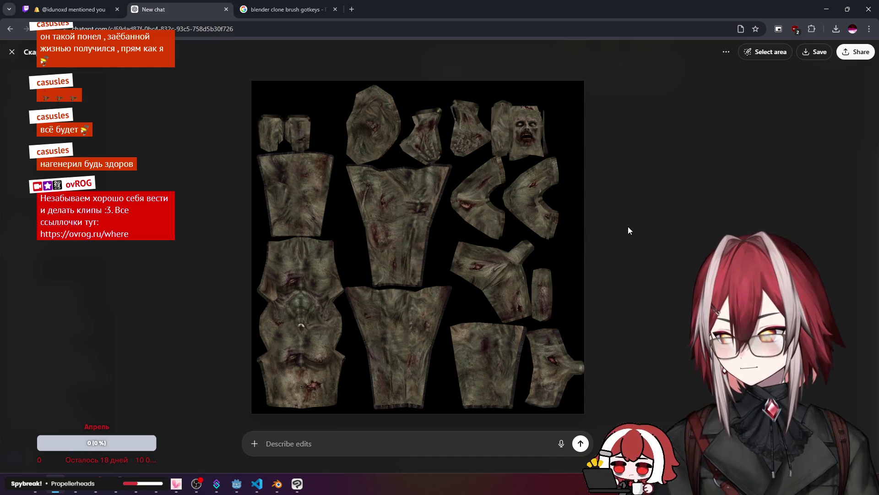
click(628, 229)
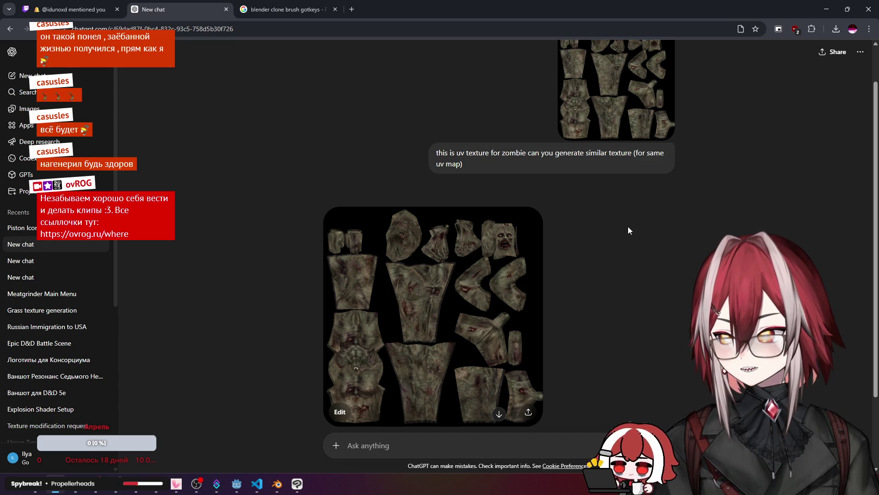
click(474, 281)
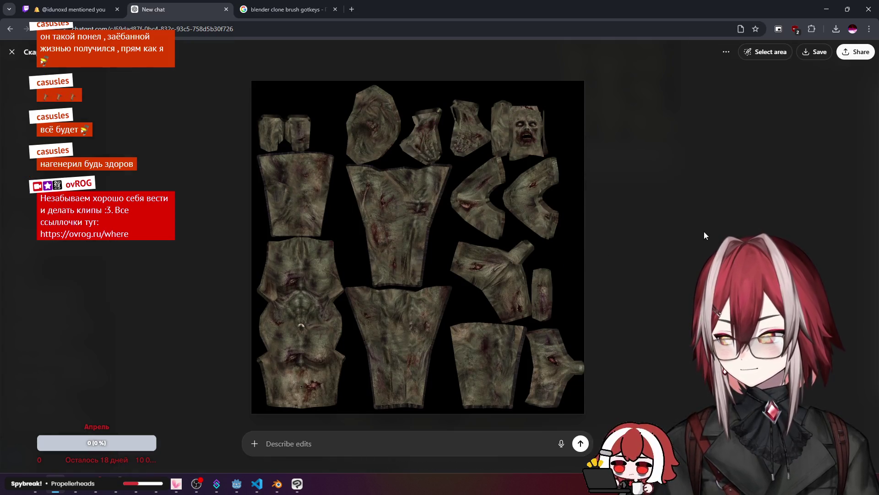
key(Escape)
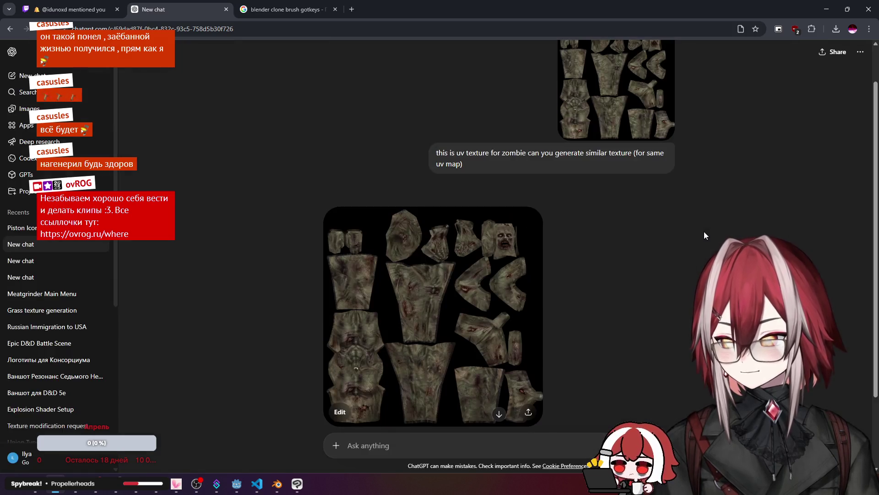
click(634, 108)
click(762, 178)
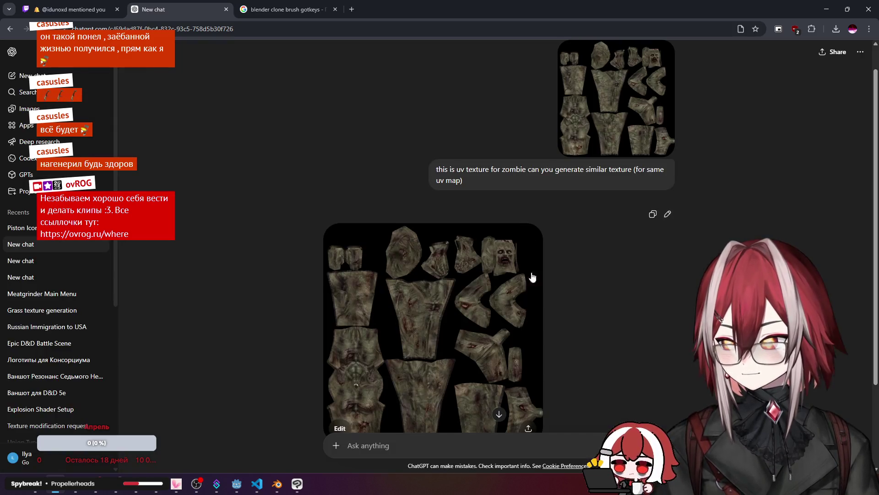
click(531, 276)
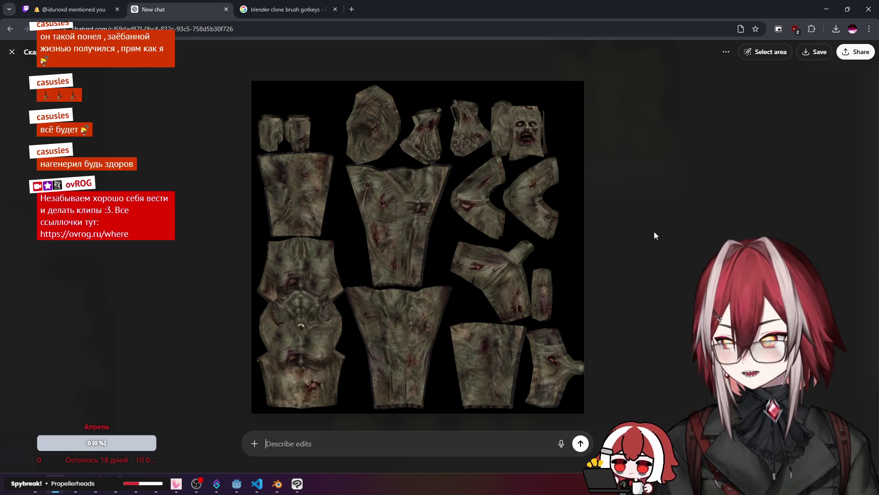
key(Escape)
click(597, 111)
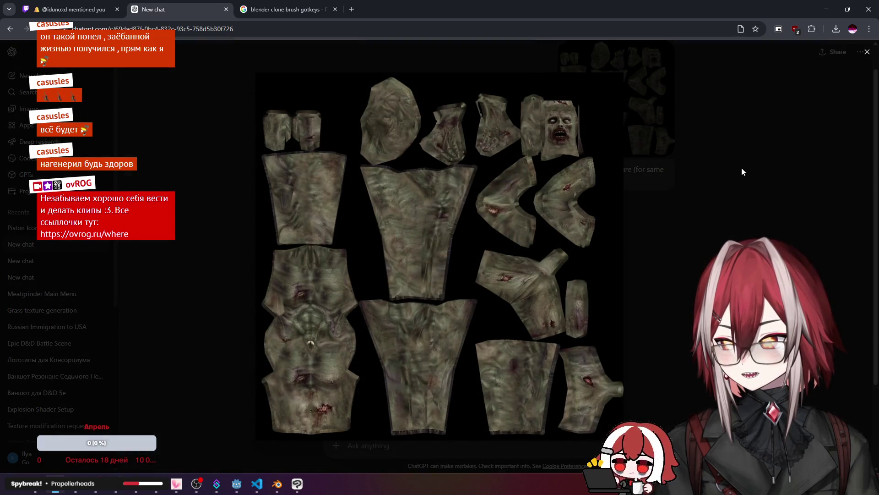
click(741, 168)
click(483, 312)
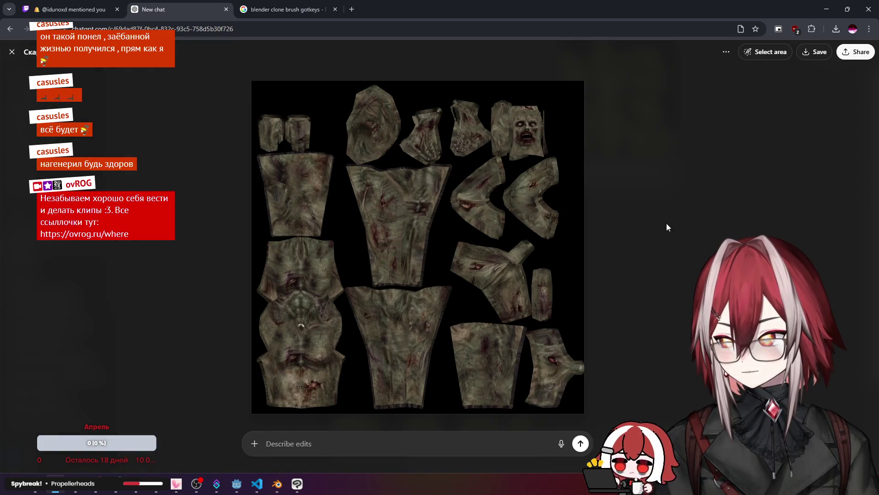
key(Escape)
click(597, 112)
click(624, 188)
click(507, 262)
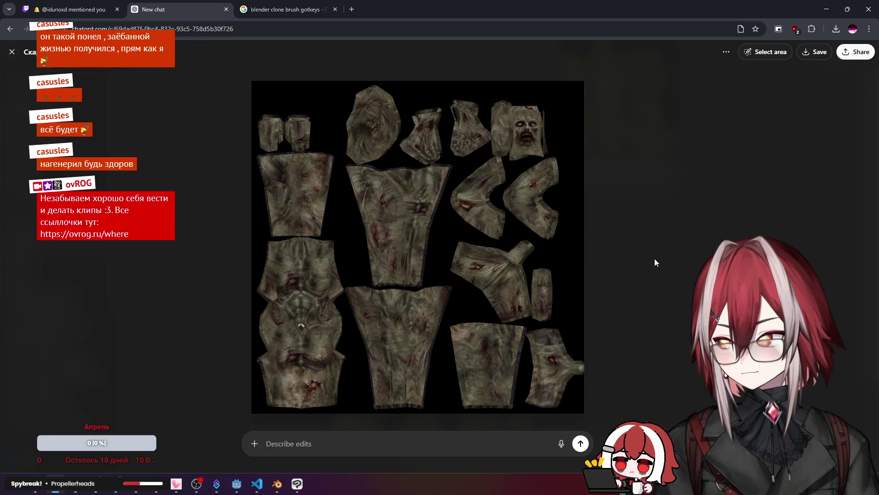
key(Escape)
scroll(231, 327, down, 3)
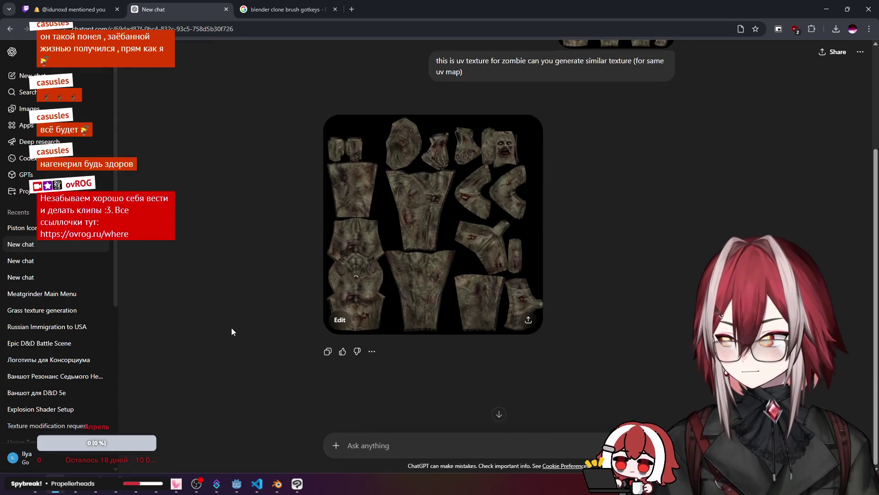
click(308, 488)
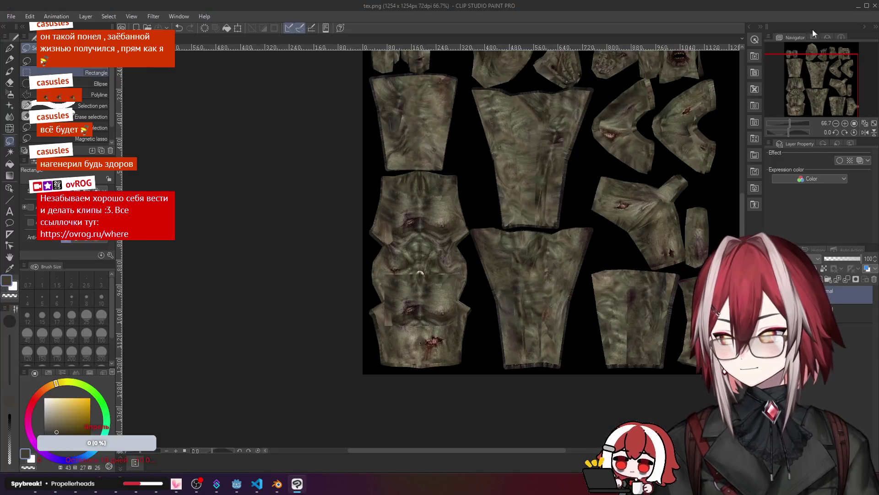
Step: Cycle through Blender, File Explorer and Clip Studio Paint, then return to the ChatGPT conversation tab
click(826, 9)
click(826, 10)
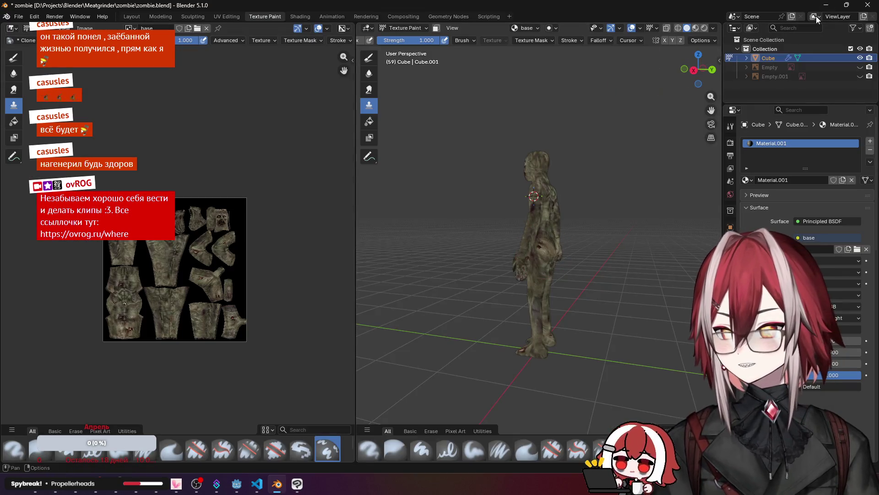
click(825, 10)
click(635, 94)
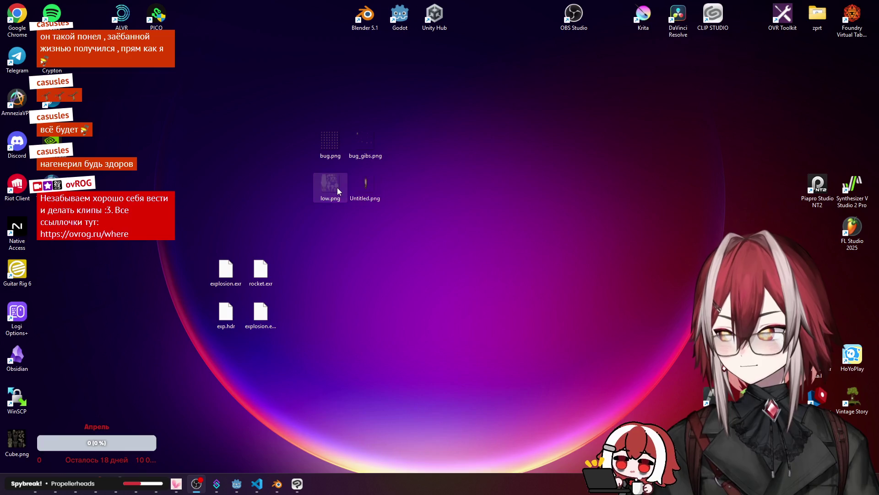
click(297, 487)
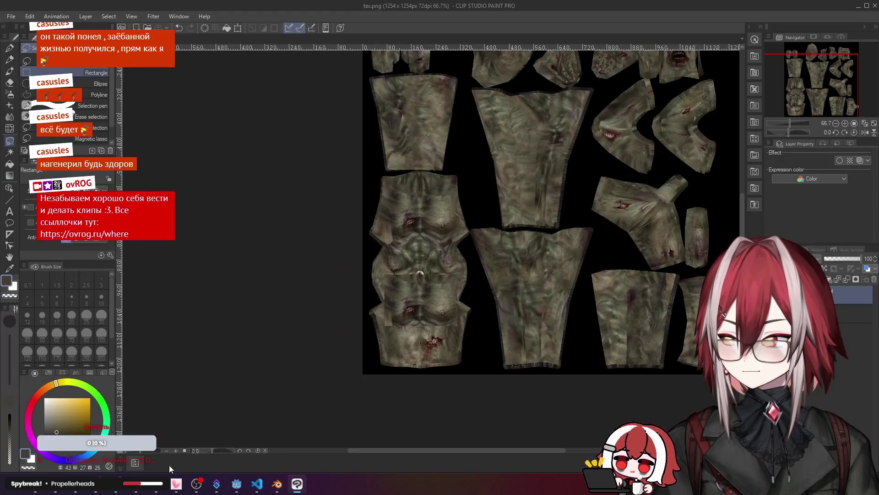
key(alt+Tab)
click(231, 3)
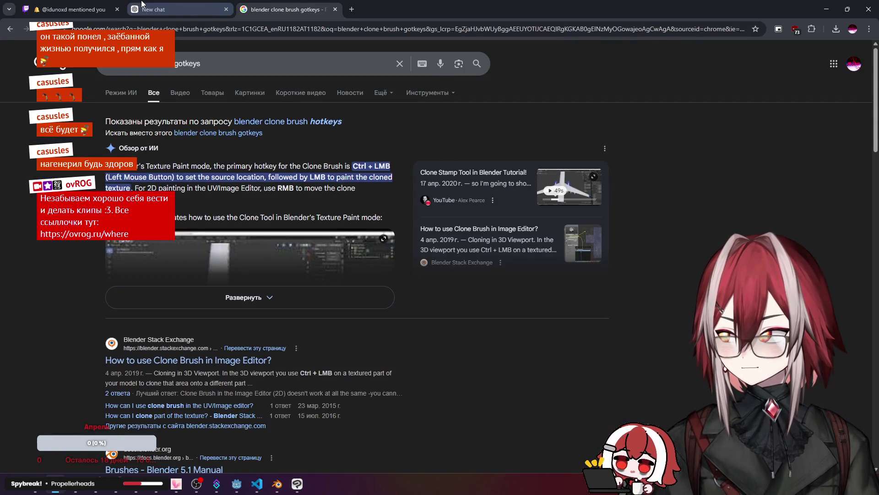
click(152, 9)
scroll(508, 195, down, 5)
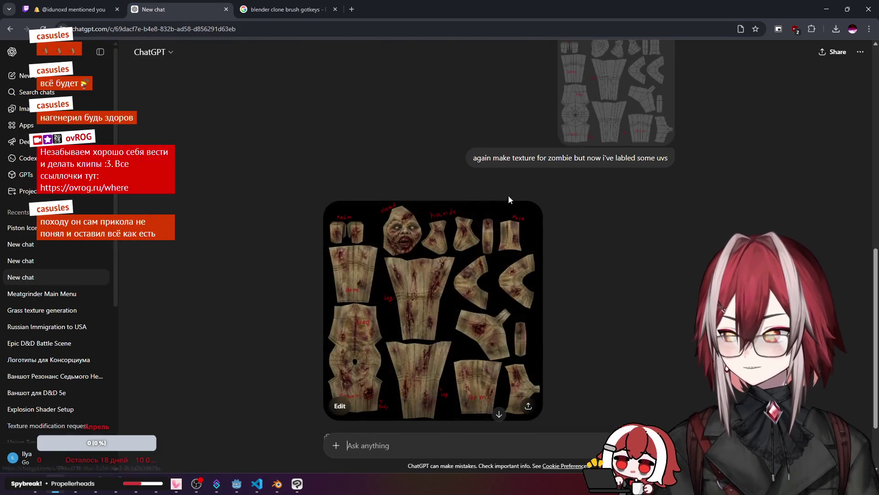
Step: Copy the labelled UV map image from its full-size view
scroll(508, 195, up, 3)
click(608, 191)
right_click(449, 201)
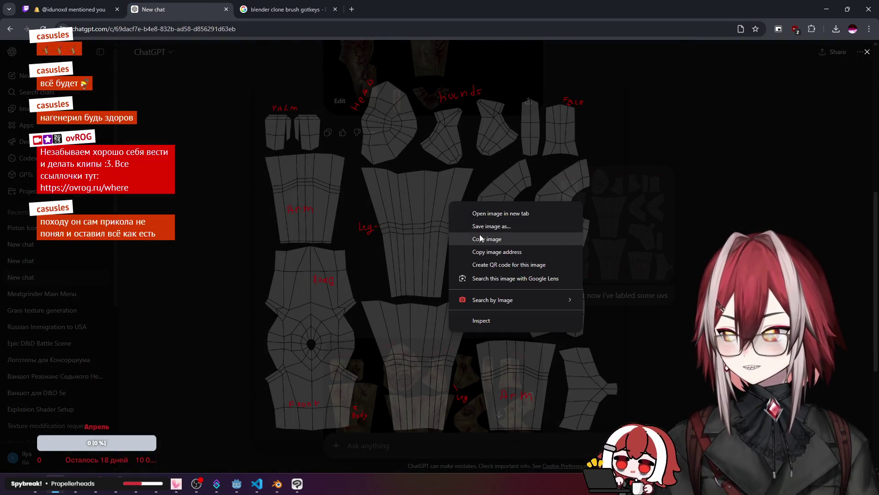
click(479, 235)
key(Escape)
Step: Paste it into the earlier zombie texture chat with the note 'there uv map with some comments'
click(21, 244)
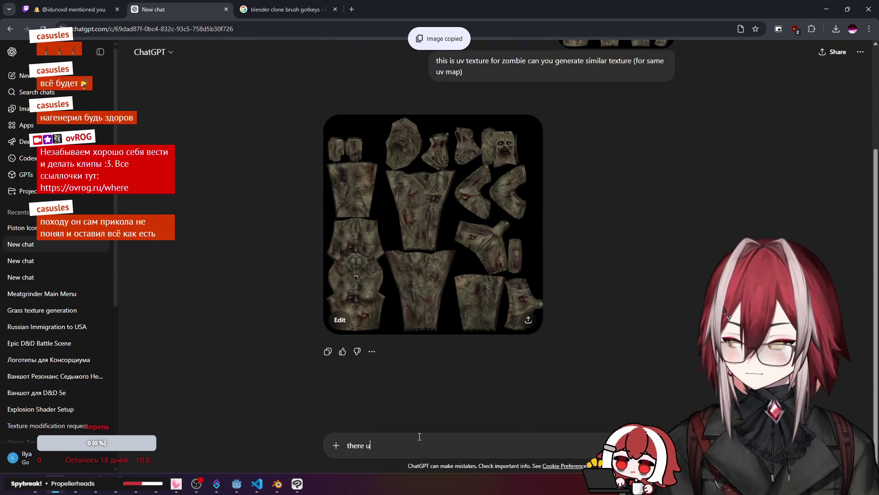
text(v map with some comments)
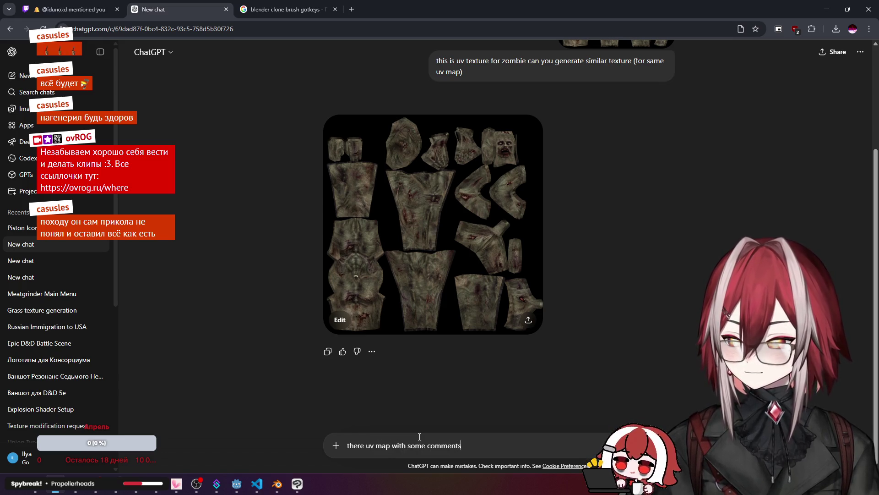
key(ctrl+v)
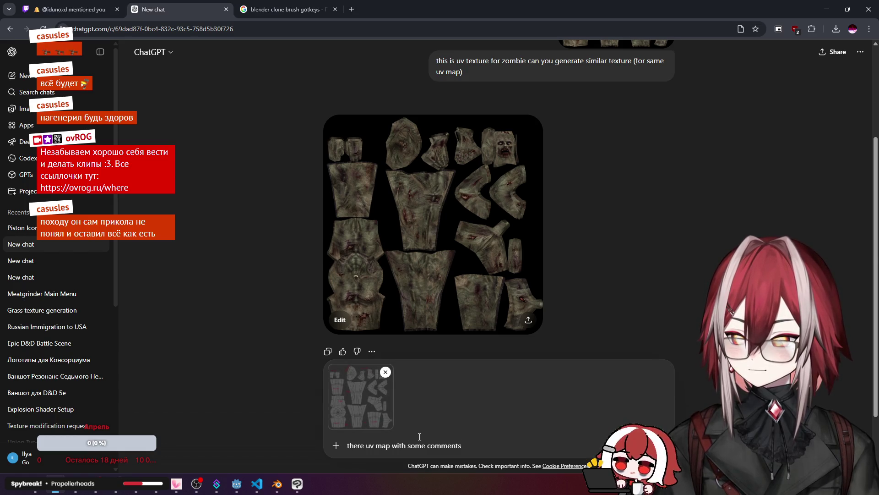
key(Return)
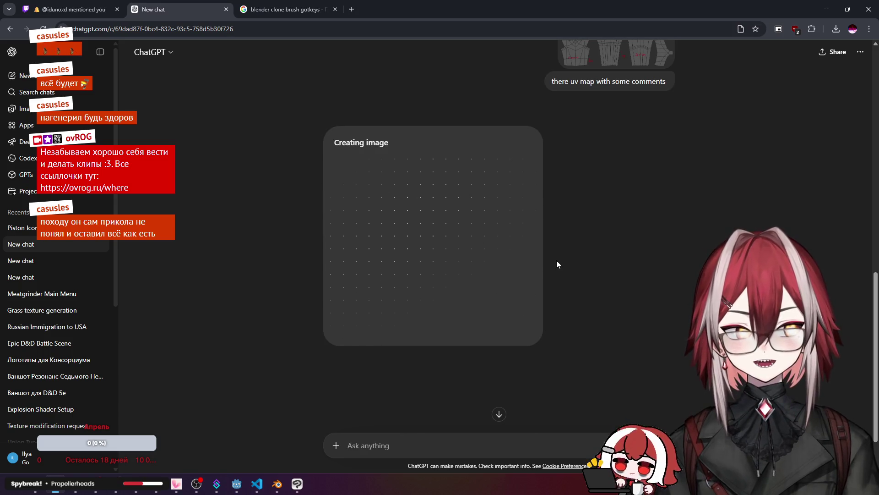
Step: Wait for the labelled-UV zombie texture, checking the other chat, then open it full size
scroll(575, 263, up, 5)
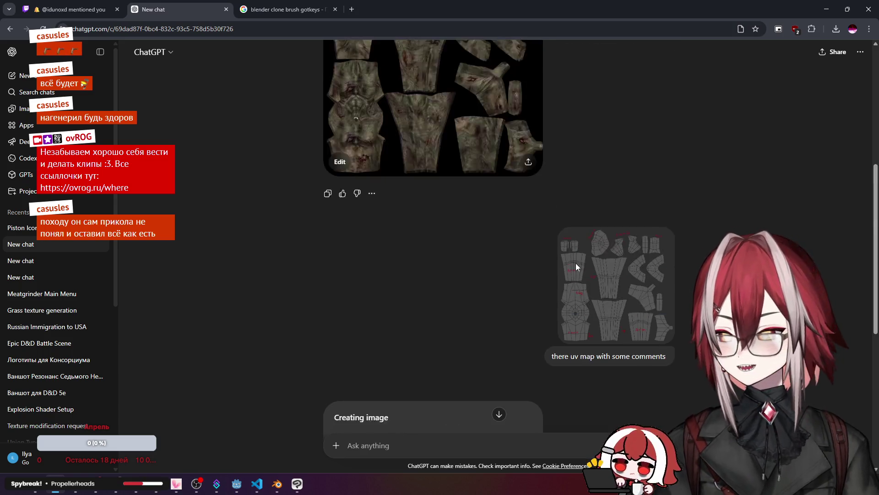
scroll(515, 230, down, 3)
scroll(564, 229, down, 3)
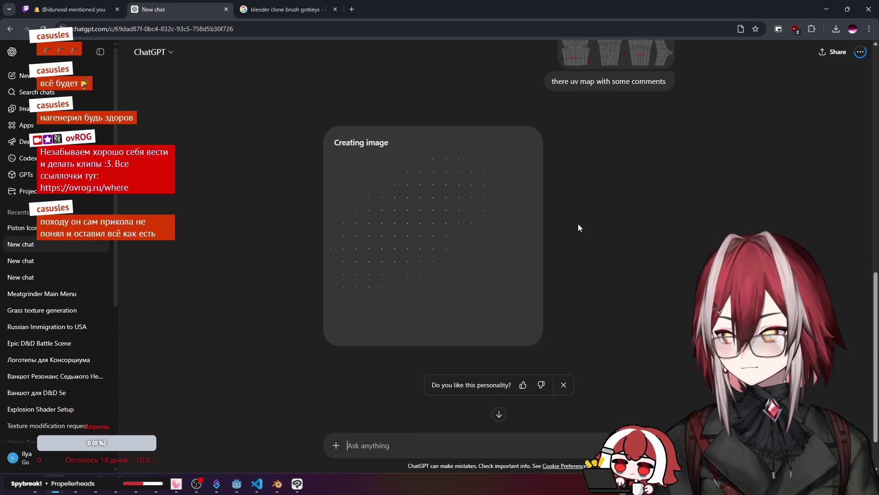
scroll(576, 221, up, 8)
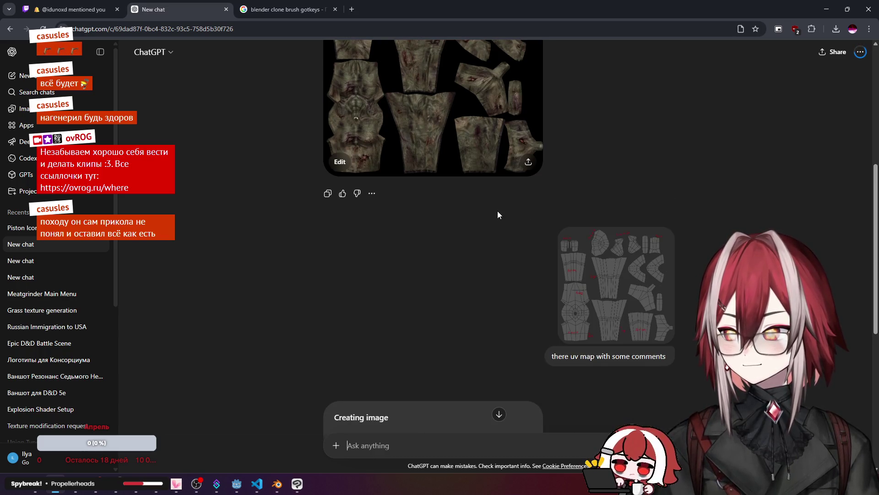
scroll(469, 202, down, 7)
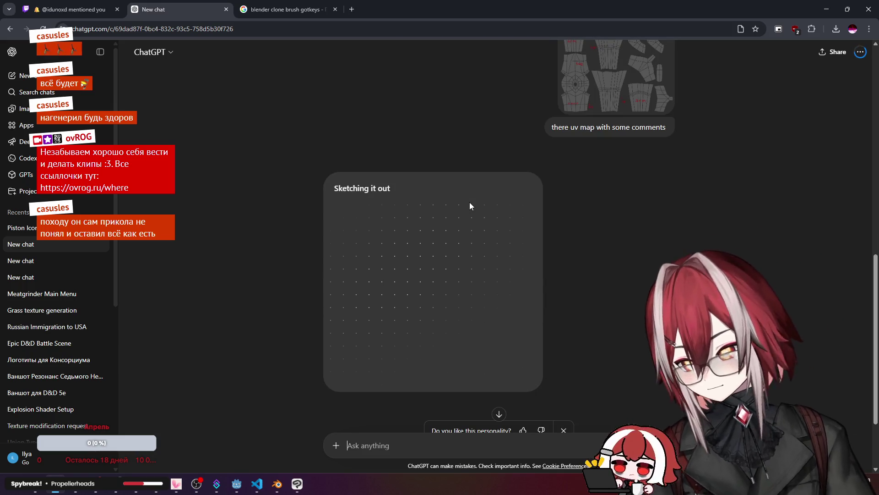
scroll(470, 206, up, 5)
scroll(469, 202, up, 5)
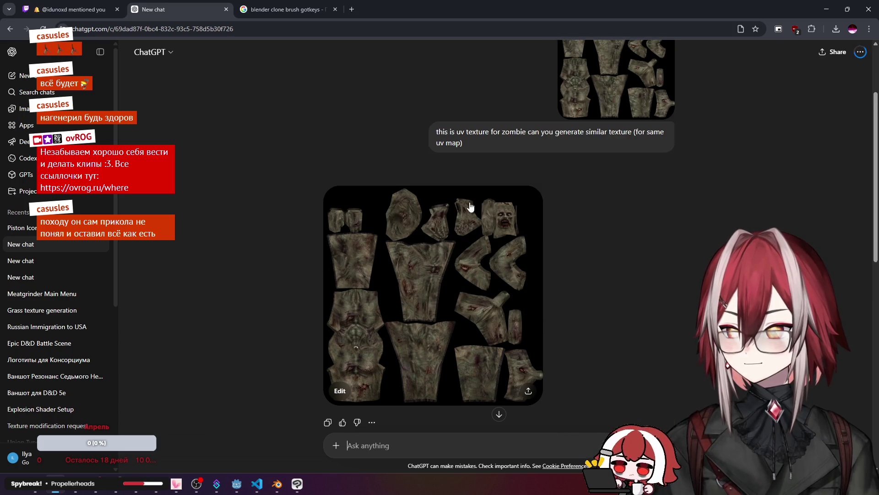
scroll(466, 200, down, 10)
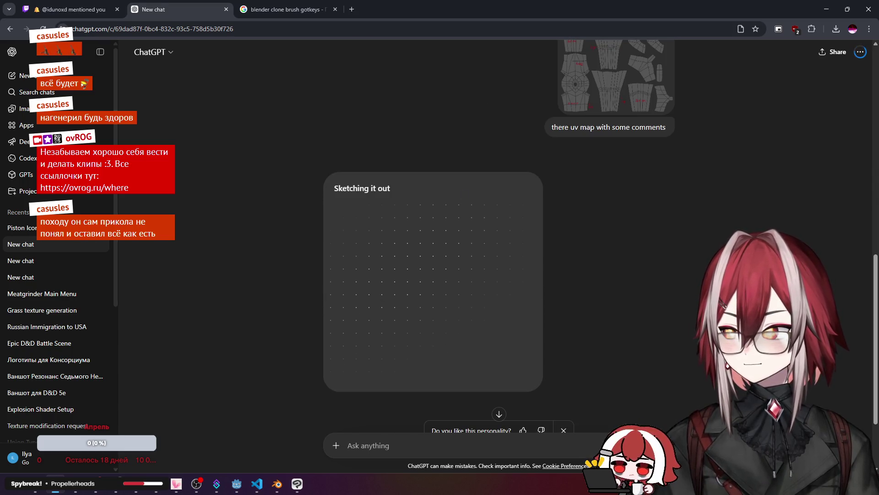
click(28, 260)
scroll(413, 211, up, 4)
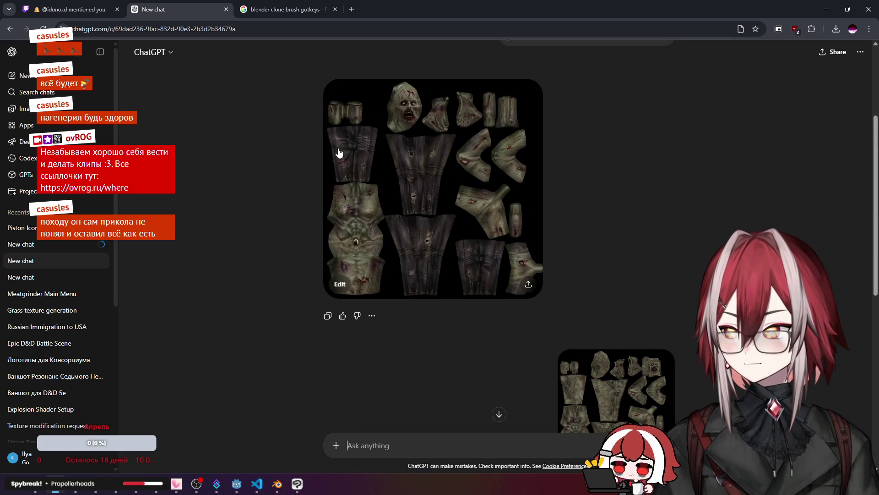
click(22, 244)
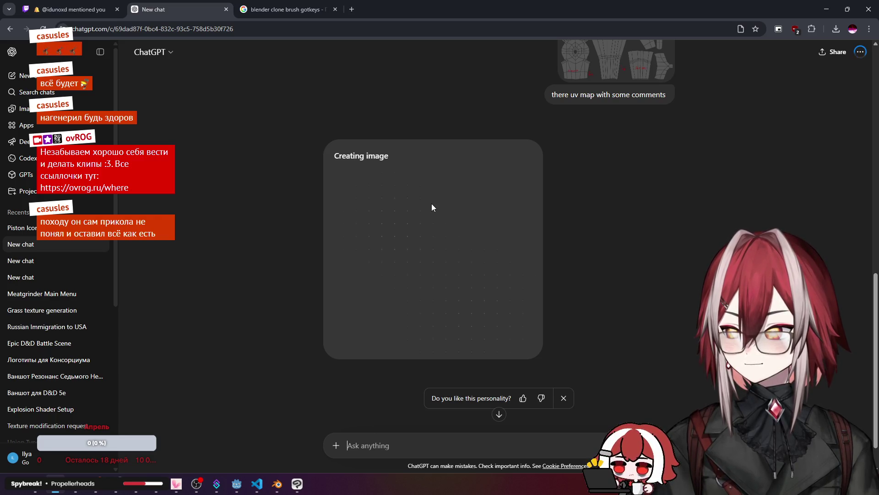
scroll(431, 203, down, 1)
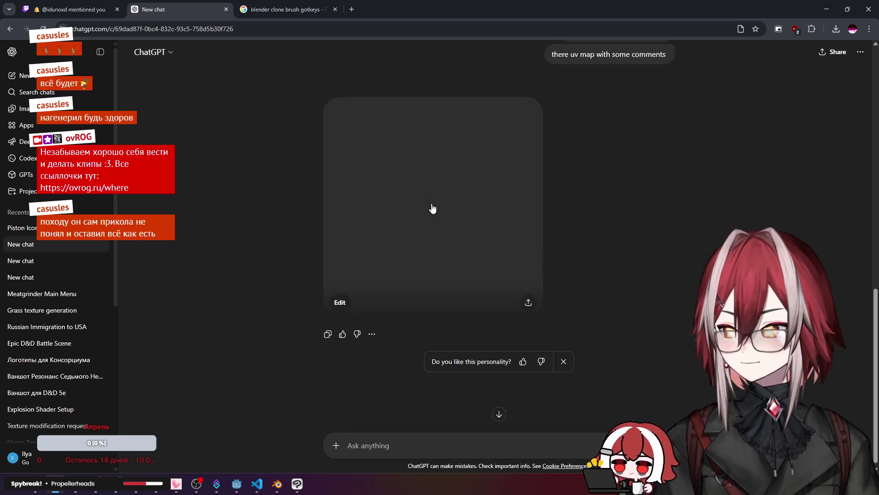
click(442, 200)
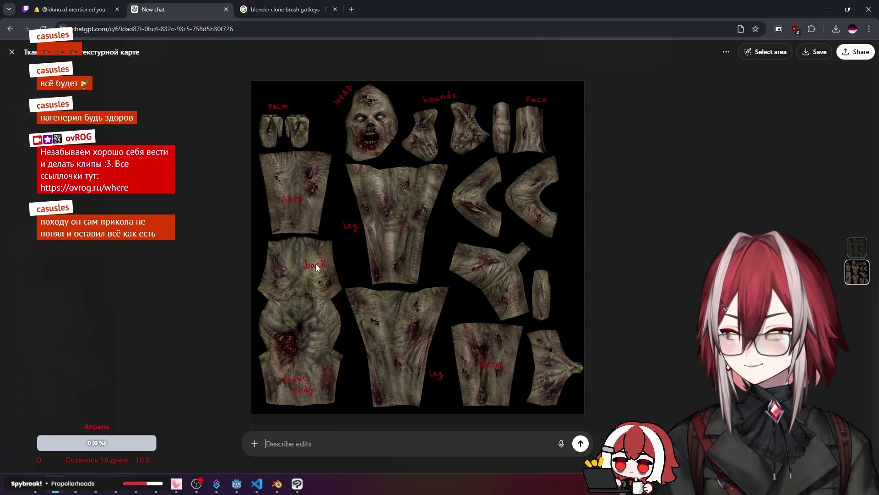
Step: Compare the generated texture against the uploaded UV map in the full-size viewer
key(Escape)
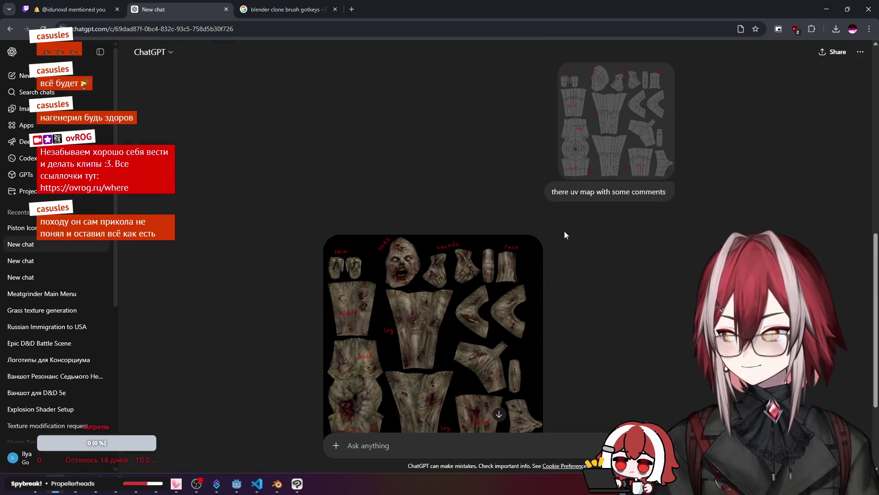
click(595, 213)
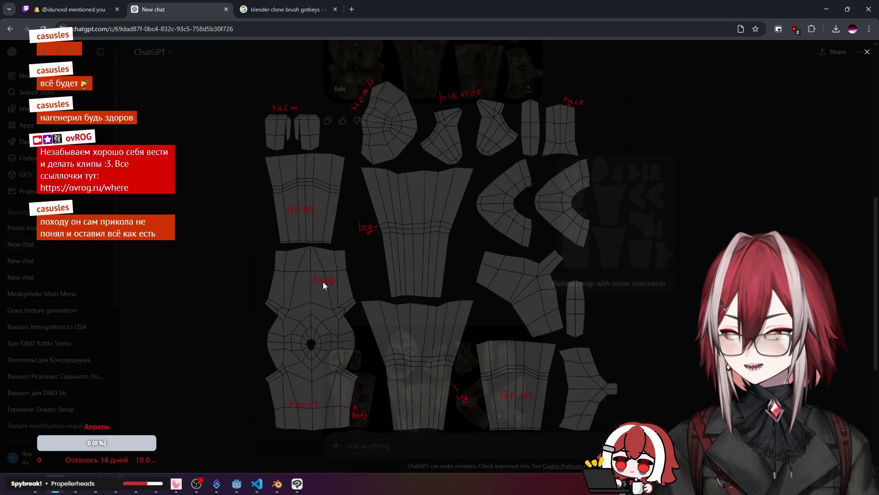
key(Escape)
click(330, 354)
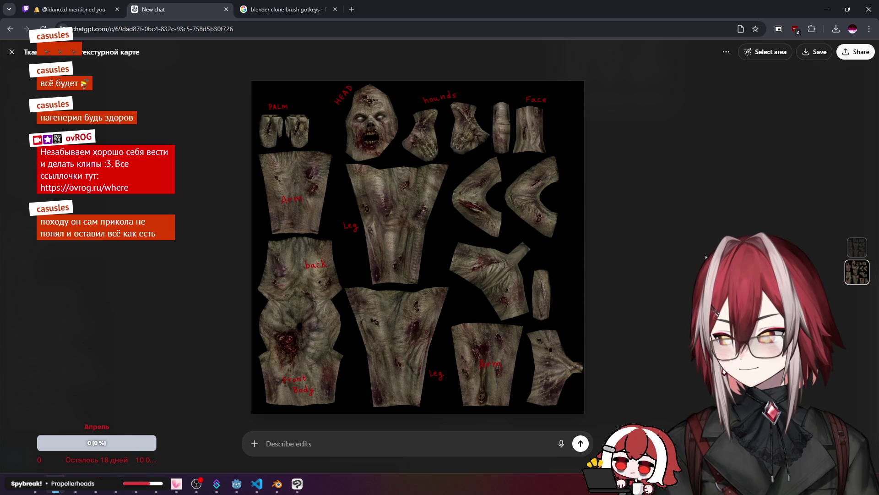
key(Escape)
scroll(592, 244, up, 2)
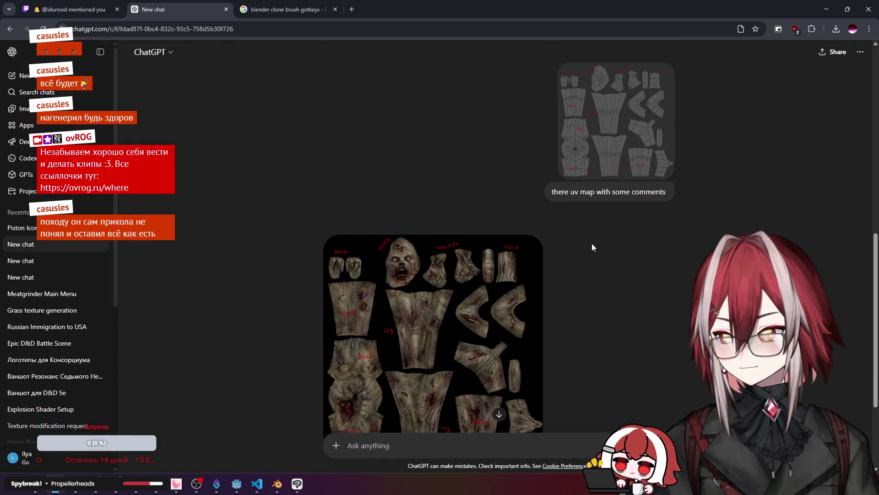
scroll(591, 247, down, 3)
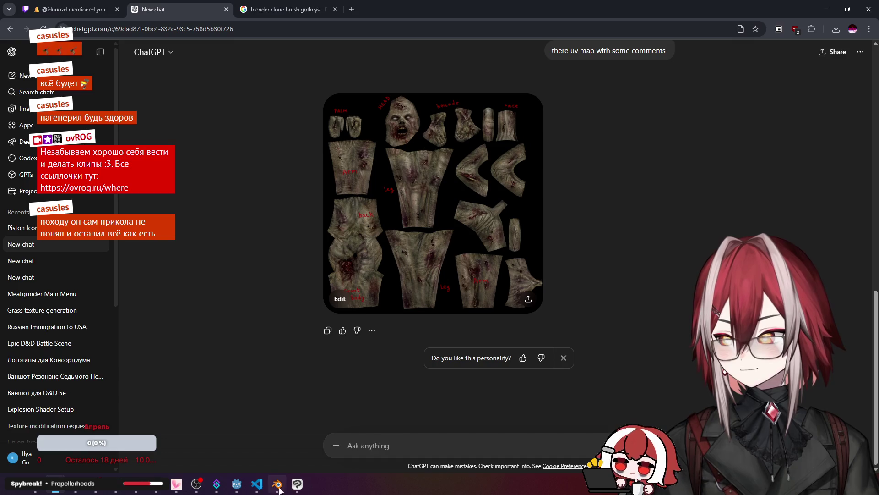
Step: Check the zombie in Blender and tex.png in Clip Studio Paint, then return to the chat
click(278, 489)
scroll(461, 249, up, 3)
middle_drag(462, 249, 598, 268)
scroll(179, 227, down, 3)
scroll(178, 227, up, 8)
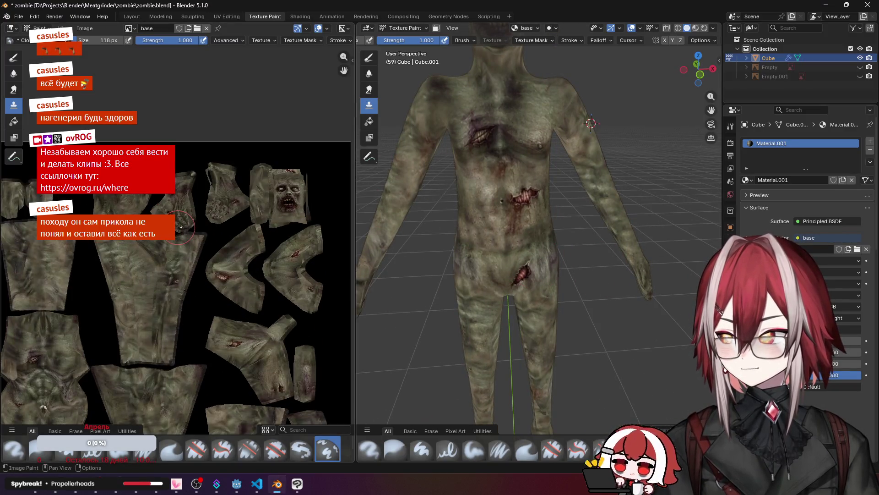
scroll(179, 227, down, 4)
scroll(367, 275, down, 3)
click(297, 484)
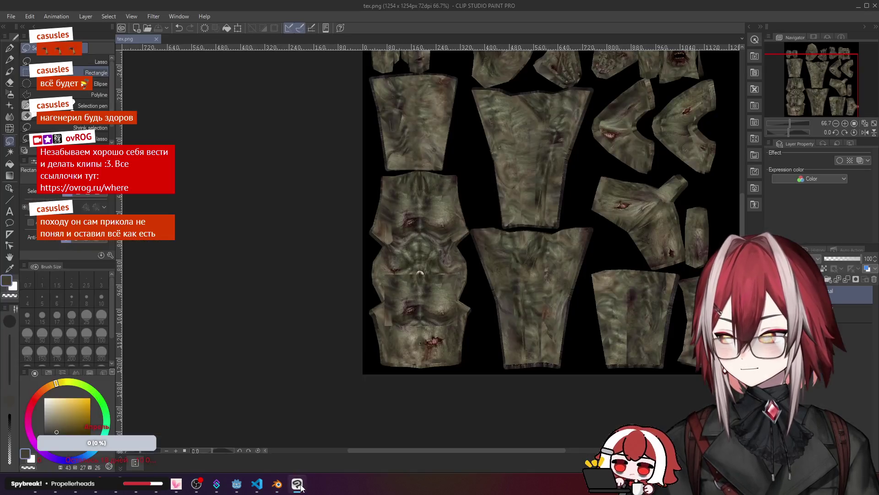
click(277, 483)
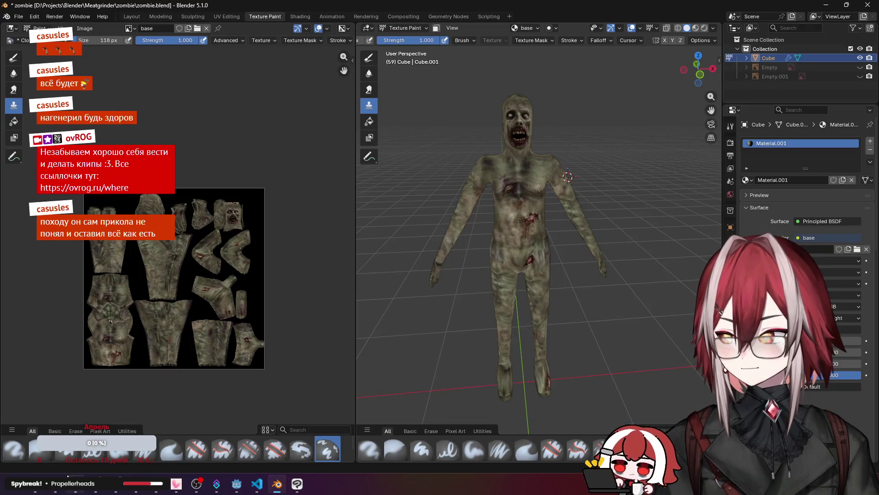
click(56, 483)
scroll(488, 160, up, 5)
scroll(488, 161, down, 5)
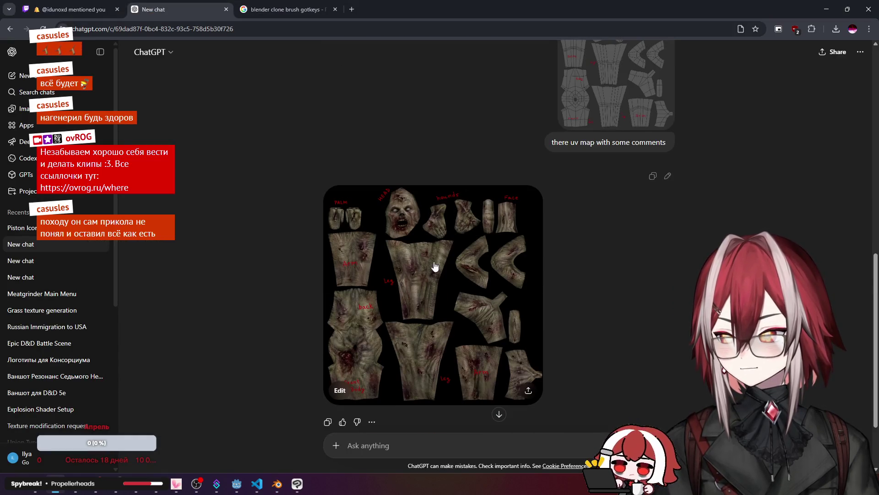
Step: Scroll back to the clean, unlabelled zombie skin atlas and open it in ChatGPT's image editor
click(431, 274)
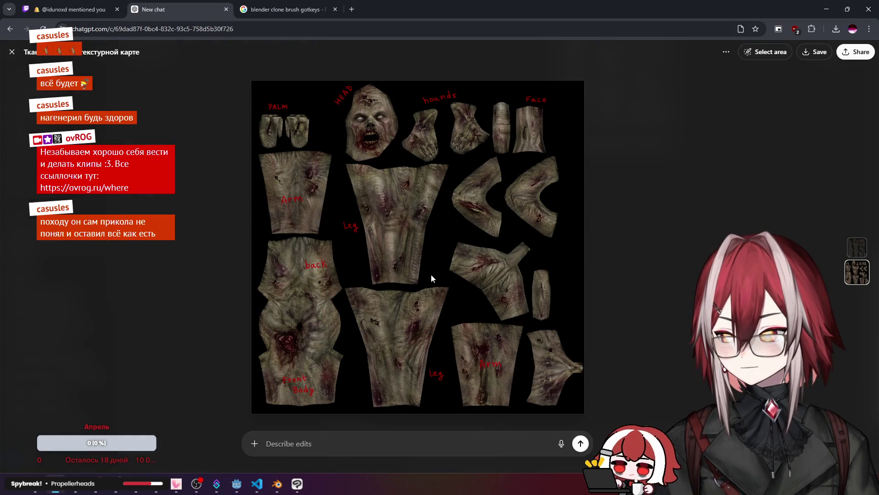
key(Escape)
scroll(470, 220, up, 3)
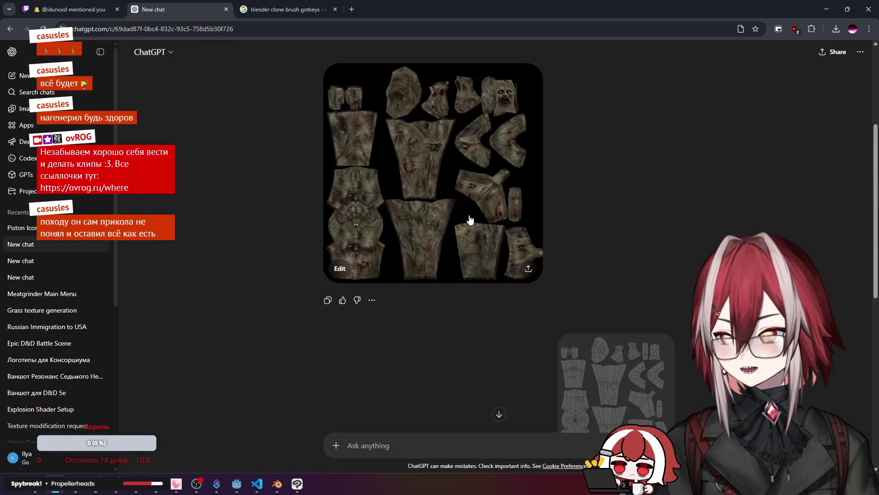
scroll(470, 219, down, 6)
scroll(469, 215, up, 5)
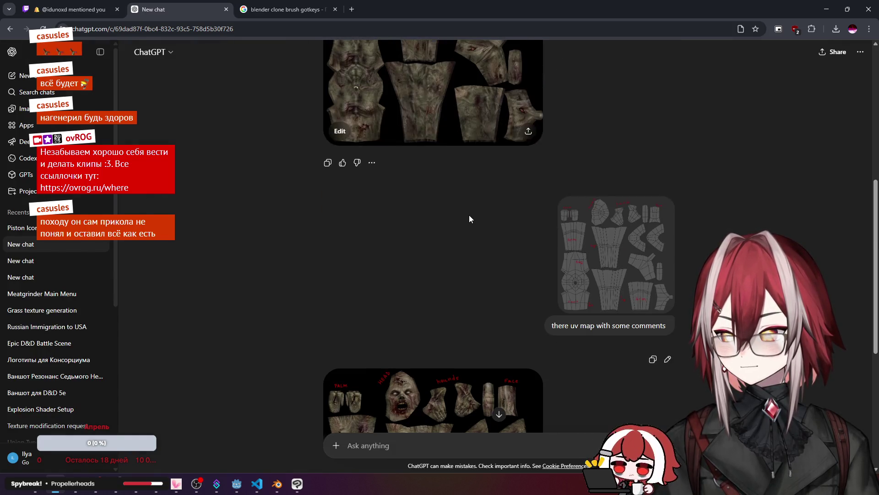
scroll(469, 215, down, 6)
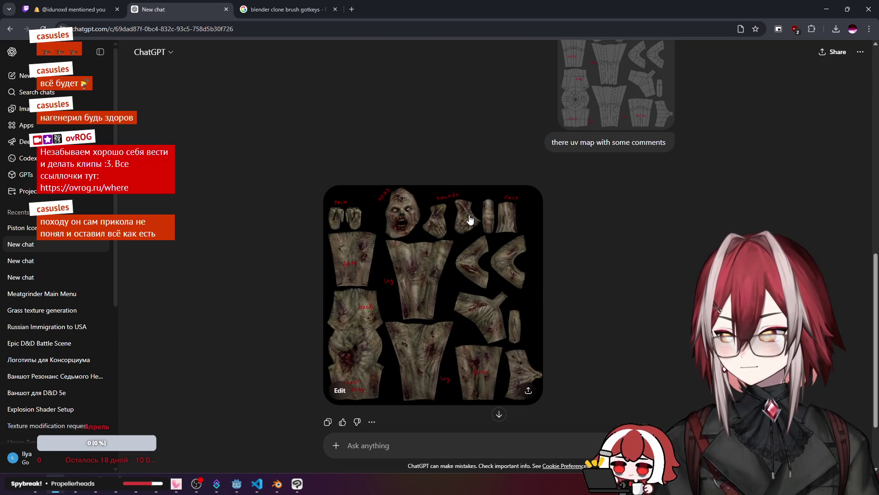
scroll(470, 219, up, 10)
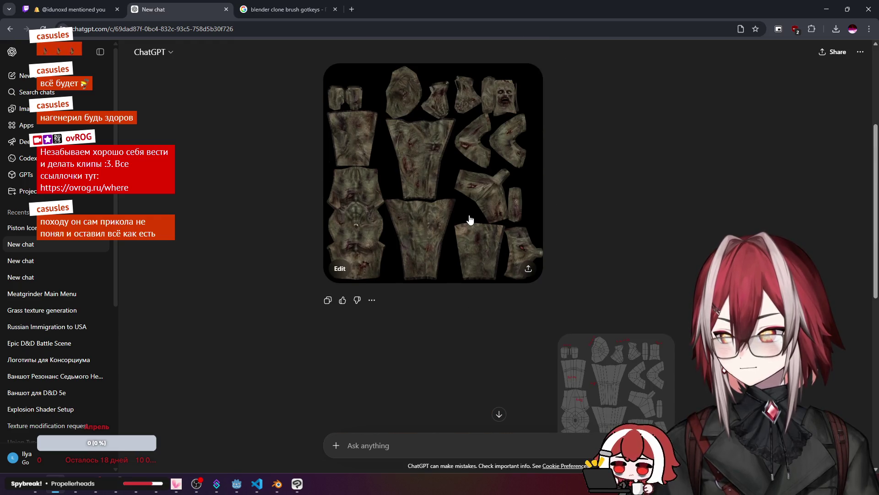
scroll(469, 219, down, 3)
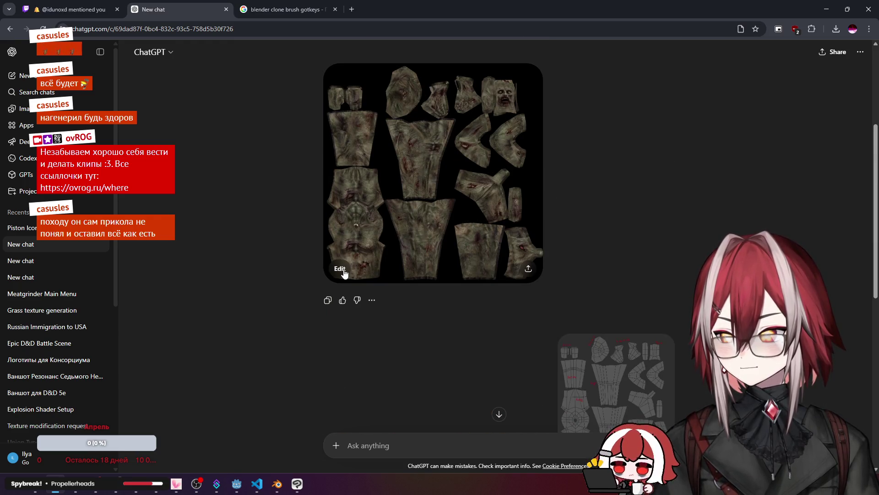
click(345, 270)
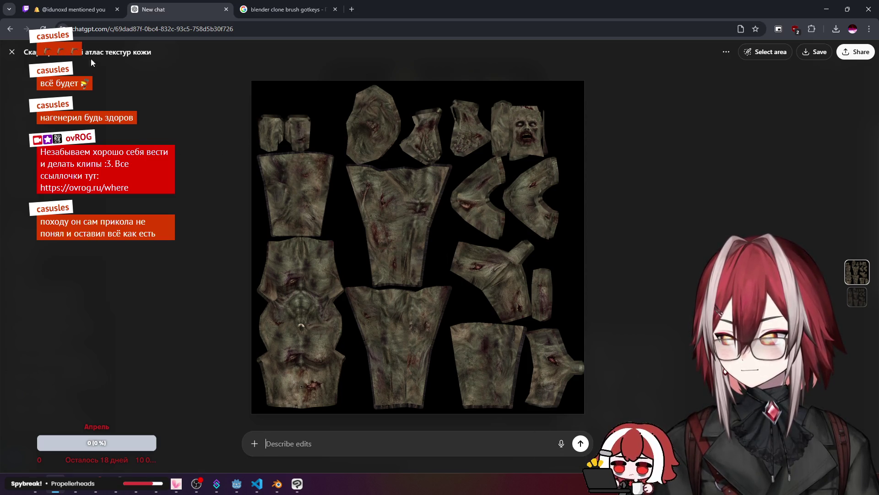
key(Escape)
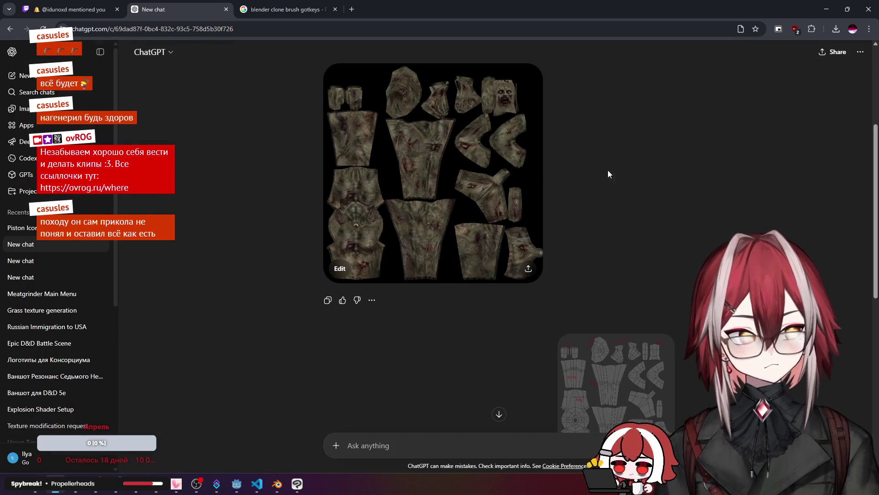
click(337, 275)
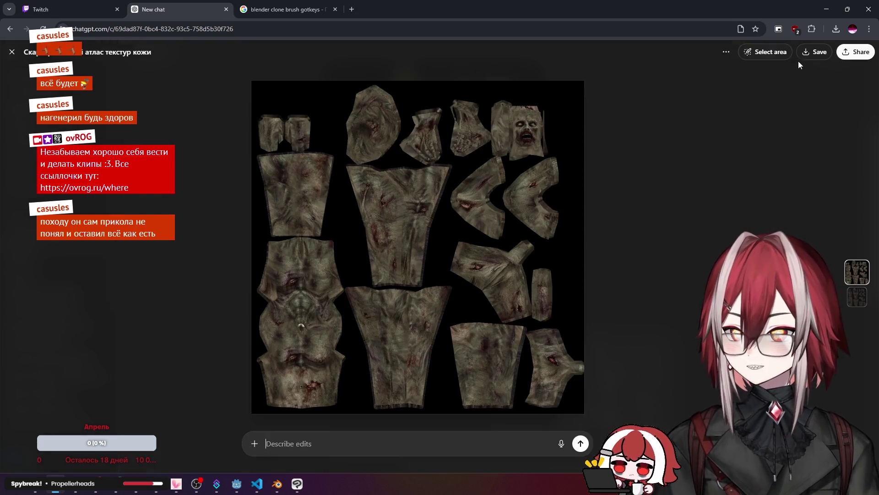
Step: Use Select area to brush a mask over the long central leg island of the atlas
click(751, 51)
mouse_move(353, 180)
mouse_down()
mouse_move(433, 179)
mouse_move(419, 215)
mouse_move(419, 284)
mouse_move(365, 207)
mouse_move(380, 291)
mouse_move(359, 302)
mouse_move(378, 397)
mouse_move(415, 375)
mouse_move(440, 295)
mouse_up()
drag(394, 373, 381, 300)
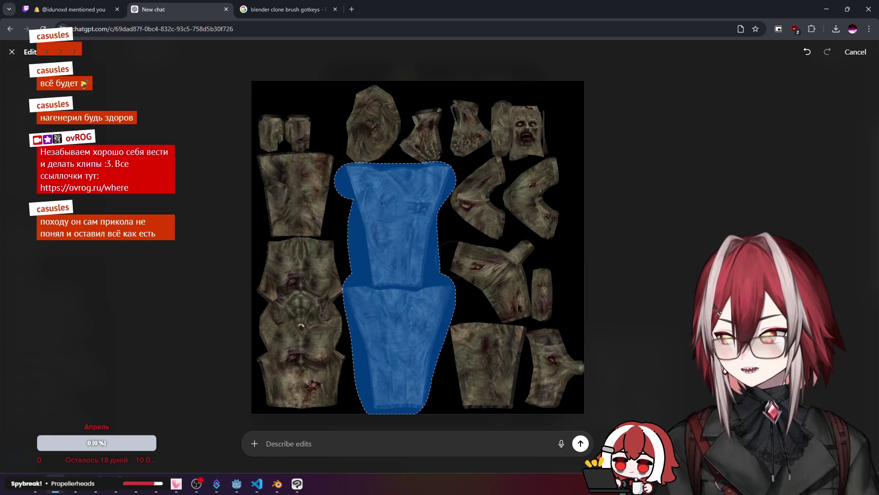
click(277, 484)
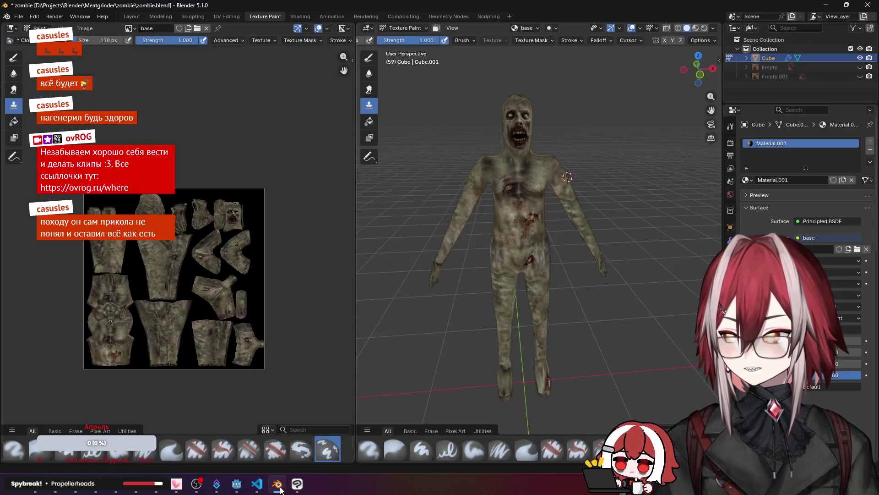
Step: Switch Blender to the UV Editing workspace and turn on the mesh overlays
click(224, 17)
middle_drag(576, 345, 589, 153)
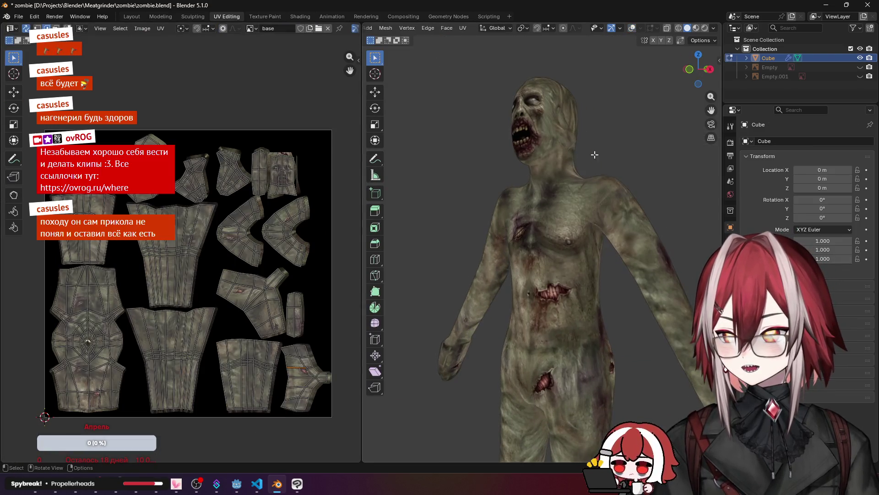
click(633, 28)
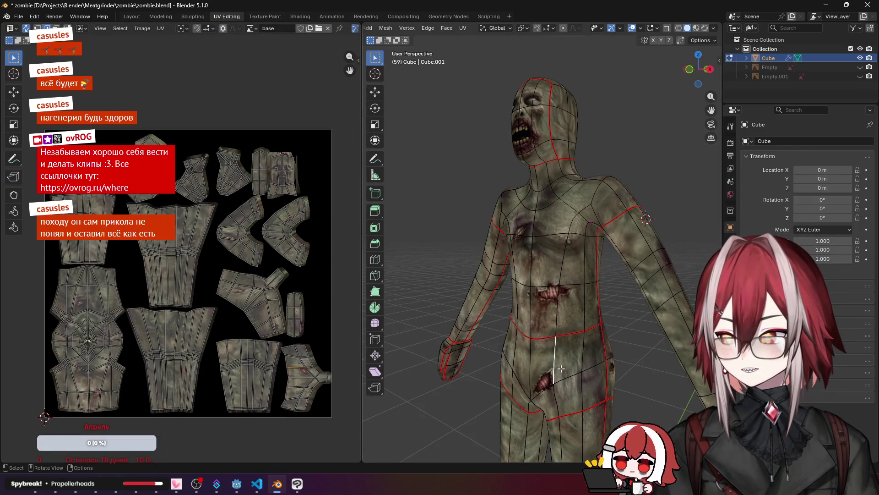
Step: Select the linked hip faces to reveal their UV islands, then return to ChatGPT
key(ctrl+l)
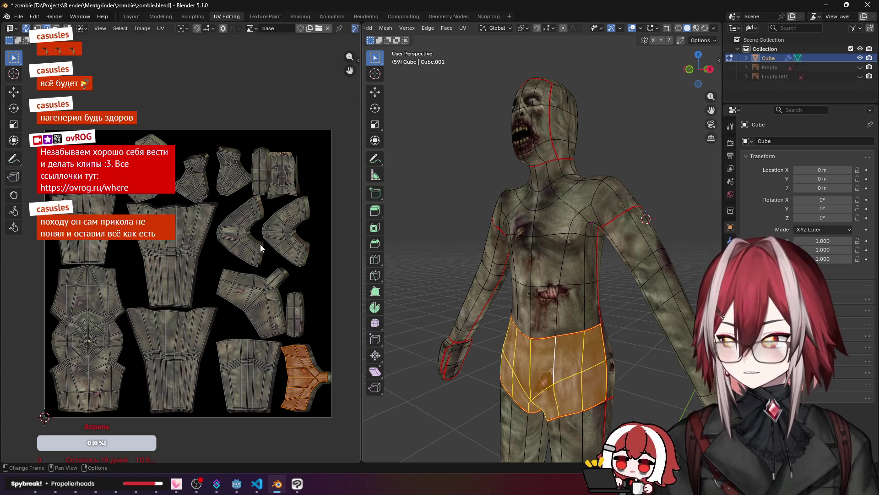
mouse_move(572, 256)
middle_down()
mouse_move(473, 257)
mouse_move(538, 316)
middle_up()
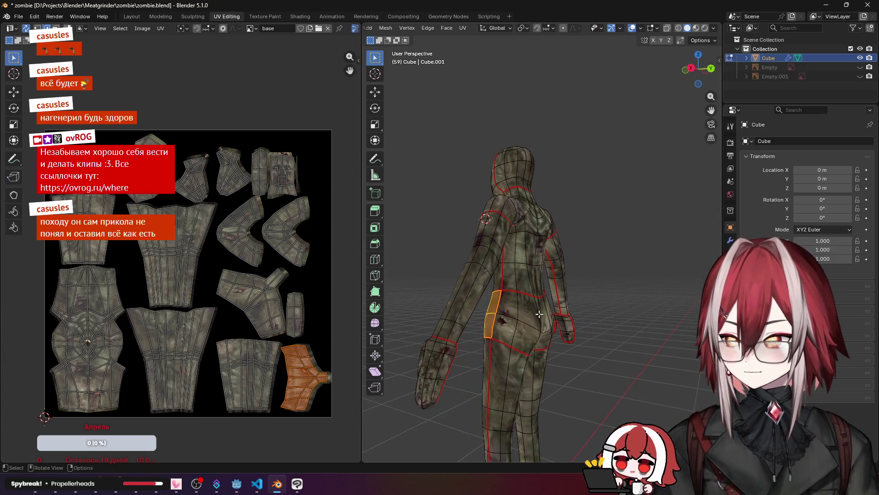
click(540, 315)
key(ctrl+l)
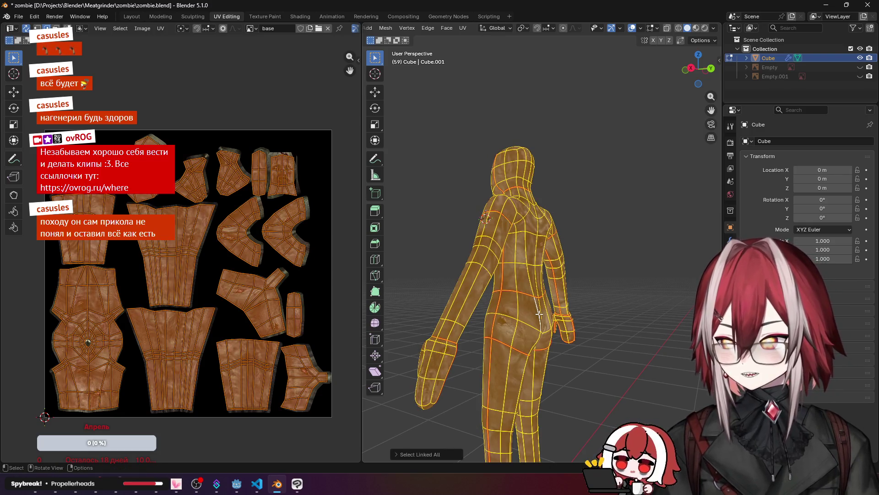
key(alt+a)
click(265, 285)
key(alt+Tab)
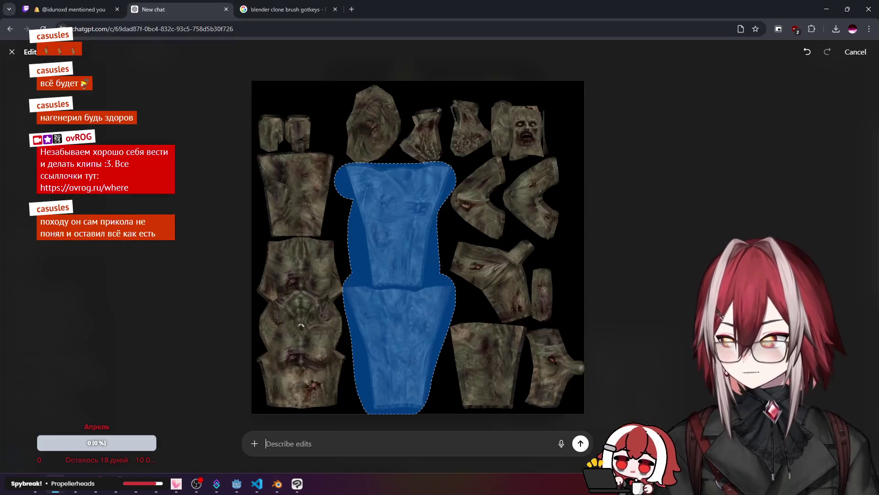
Step: Extend the mask over the right and lower-right hip pieces and send 'make pants texture on selectet part'
mouse_move(446, 250)
mouse_down()
mouse_move(522, 248)
mouse_move(504, 280)
mouse_move(549, 387)
mouse_up()
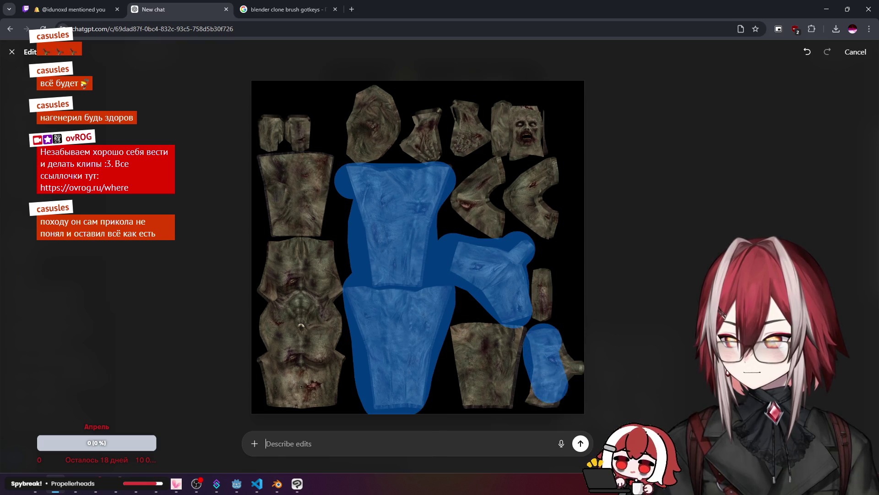
drag(550, 348, 580, 367)
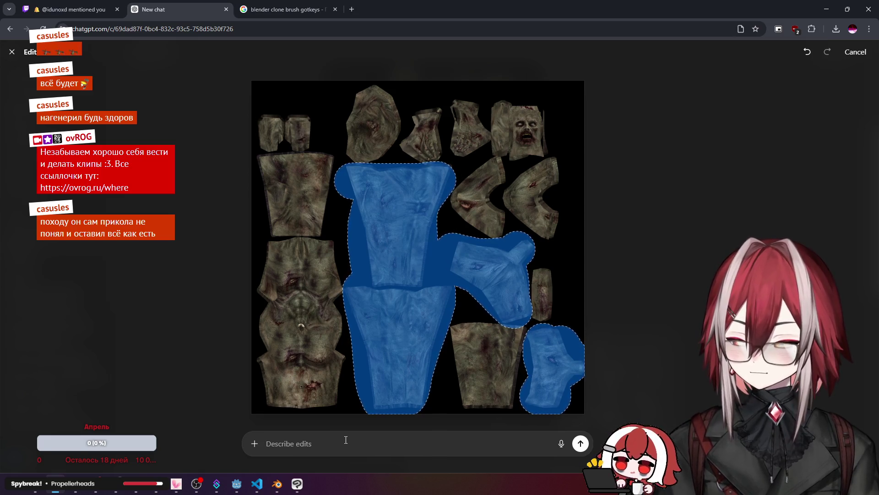
text(ma)
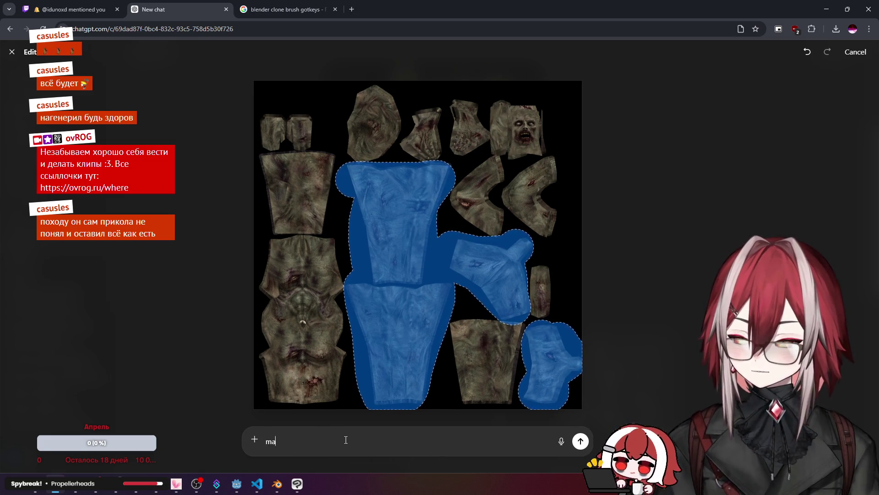
text(ke pan)
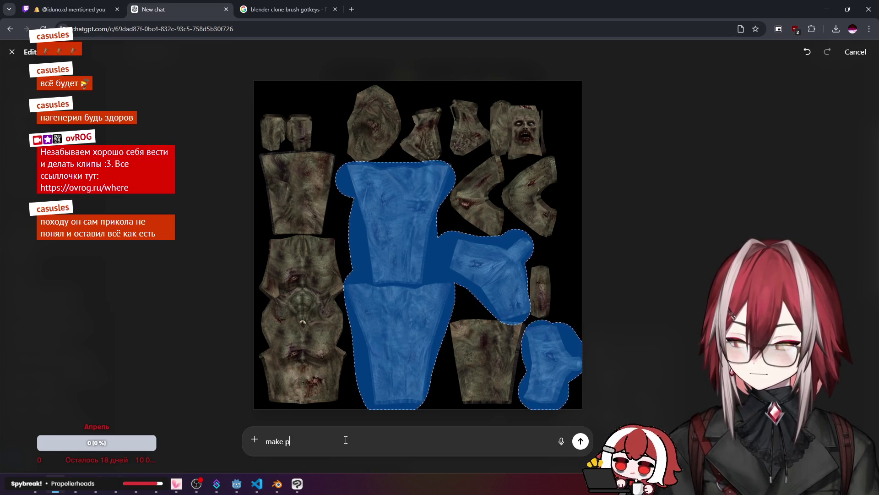
text(ts texture on)
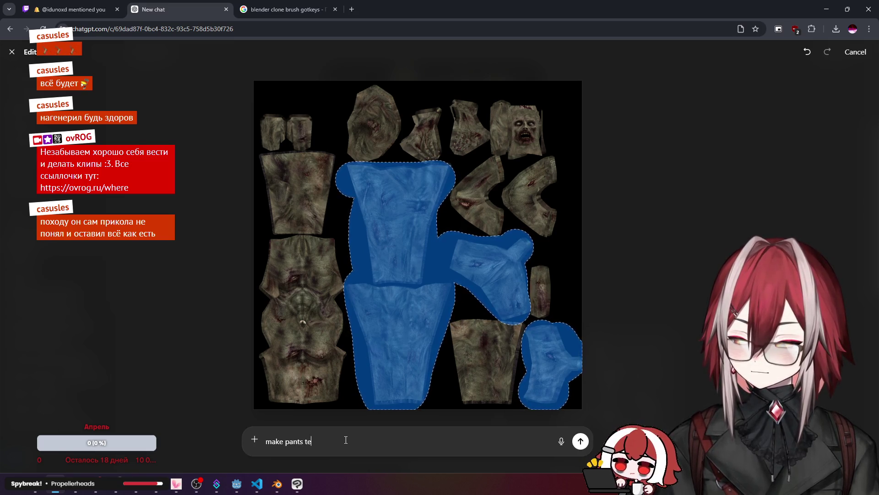
text( s)
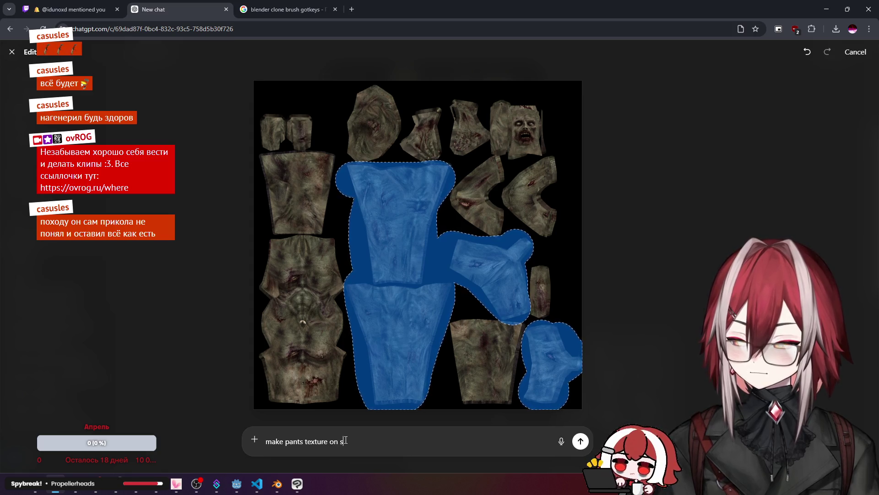
text(electet part)
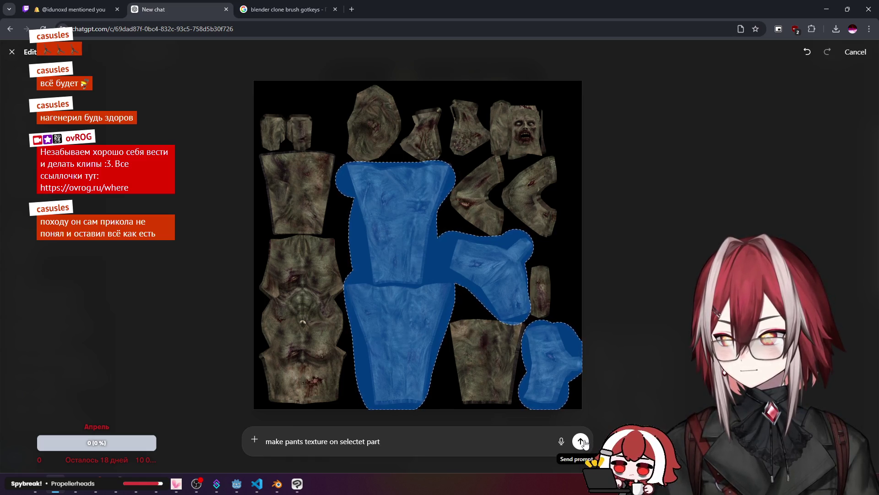
click(581, 441)
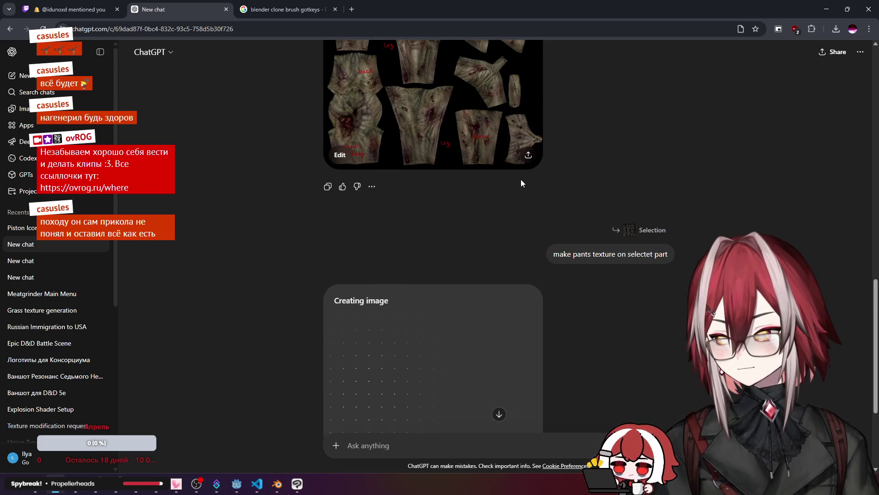
Step: Compare the zombie texture with the commented UV map in the full-size image view
scroll(442, 159, up, 2)
click(442, 159)
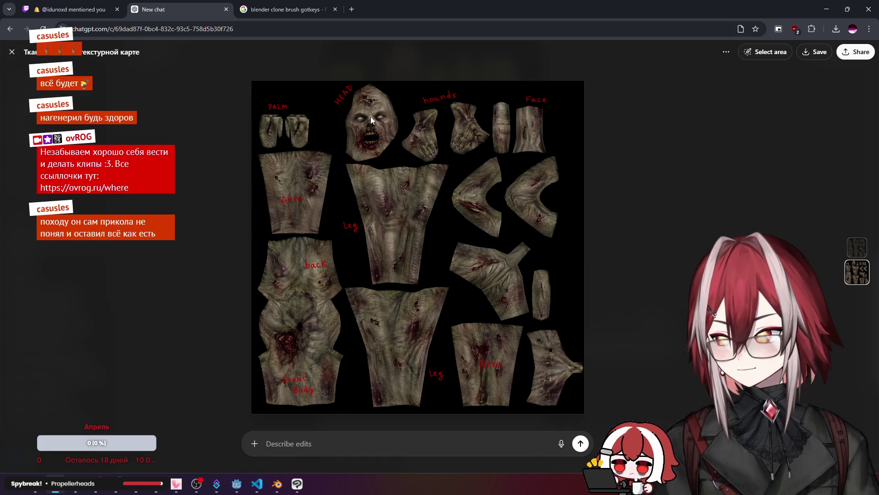
click(694, 164)
scroll(513, 167, up, 10)
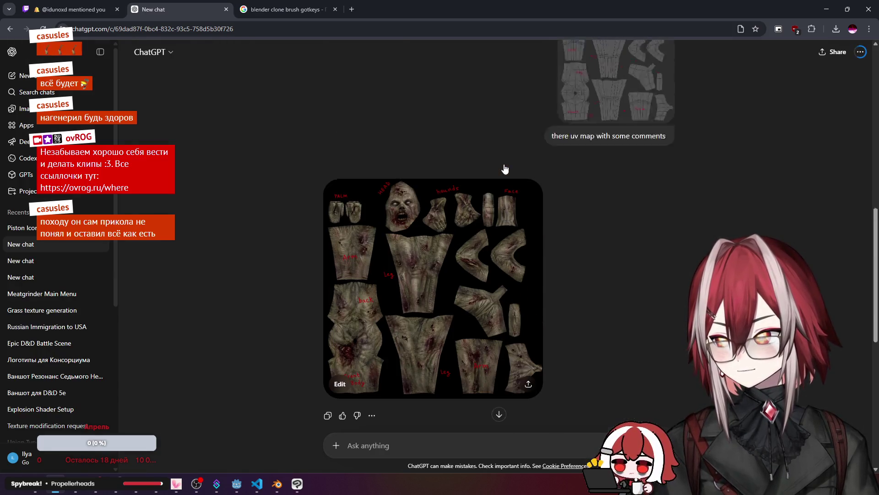
scroll(504, 168, up, 5)
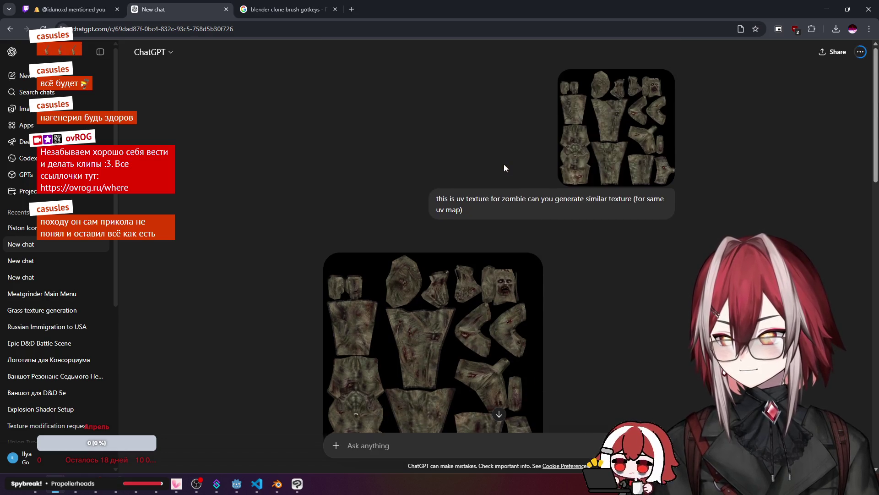
scroll(503, 167, down, 10)
click(570, 172)
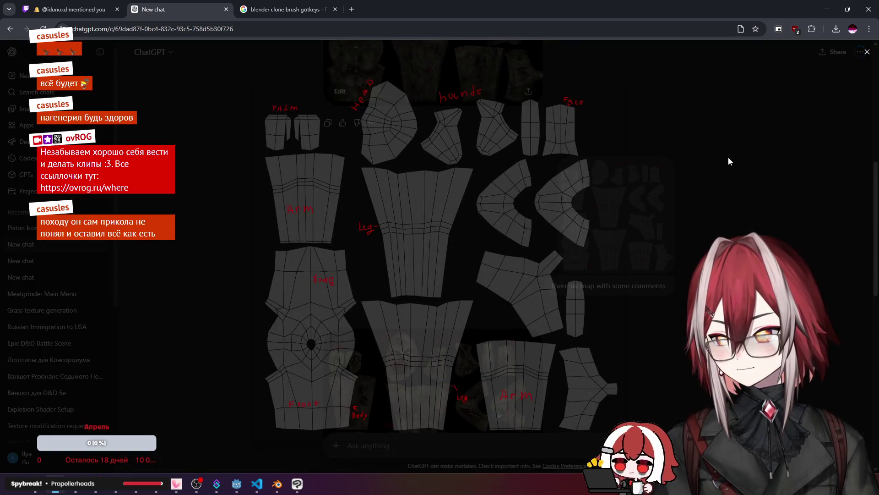
click(729, 157)
scroll(642, 166, up, 2)
click(642, 165)
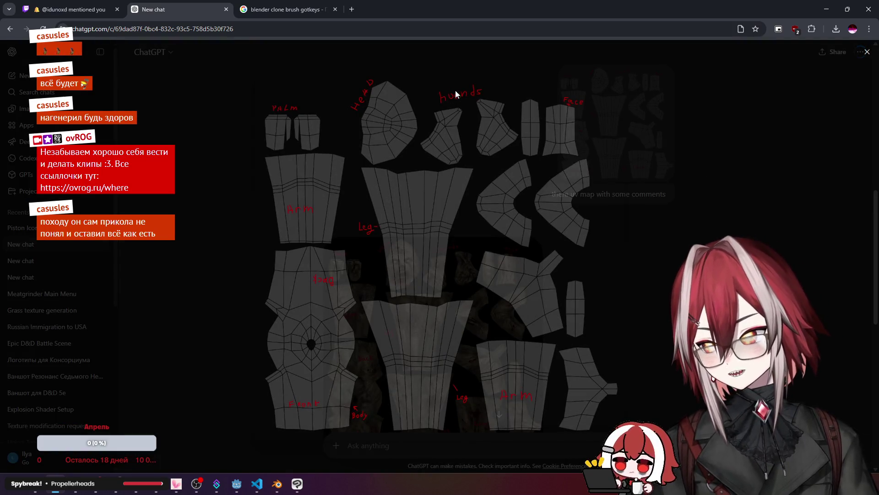
click(726, 132)
scroll(481, 188, down, 6)
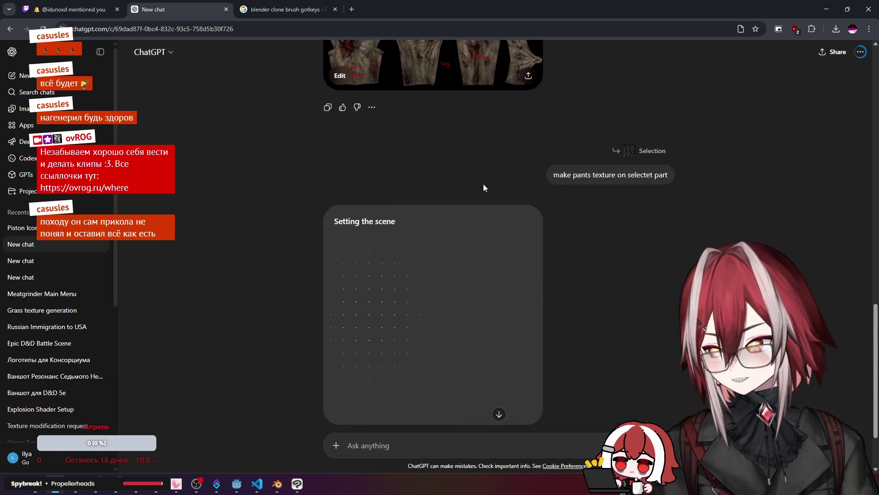
scroll(483, 188, up, 5)
Step: Inspect the newly generated pants texture at full size once generation finishes
click(484, 188)
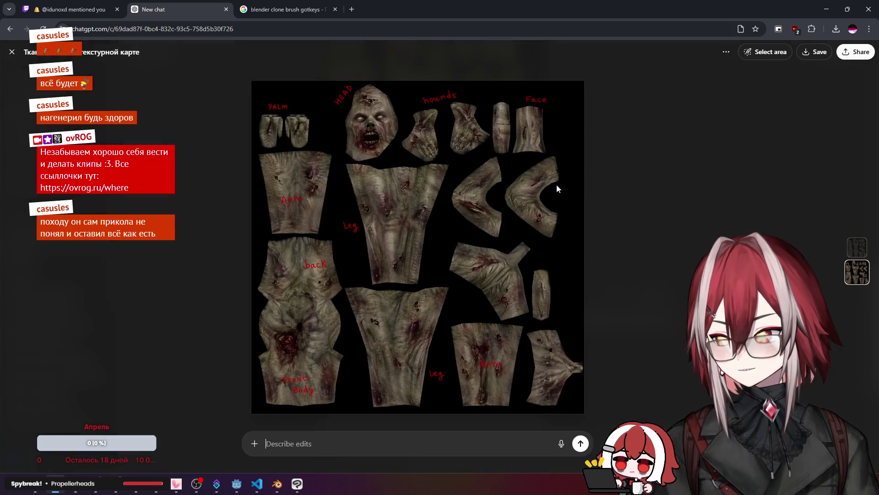
click(688, 180)
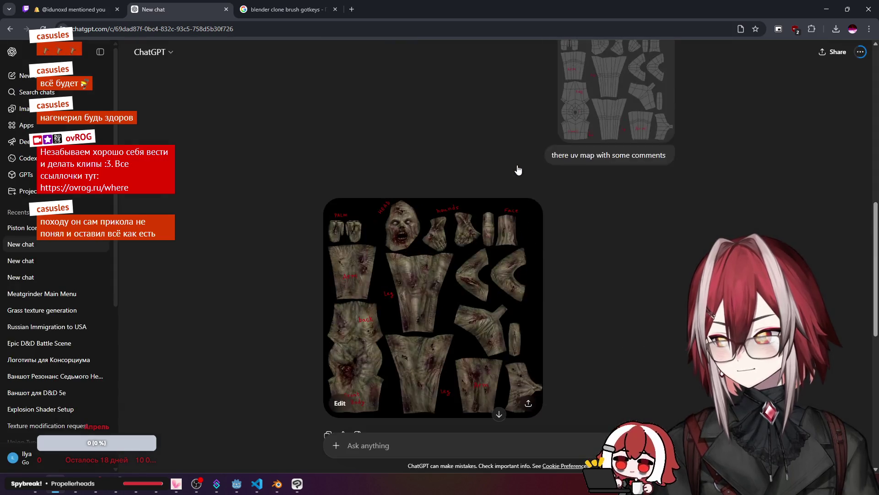
scroll(518, 169, up, 3)
scroll(518, 167, down, 4)
scroll(517, 170, down, 6)
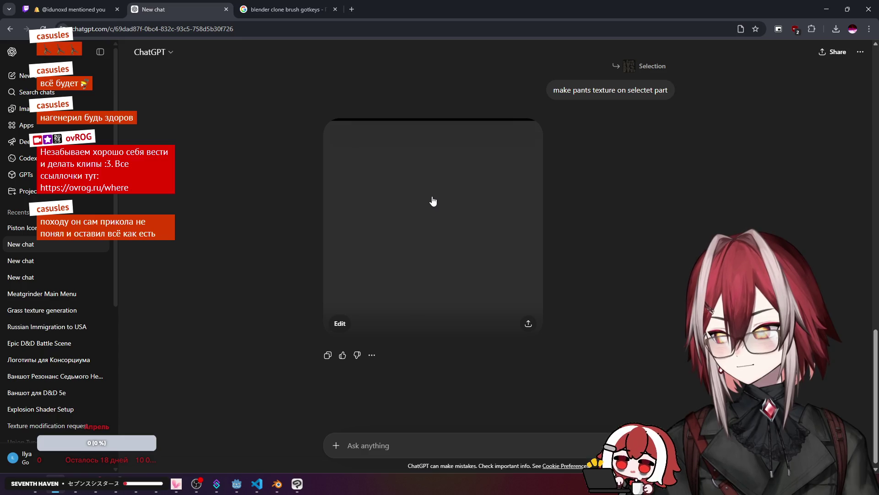
click(436, 235)
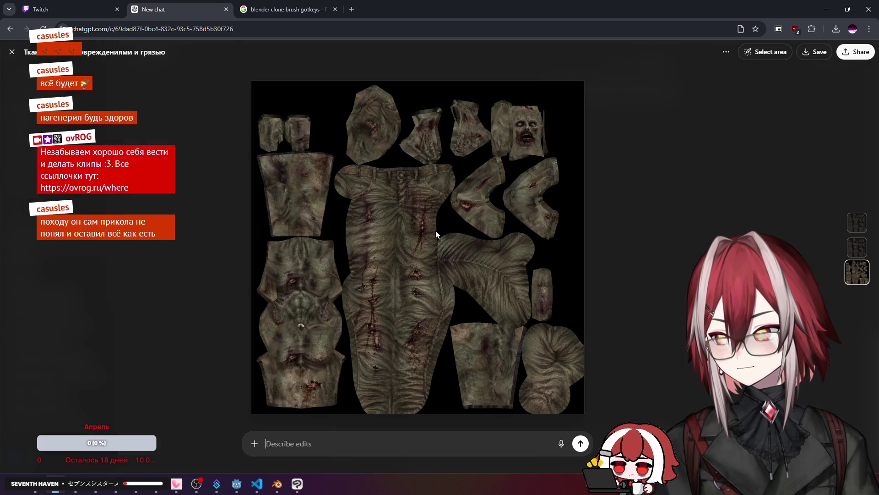
click(641, 216)
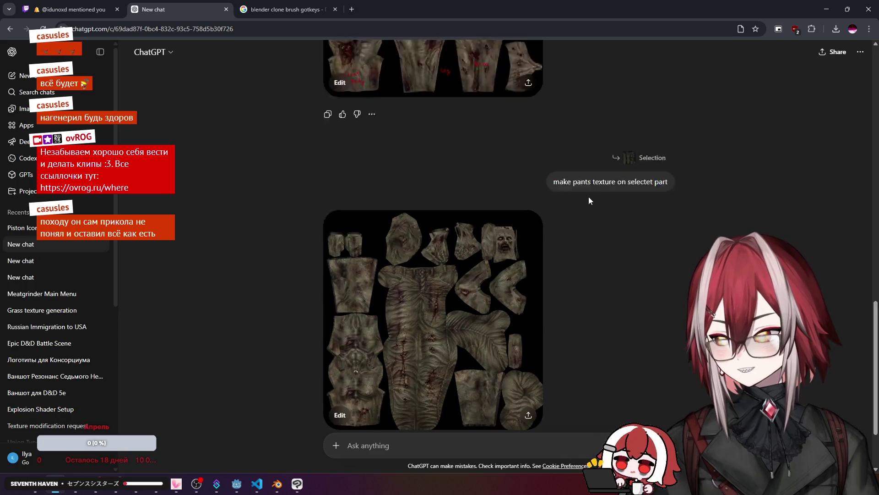
click(468, 239)
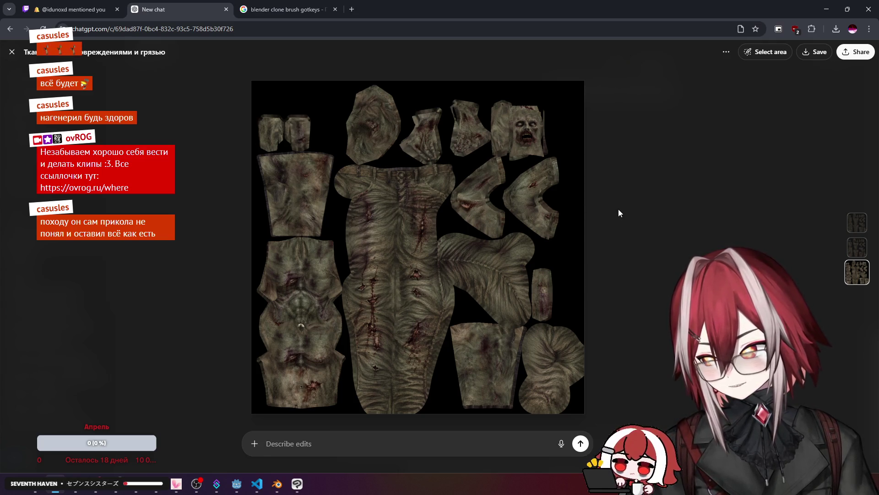
key(Escape)
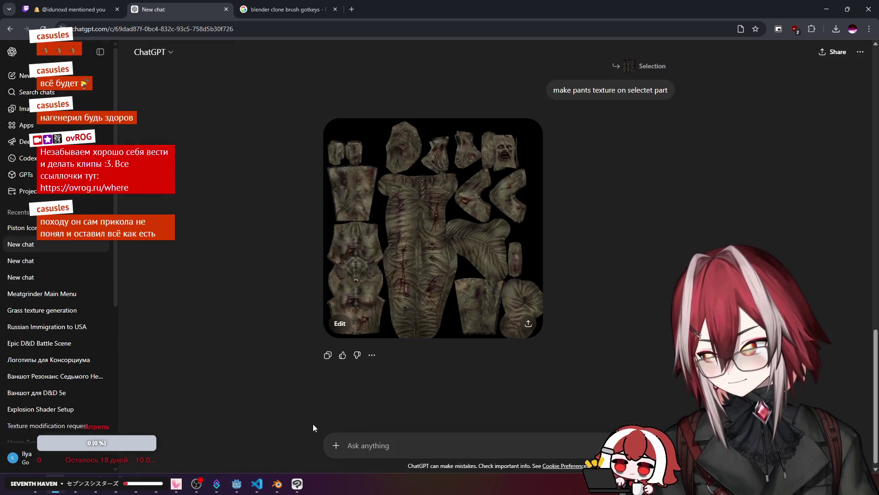
click(277, 483)
mouse_move(475, 207)
middle_down()
mouse_move(510, 235)
mouse_move(608, 215)
middle_up()
key(alt+a)
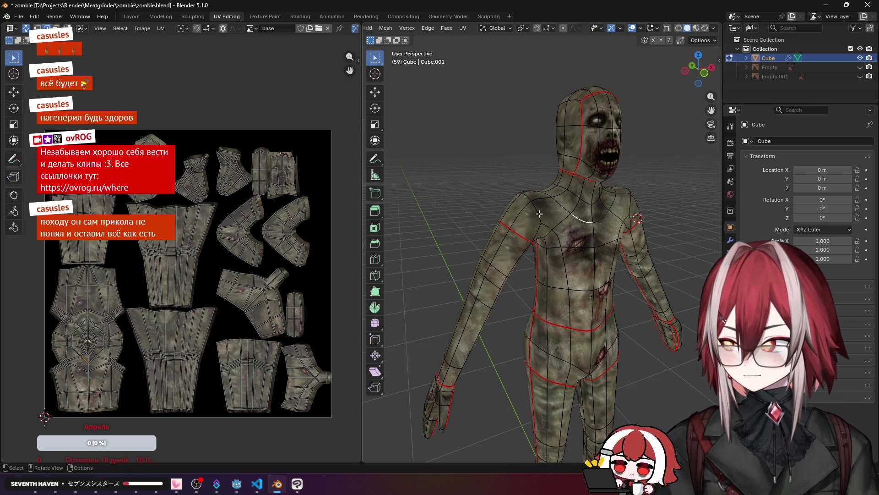
scroll(539, 214, down, 5)
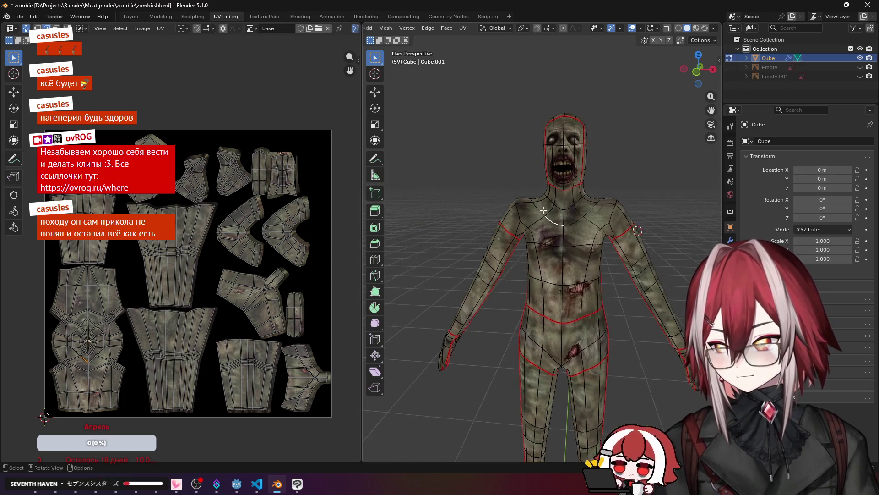
middle_drag(539, 213, 543, 209)
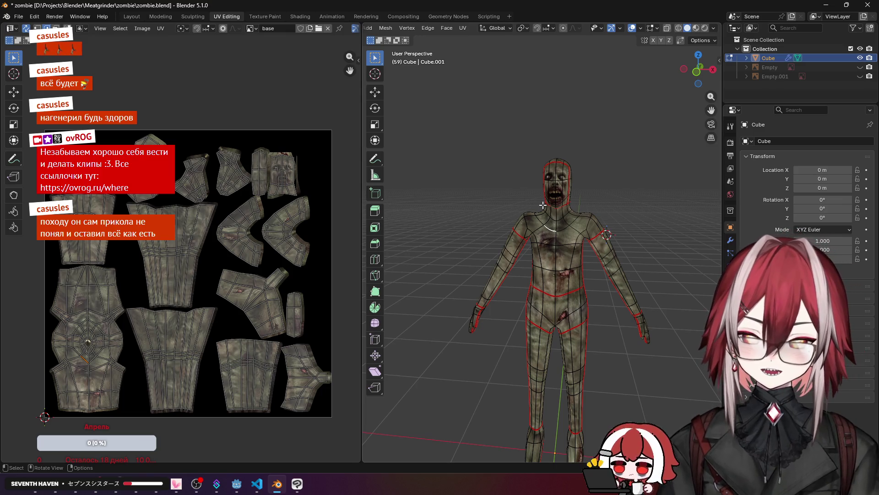
mouse_move(523, 196)
middle_down()
mouse_move(506, 180)
mouse_move(554, 169)
mouse_move(597, 189)
mouse_move(590, 216)
mouse_move(573, 225)
middle_up()
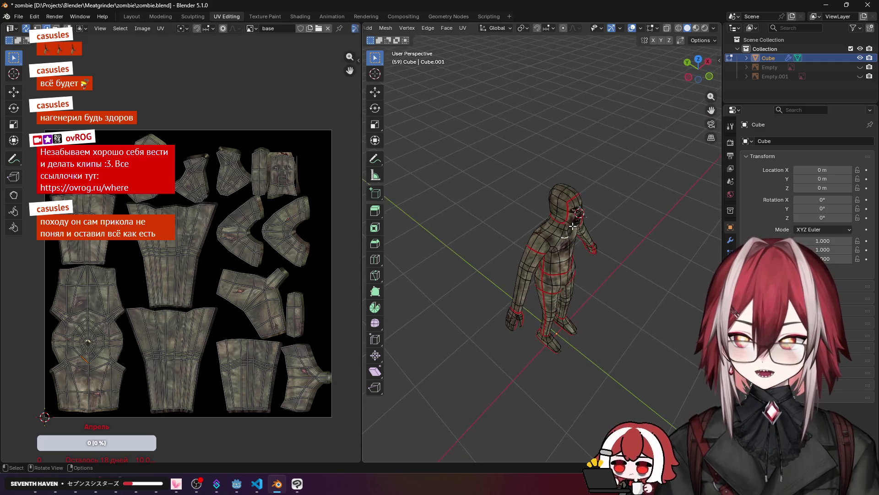
scroll(573, 225, up, 5)
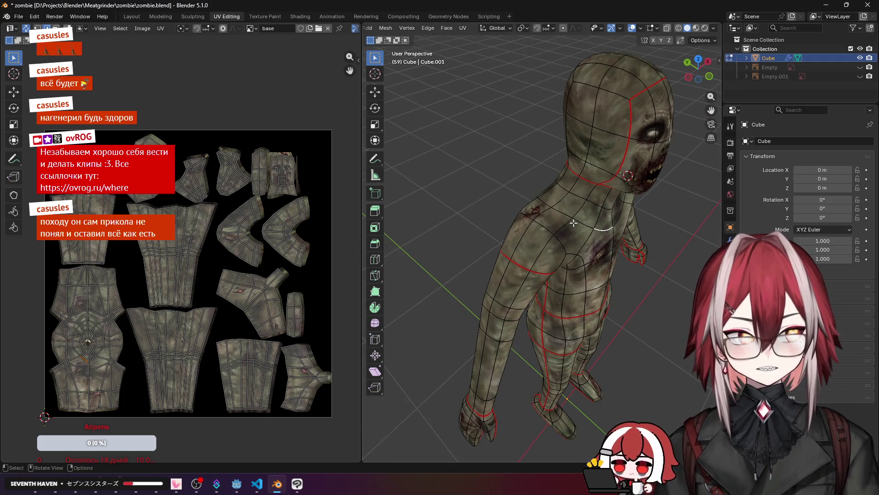
scroll(573, 223, down, 2)
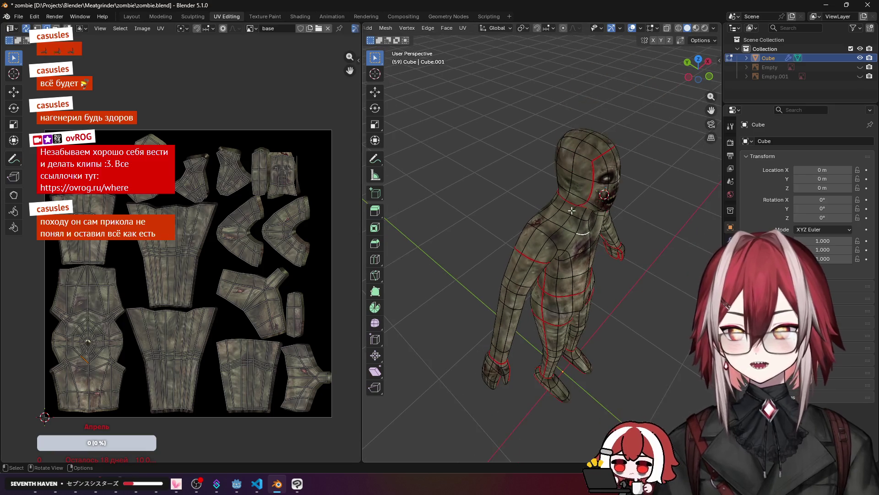
mouse_move(602, 192)
middle_down()
mouse_move(511, 173)
mouse_move(537, 175)
mouse_move(561, 165)
mouse_move(554, 144)
mouse_move(564, 226)
middle_up()
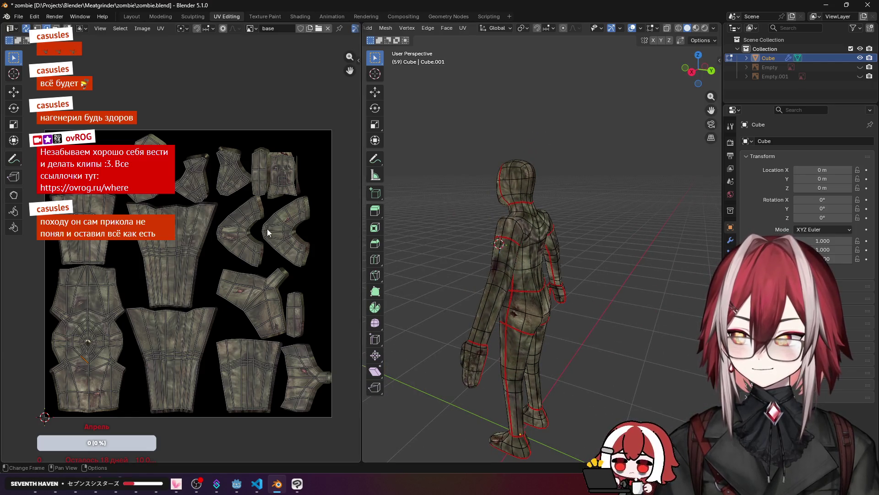
mouse_move(510, 194)
middle_down()
mouse_move(545, 195)
mouse_move(536, 191)
middle_up()
scroll(295, 171, up, 3)
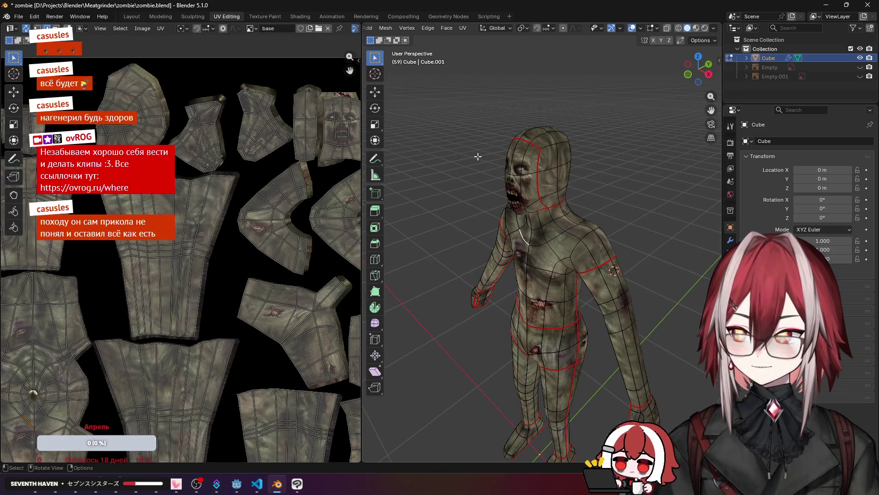
mouse_move(477, 156)
middle_down()
mouse_move(538, 151)
mouse_move(512, 161)
middle_up()
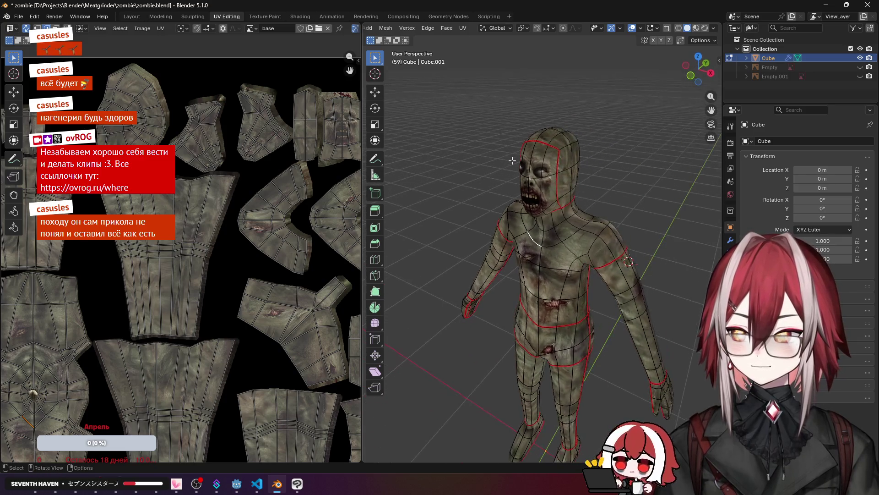
scroll(512, 160, down, 1)
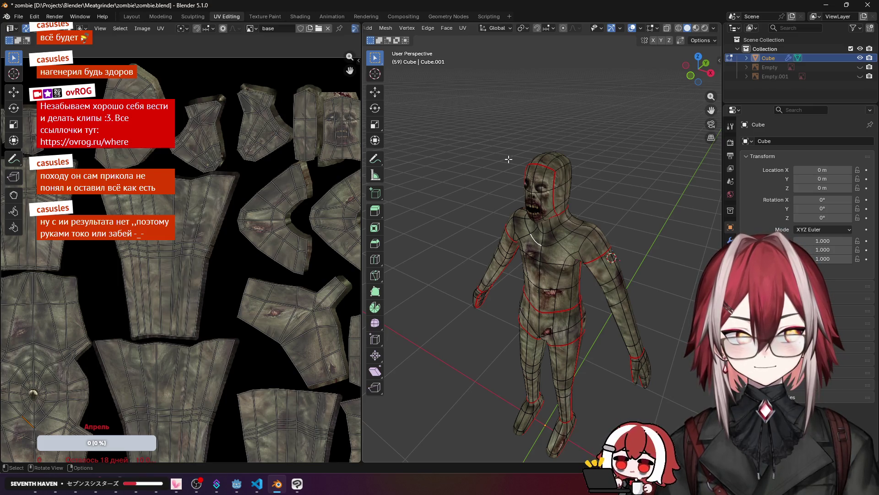
middle_drag(488, 193, 558, 191)
key(Home)
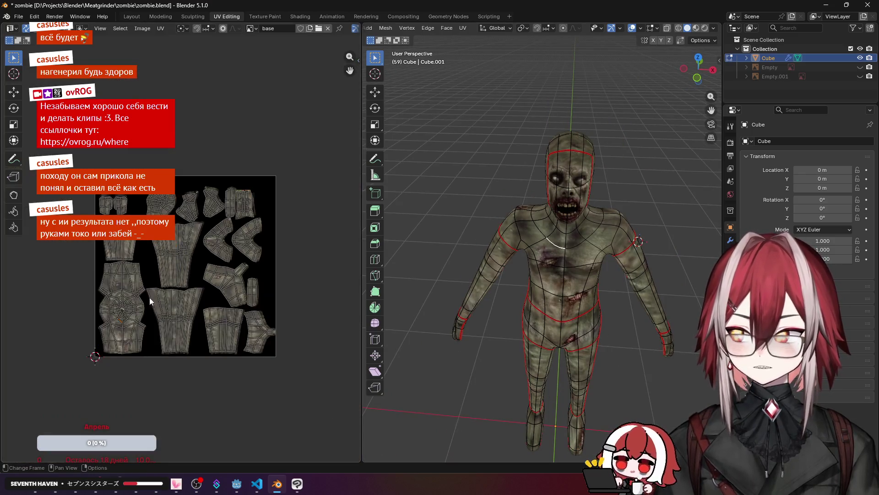
scroll(573, 202, up, 3)
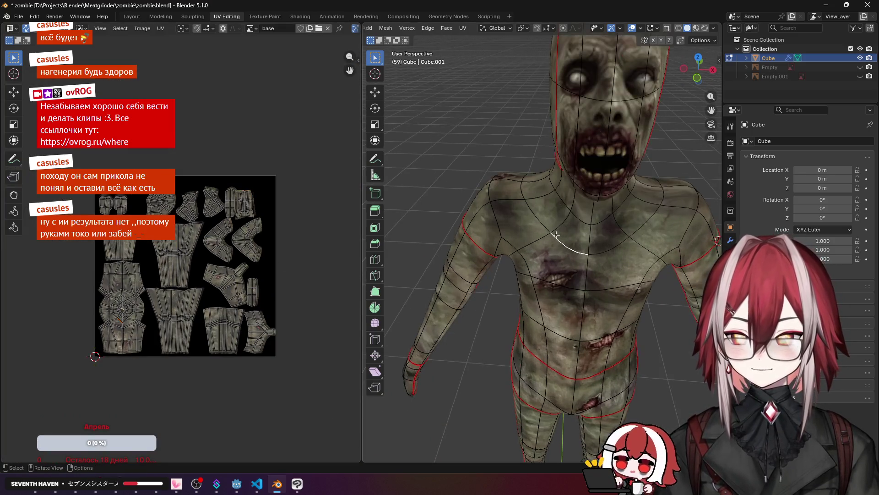
middle_drag(573, 201, 585, 203)
scroll(587, 200, down, 3)
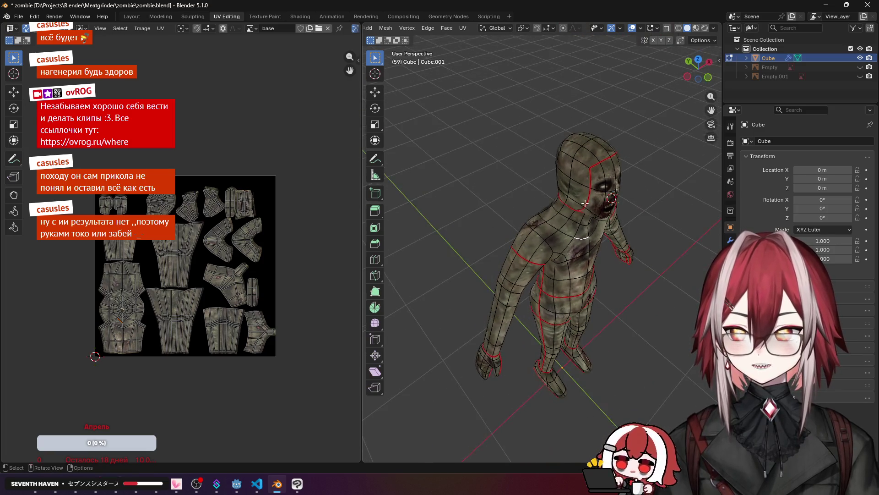
mouse_move(536, 270)
middle_down()
mouse_move(564, 224)
mouse_move(524, 209)
middle_up()
scroll(524, 209, down, 3)
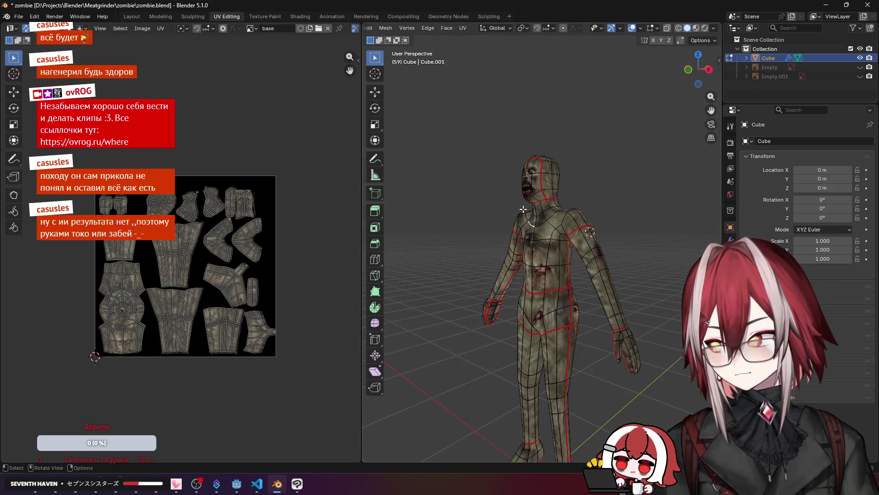
scroll(524, 210, down, 2)
scroll(165, 242, up, 3)
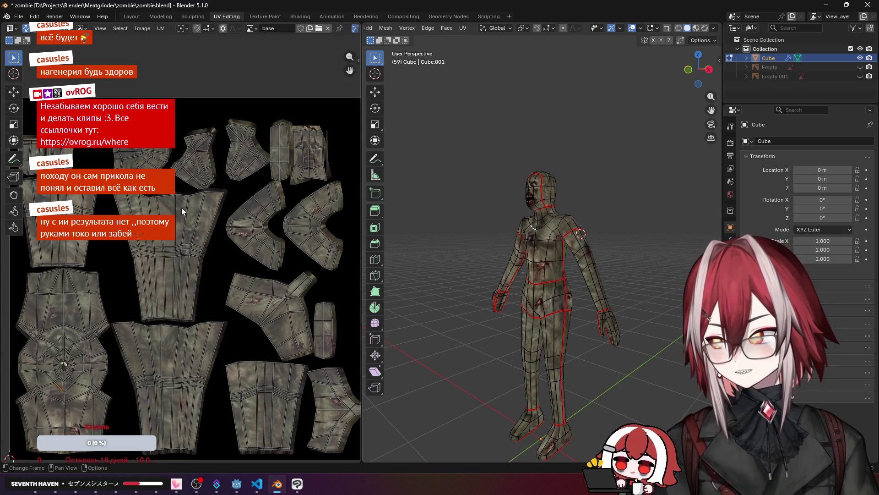
mouse_move(527, 220)
middle_down()
mouse_move(454, 221)
mouse_move(573, 202)
mouse_move(590, 215)
mouse_move(557, 256)
middle_up()
scroll(554, 261, up, 2)
scroll(555, 260, up, 3)
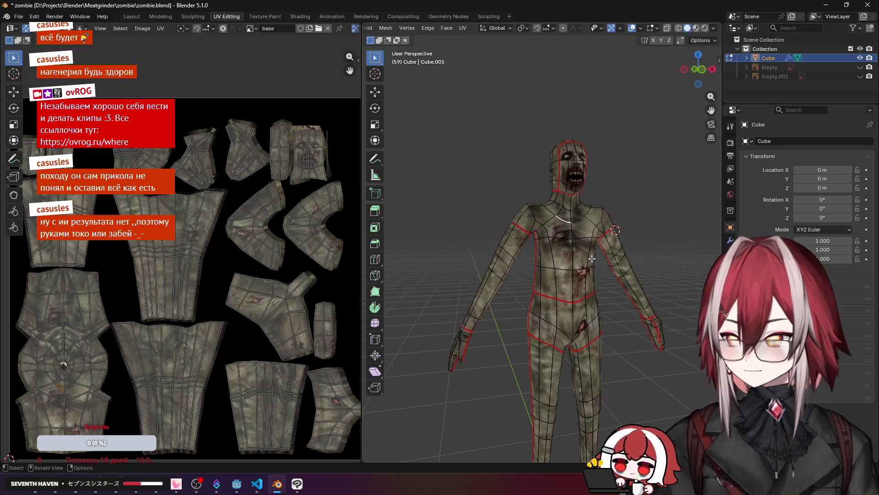
scroll(594, 267, down, 4)
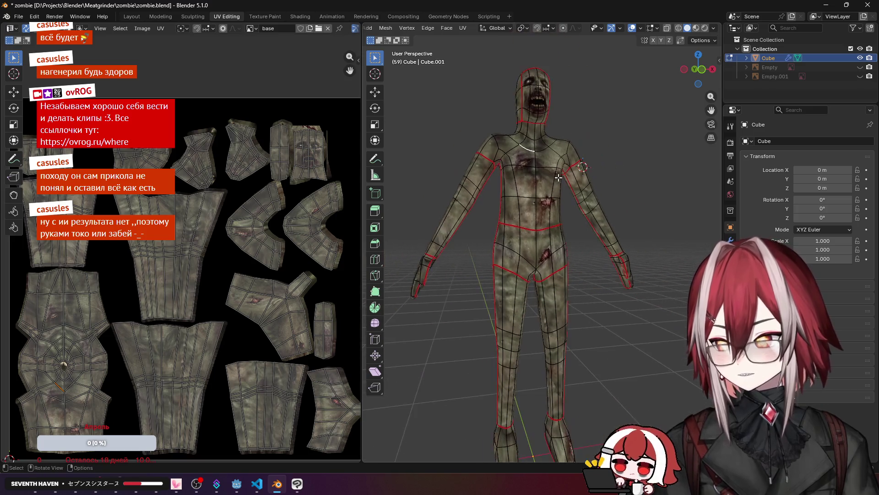
Step: Return to ChatGPT and find the earlier zombie texture conversation in the chat history
click(297, 484)
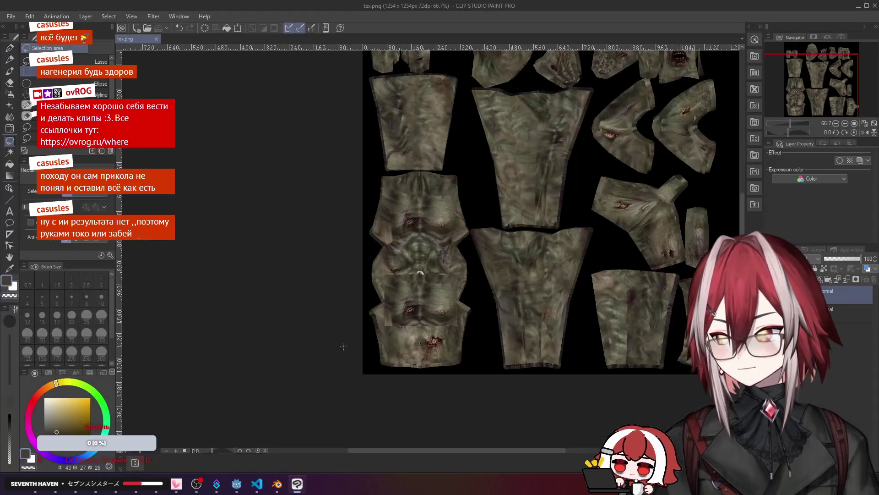
scroll(315, 279, down, 1)
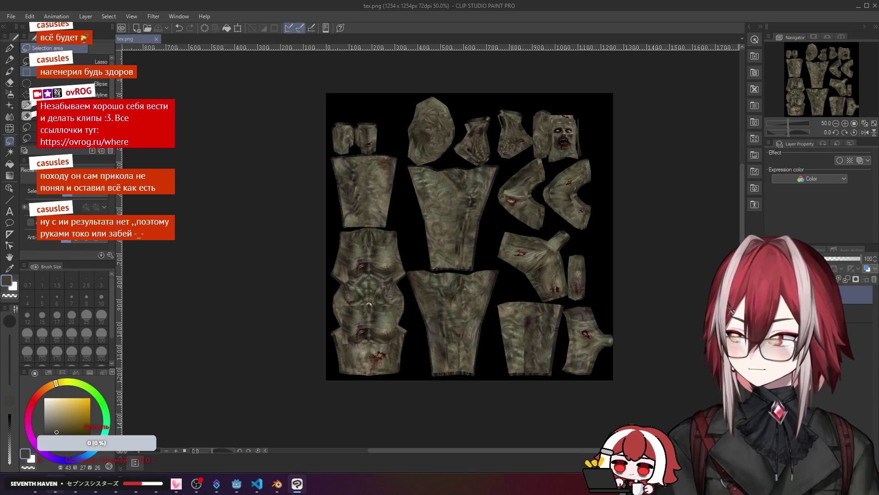
key(alt+Tab)
scroll(227, 215, up, 15)
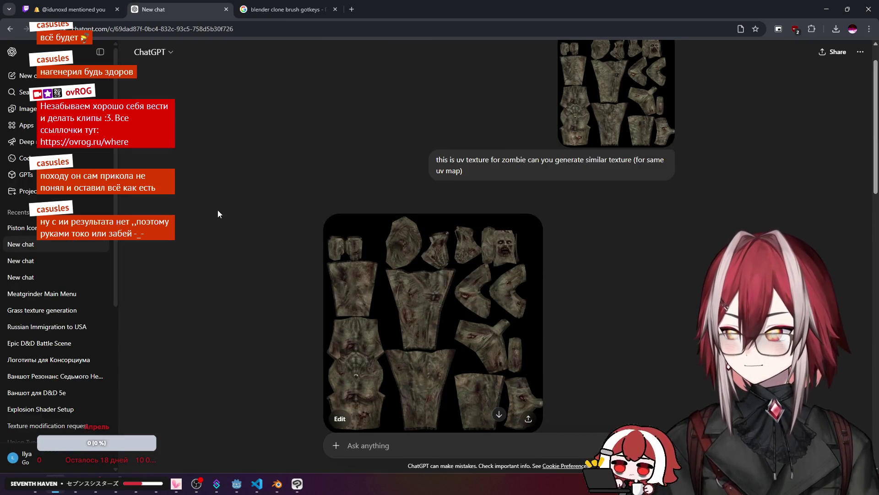
click(36, 277)
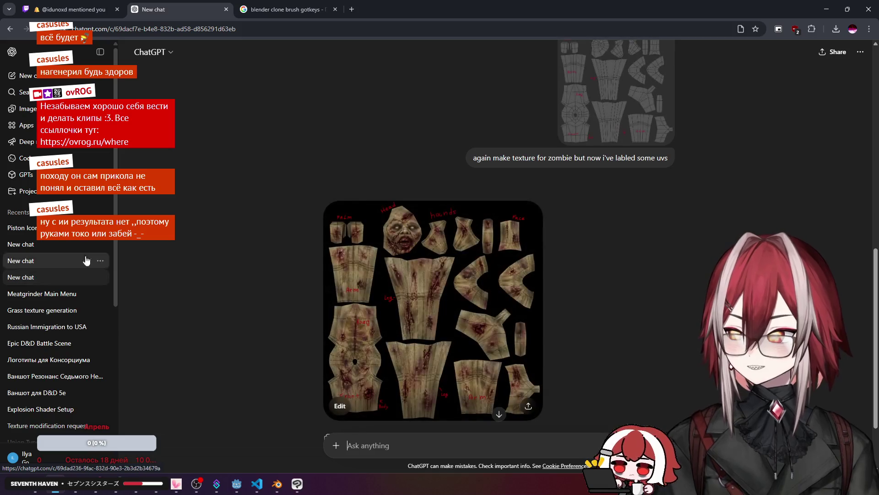
scroll(309, 211, up, 10)
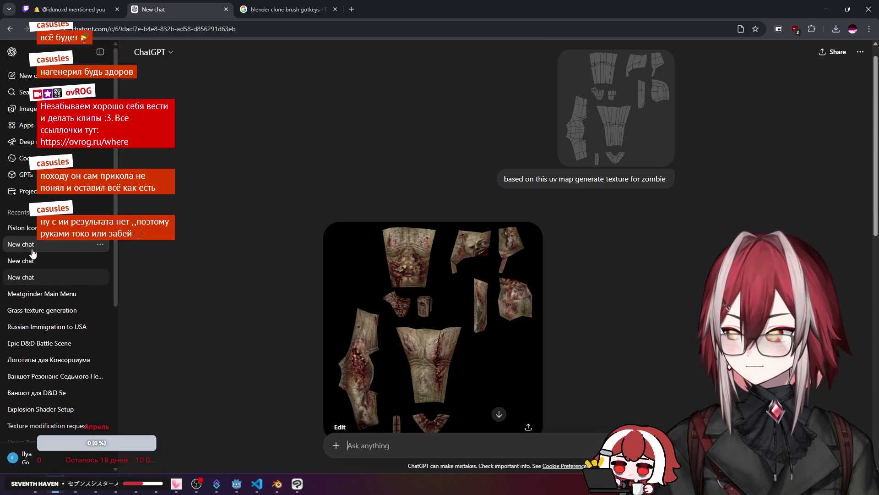
click(32, 259)
scroll(341, 200, up, 10)
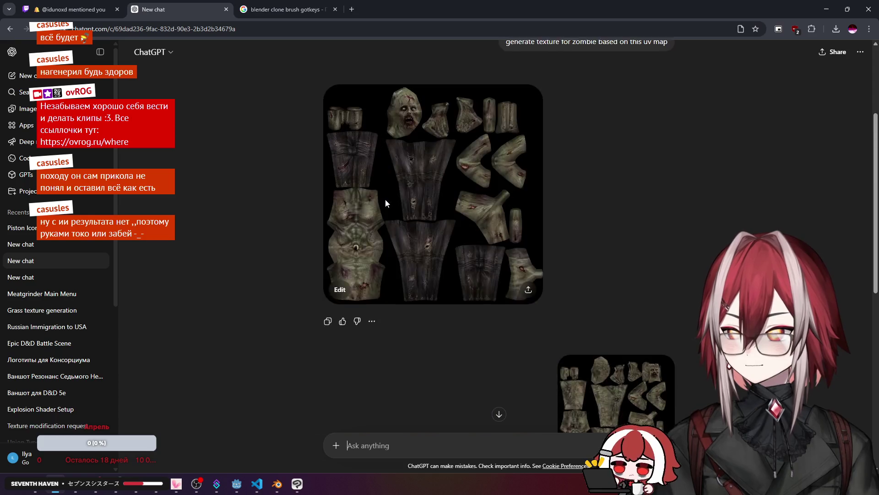
Step: Copy the generated zombie texture image and switch through Blender to Clip Studio Paint
click(403, 206)
right_click(429, 201)
click(463, 240)
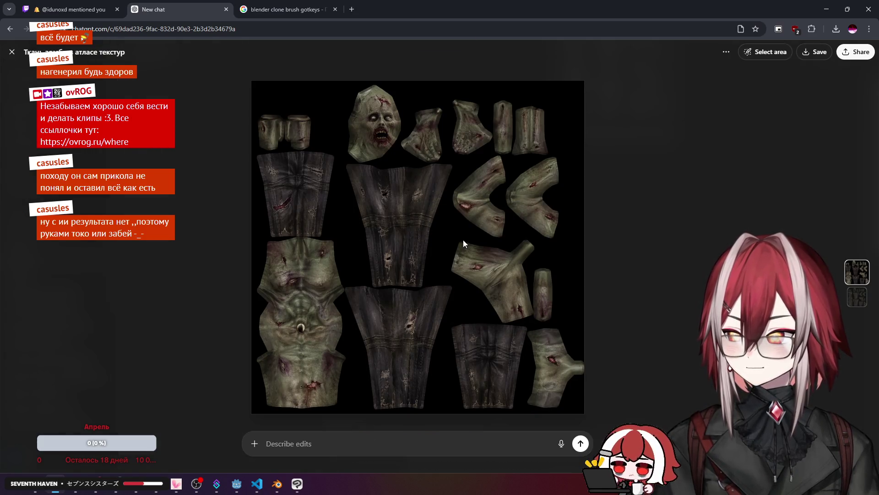
click(277, 484)
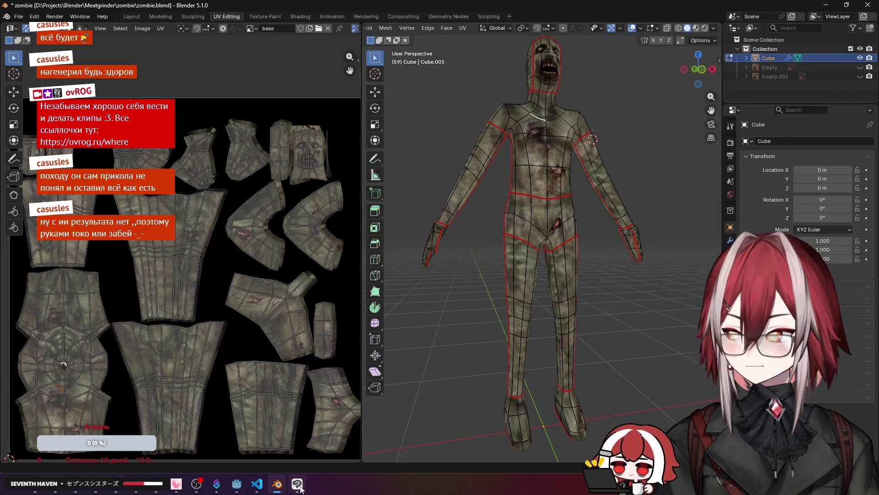
click(298, 485)
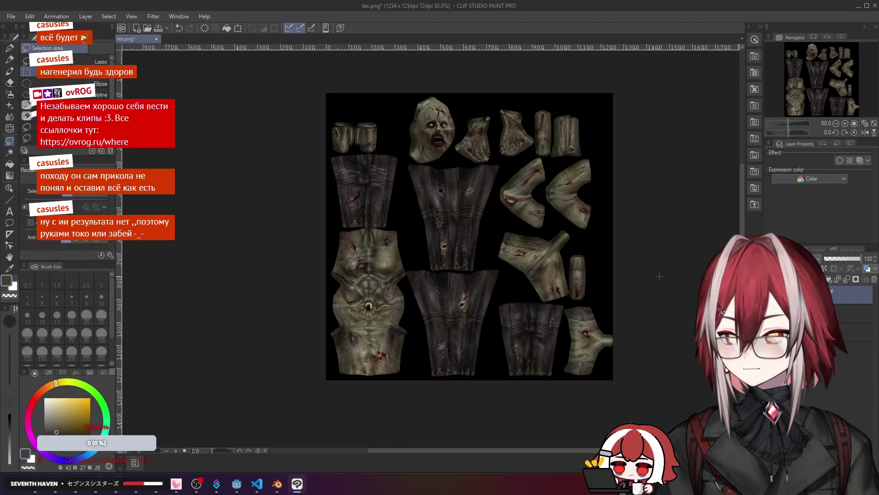
Step: Paste the ChatGPT texture onto tex.png, undoing and redoing to compare it with the original
scroll(660, 276, up, 1)
key(ctrl+v)
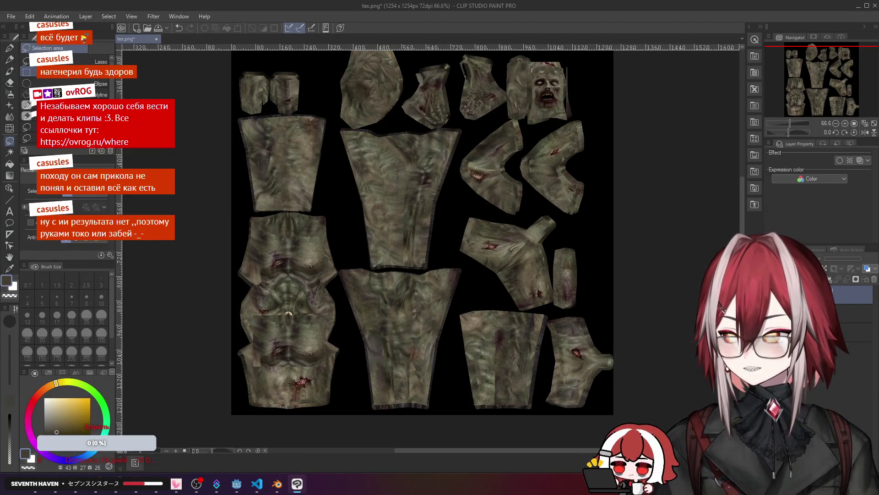
key(ctrl+v)
key(ctrl+z)
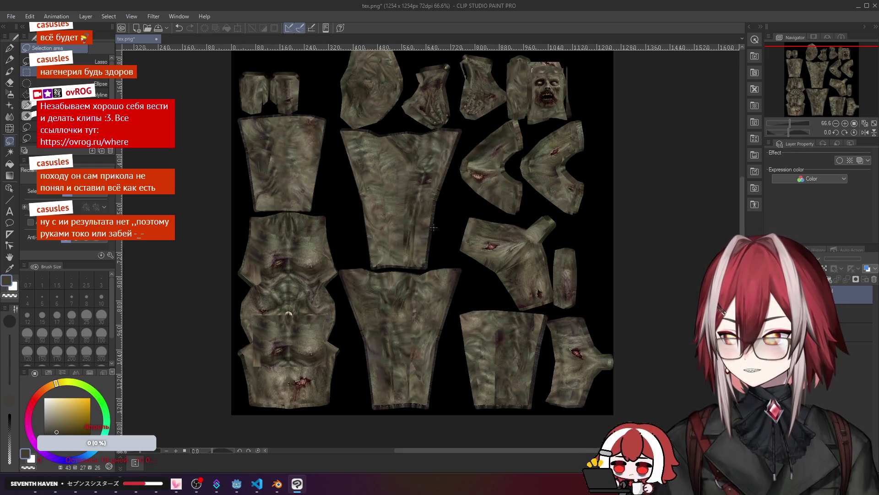
key(ctrl+v)
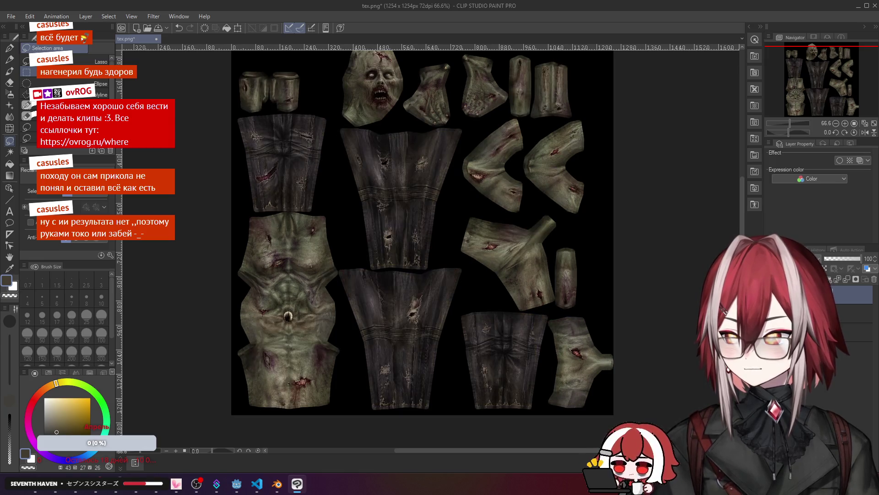
scroll(326, 156, up, 2)
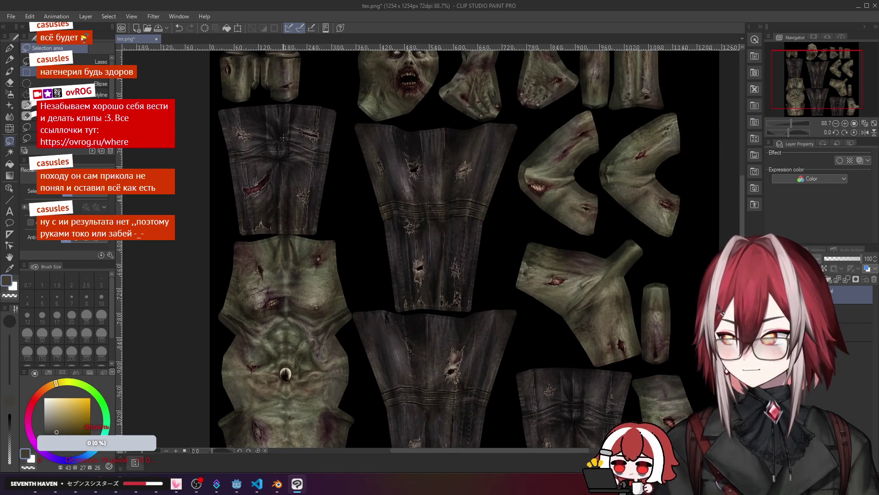
scroll(326, 155, down, 3)
Step: Lasso the two dark central pieces, delete the pasted texture outside them, and deselect
click(26, 61)
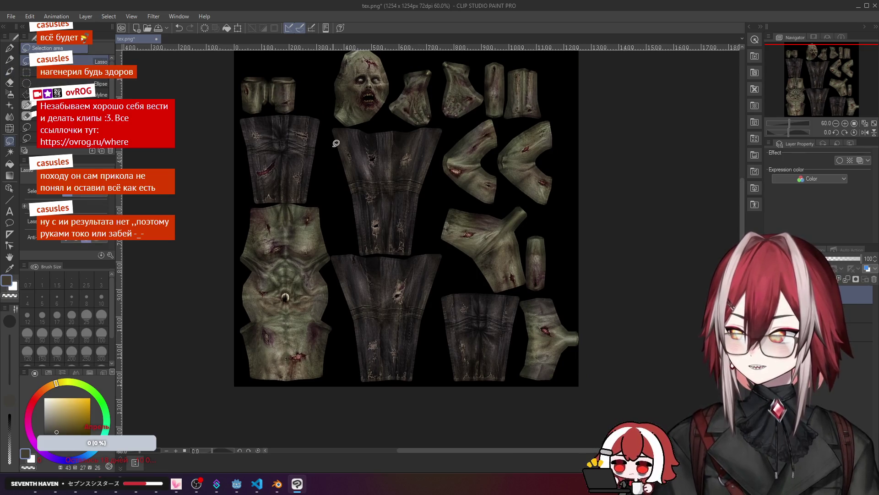
scroll(333, 141, up, 1)
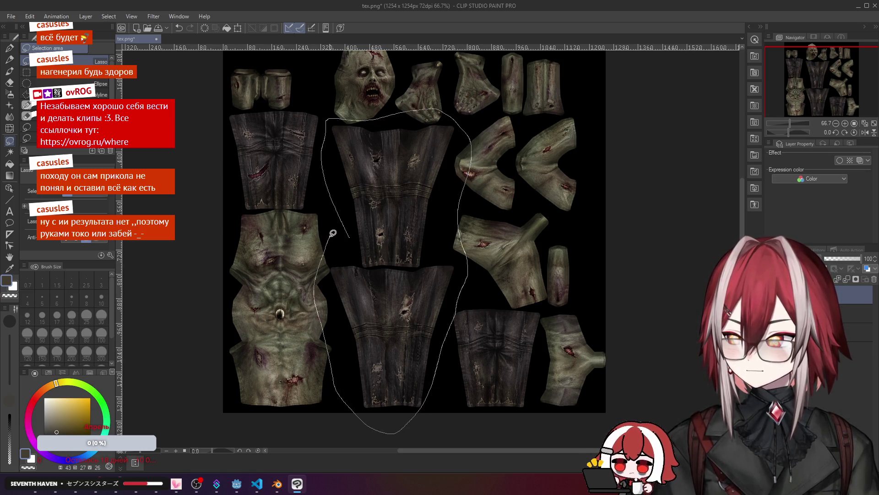
drag(333, 232, 331, 236)
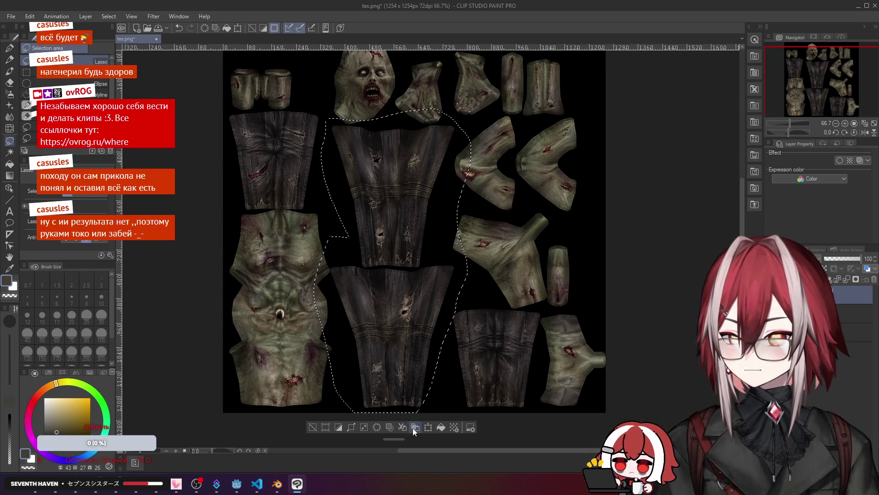
key(ctrl+z)
key(ctrl+d)
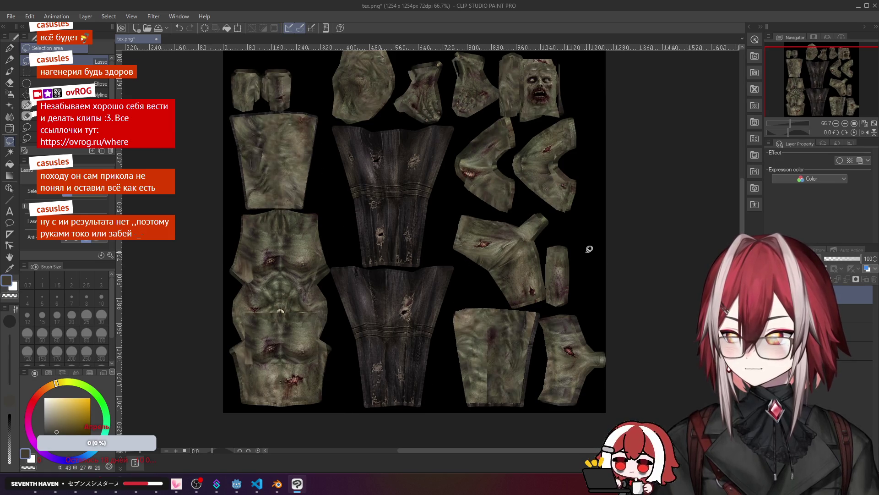
scroll(334, 306, up, 5)
key(e)
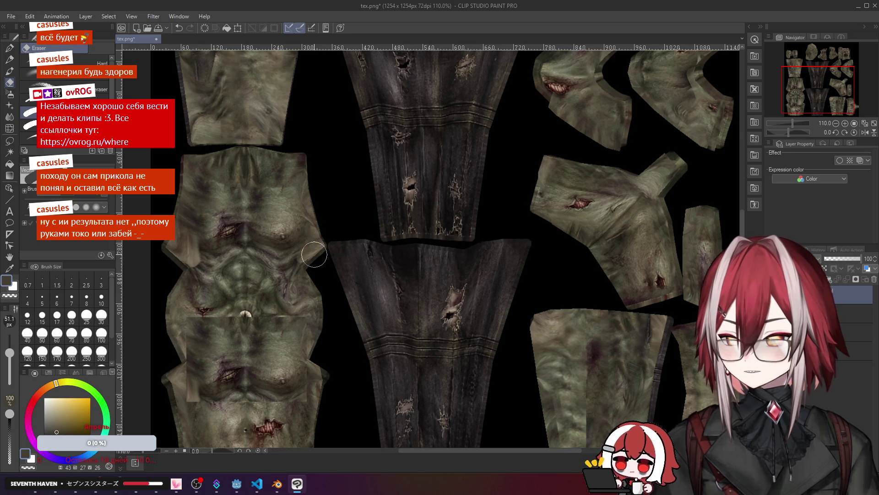
scroll(314, 255, down, 3)
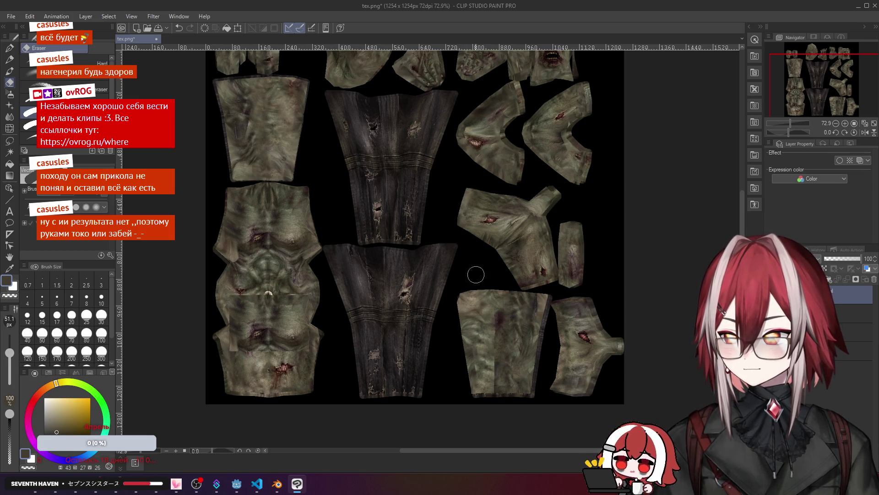
scroll(470, 247, up, 1)
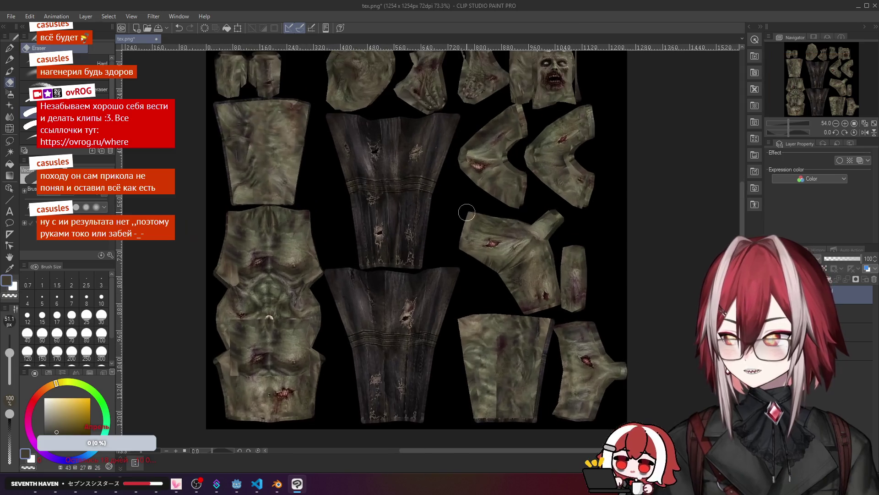
drag(511, 217, 457, 192)
scroll(453, 246, up, 2)
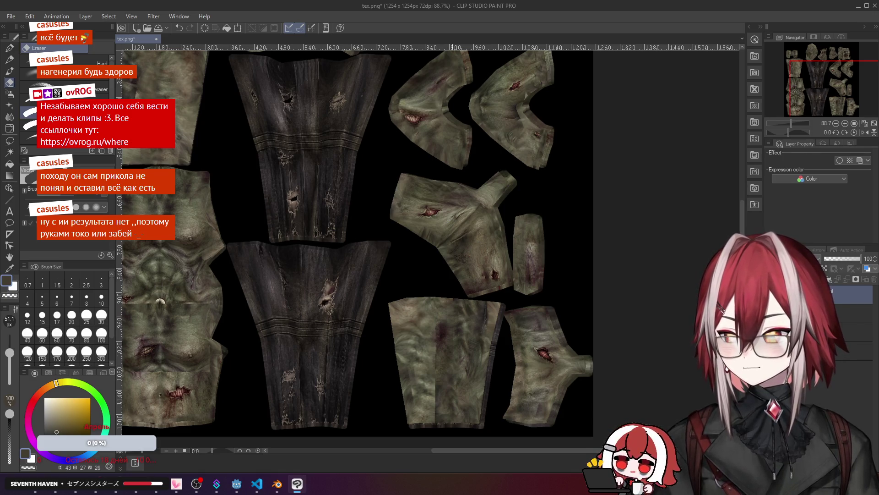
click(9, 140)
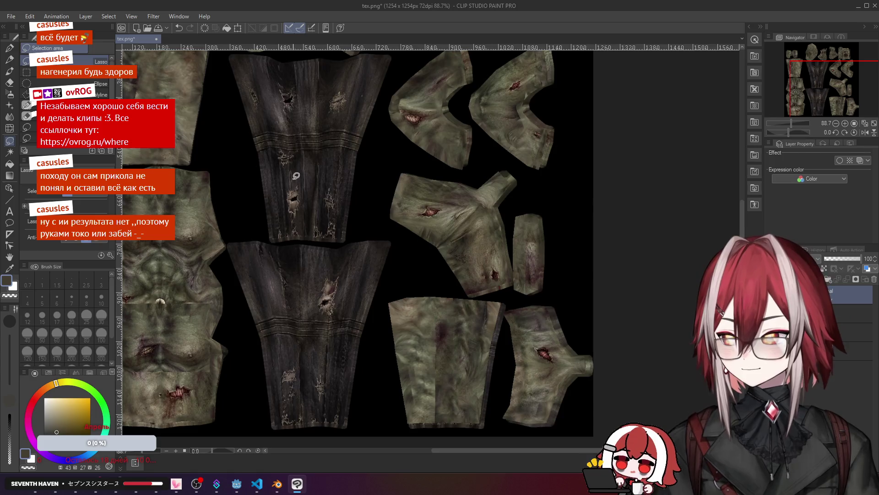
drag(296, 176, 342, 212)
key(b)
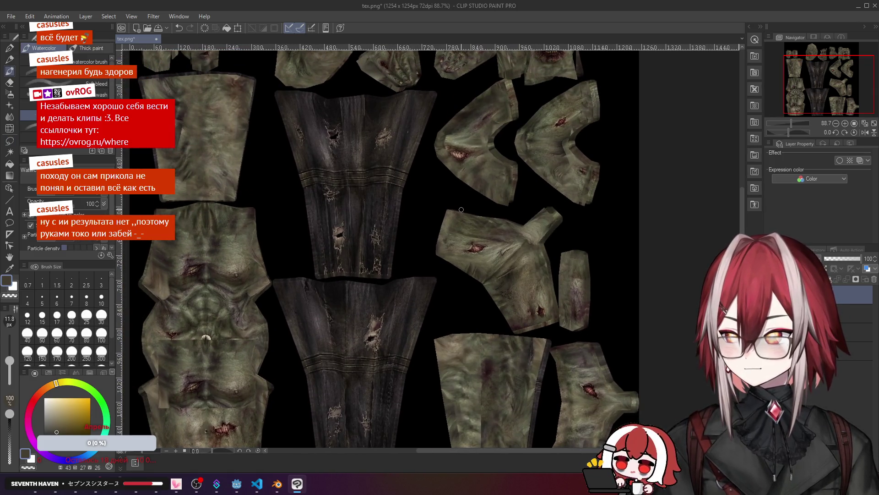
Step: With the Copy Stamp at brush size 40, clone dark texture over the shoulder piece's wounds
click(10, 118)
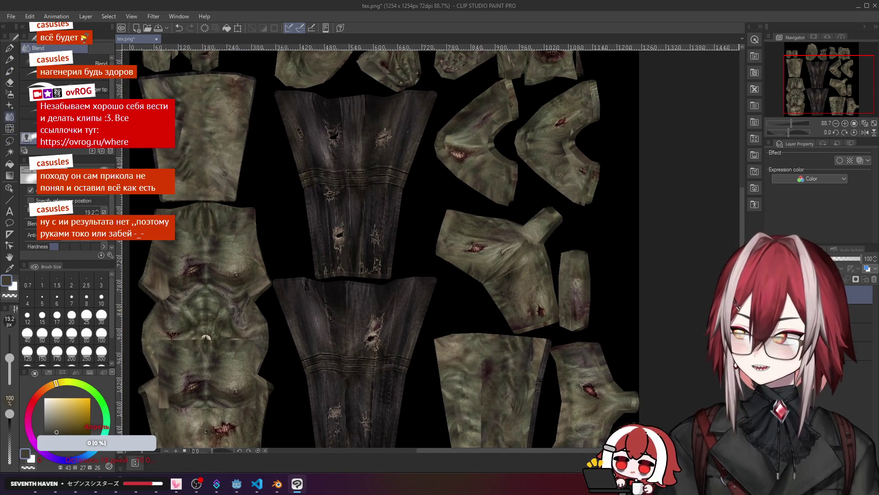
scroll(450, 196, up, 1)
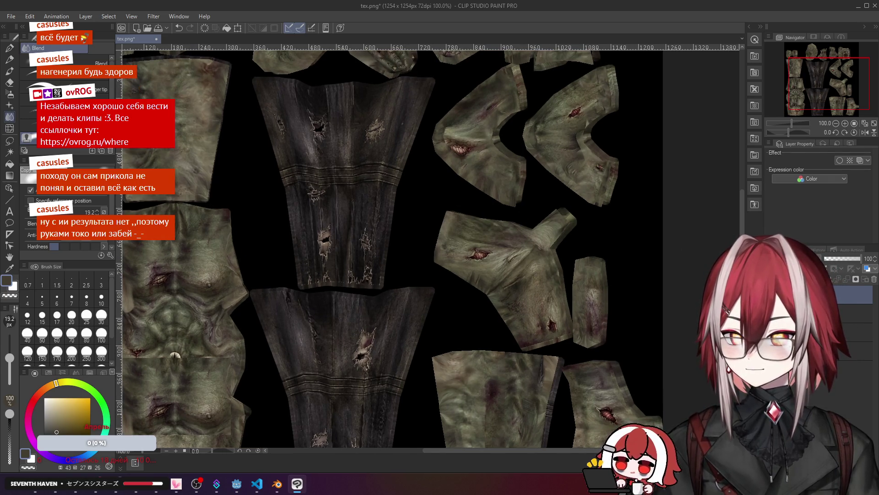
scroll(485, 220, up, 1)
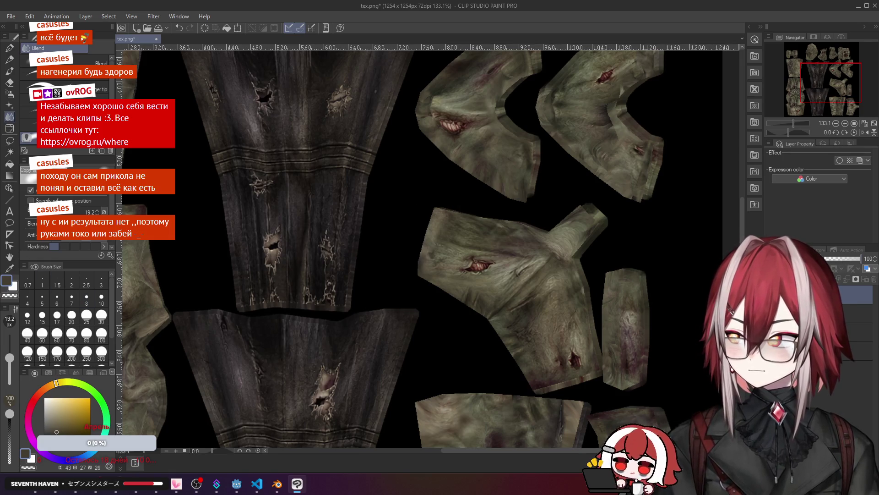
key(bracketright)
key(bracketright)
key(bracketright)
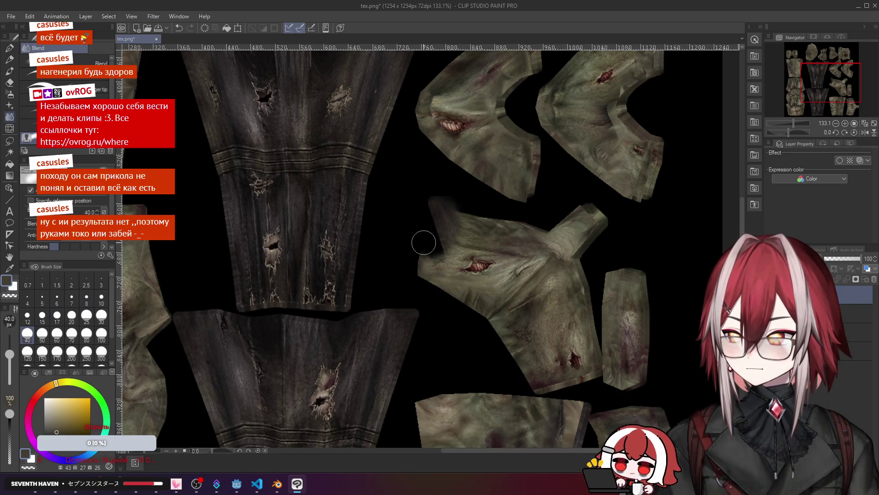
scroll(423, 232, down, 2)
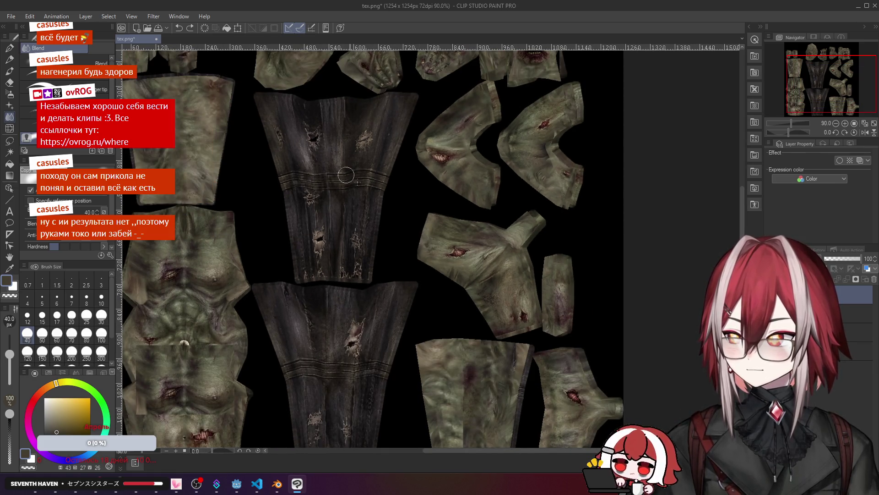
scroll(437, 239, up, 1)
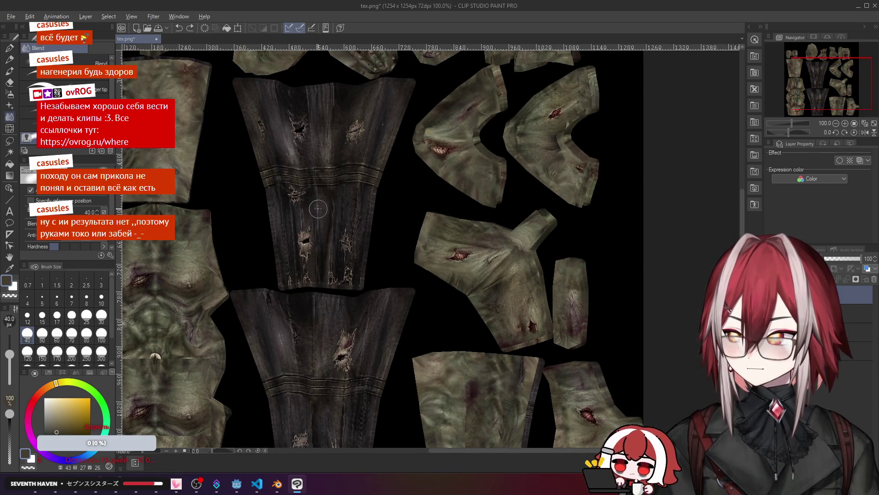
mouse_move(468, 255)
mouse_down()
mouse_move(430, 241)
mouse_move(422, 224)
mouse_move(504, 243)
mouse_move(500, 229)
mouse_move(536, 220)
mouse_move(527, 236)
mouse_move(513, 231)
mouse_up()
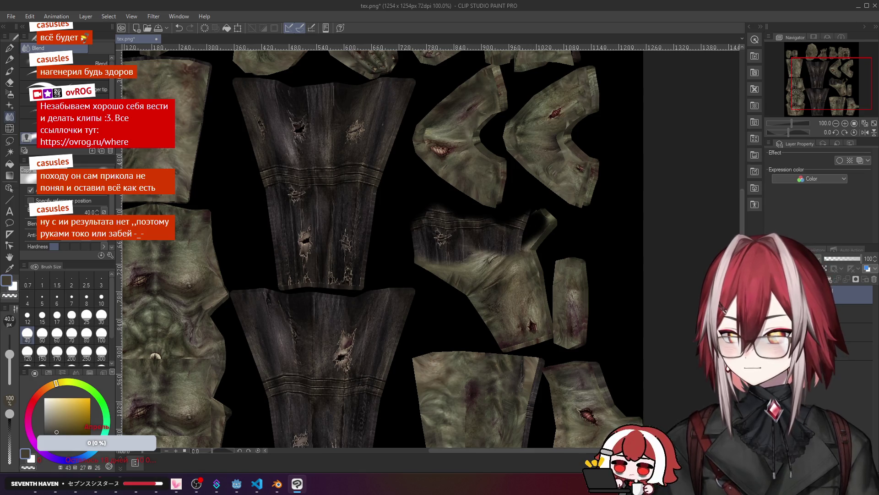
scroll(392, 210, up, 2)
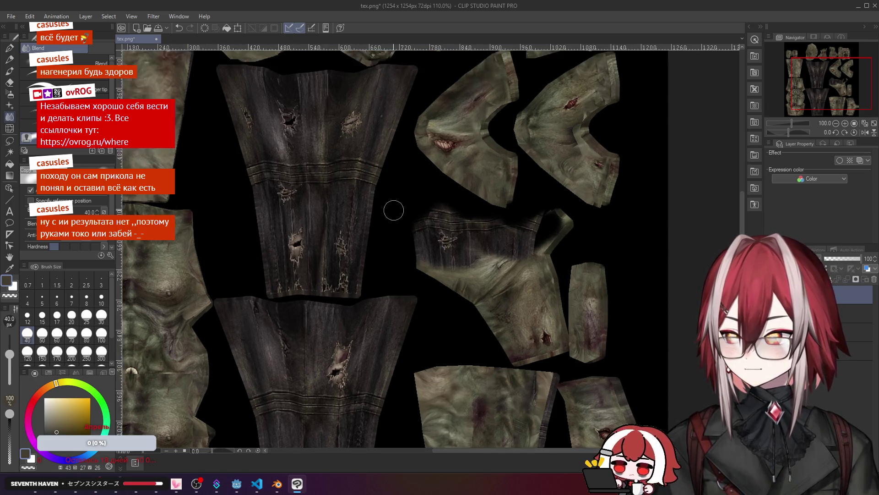
mouse_move(495, 257)
mouse_down()
mouse_move(462, 274)
mouse_move(433, 274)
mouse_move(489, 296)
mouse_up()
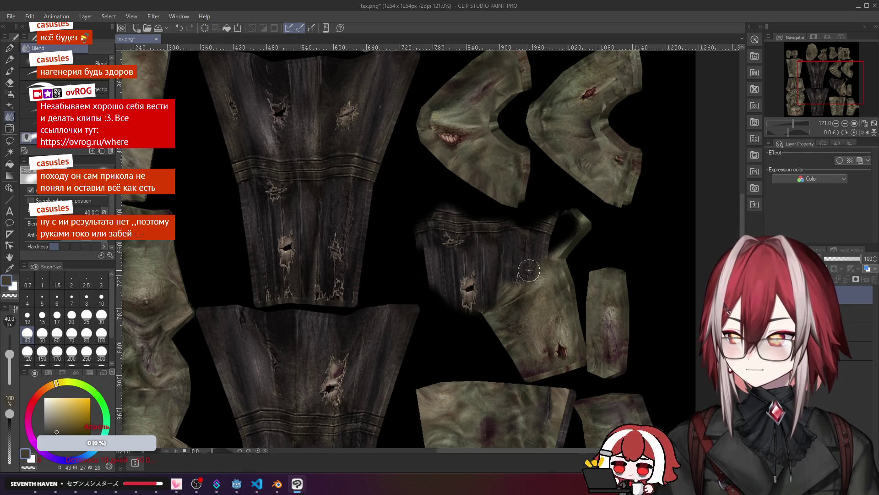
alt+click(311, 256)
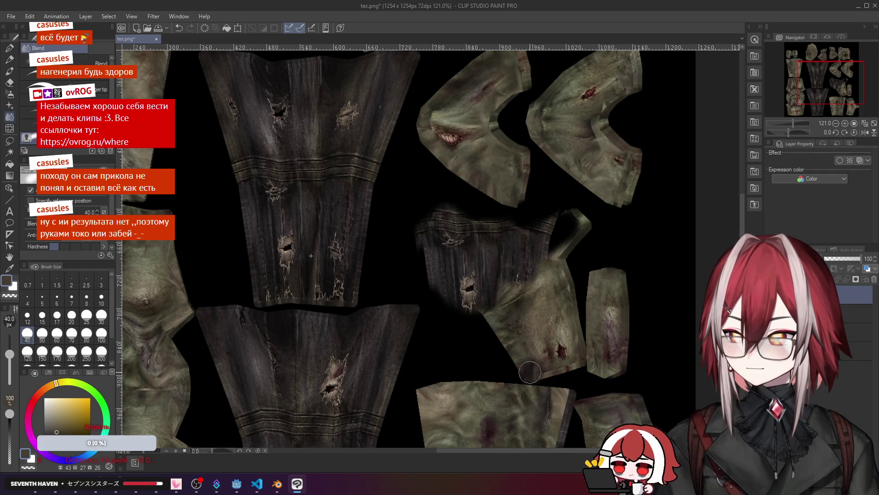
mouse_move(530, 372)
mouse_down()
mouse_move(574, 355)
mouse_move(568, 307)
mouse_move(543, 320)
mouse_move(515, 316)
mouse_move(528, 351)
mouse_move(573, 220)
mouse_move(561, 299)
mouse_move(527, 229)
mouse_move(501, 337)
mouse_move(503, 241)
mouse_move(498, 254)
mouse_up()
Step: Clone dark cloth over the lower-right piece's green skin and save over tex.png
scroll(465, 257, down, 2)
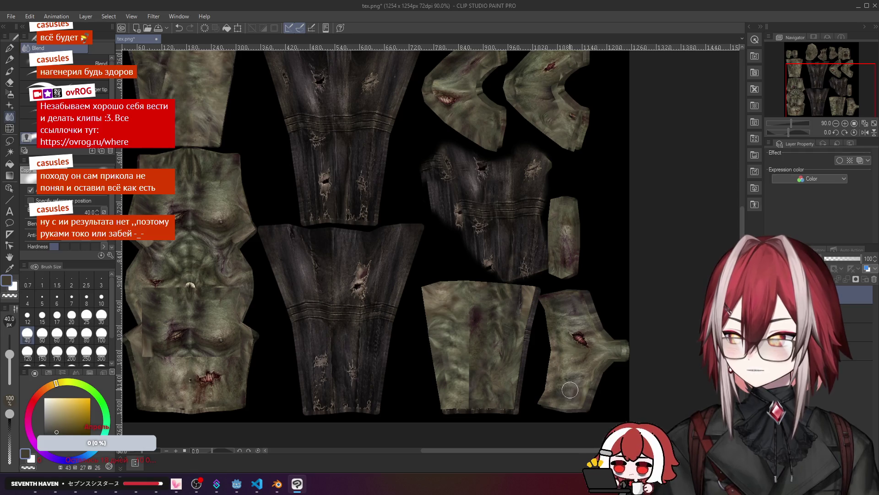
mouse_move(570, 389)
mouse_down()
mouse_move(545, 366)
mouse_move(550, 394)
mouse_move(591, 390)
mouse_move(620, 352)
mouse_move(609, 362)
mouse_move(592, 353)
mouse_up()
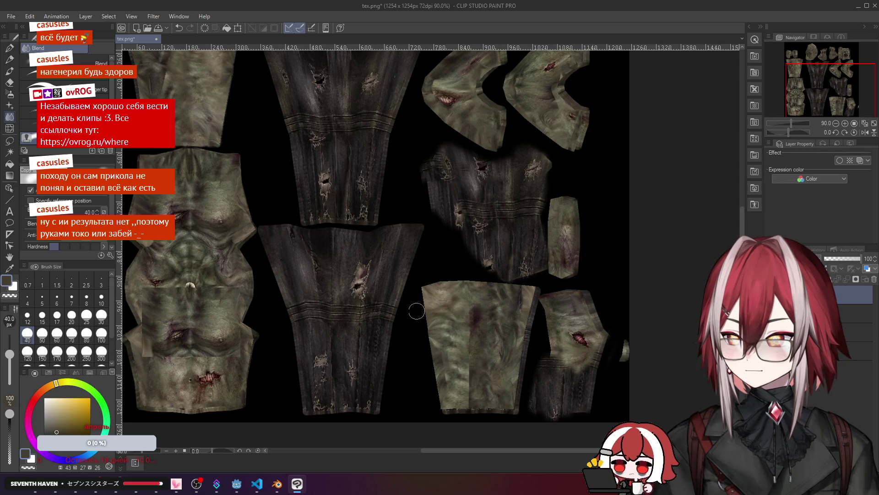
mouse_move(545, 298)
mouse_down()
mouse_move(558, 335)
mouse_move(577, 338)
mouse_move(568, 293)
mouse_move(565, 369)
mouse_move(572, 353)
mouse_move(614, 361)
mouse_move(595, 370)
mouse_move(592, 338)
mouse_up()
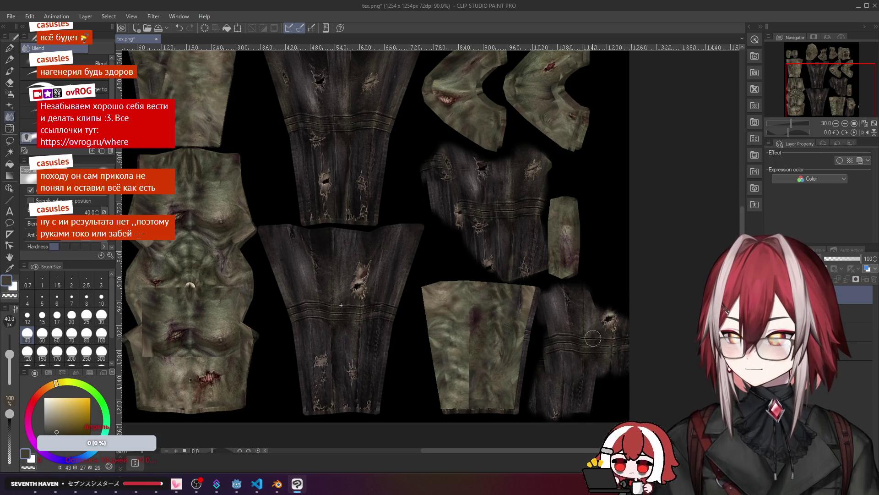
scroll(566, 281, down, 2)
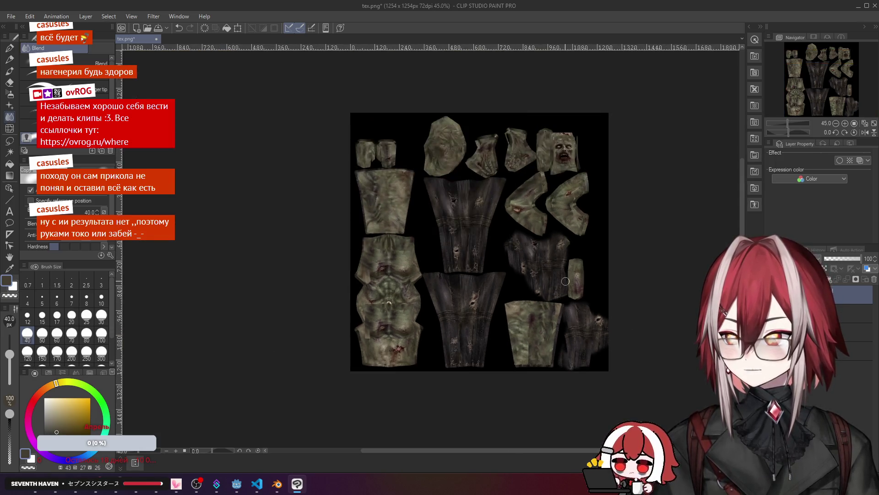
key(ctrl+shift+s)
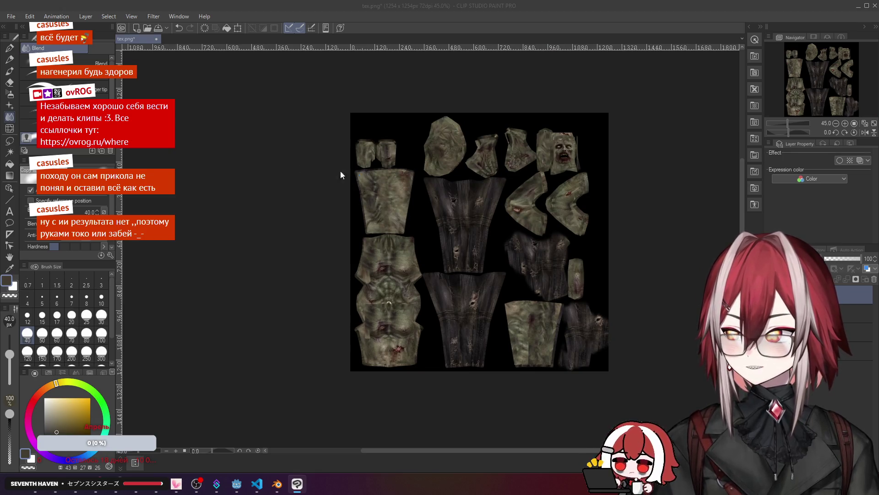
click(535, 284)
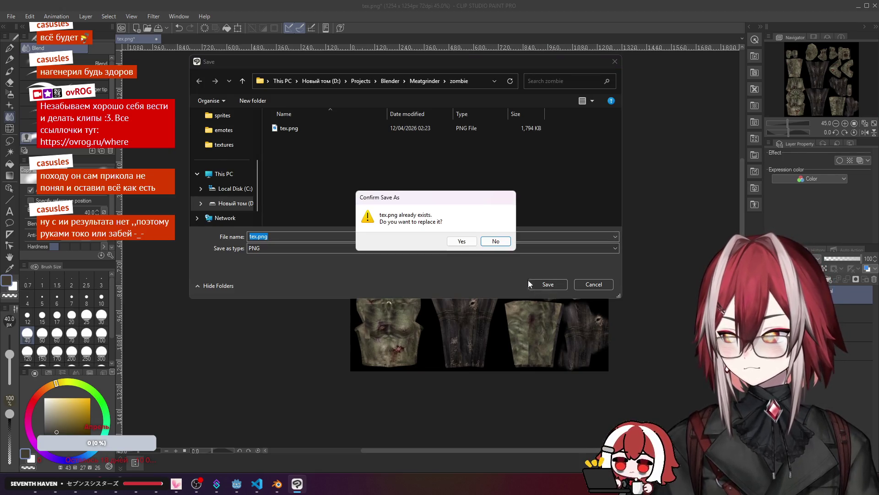
Step: Overwrite tex.png without layer information, then reload the image in Blender to show the dark pants
click(464, 242)
key(Return)
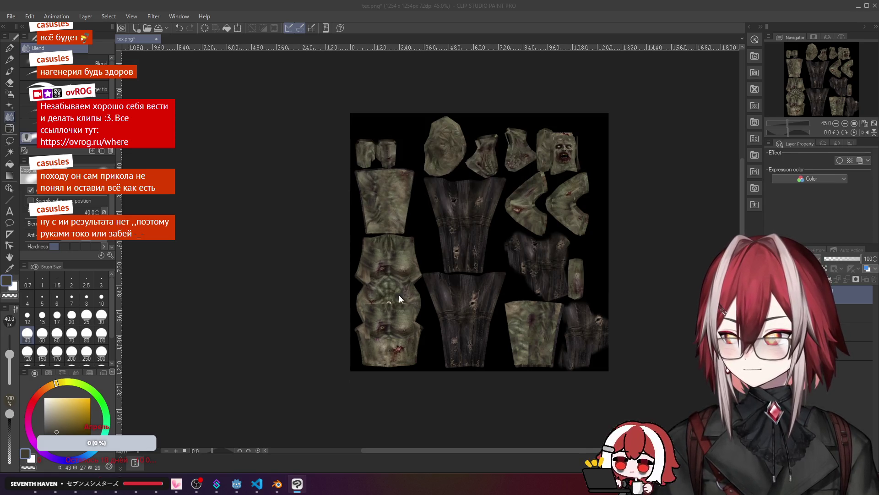
click(277, 484)
click(145, 29)
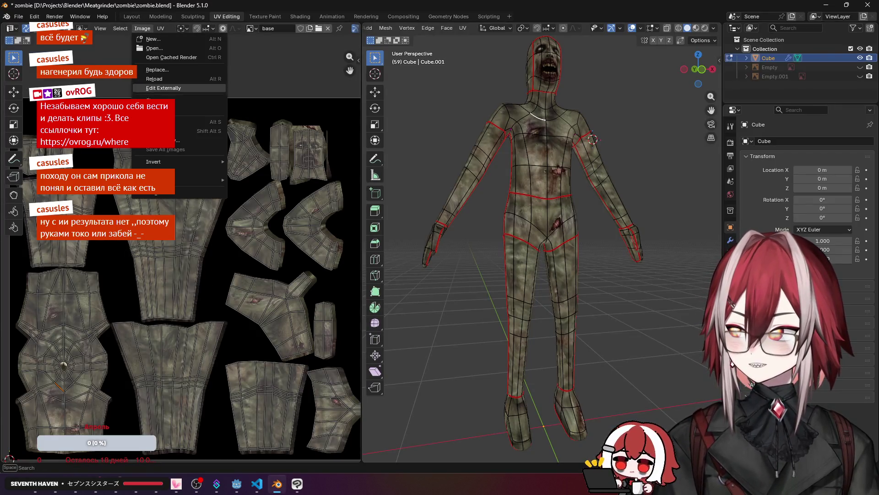
click(168, 78)
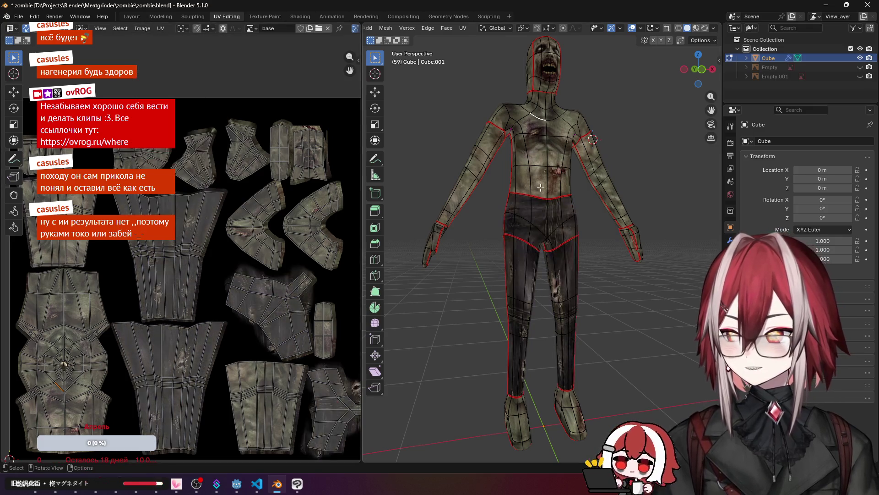
middle_drag(513, 206, 556, 192)
click(266, 16)
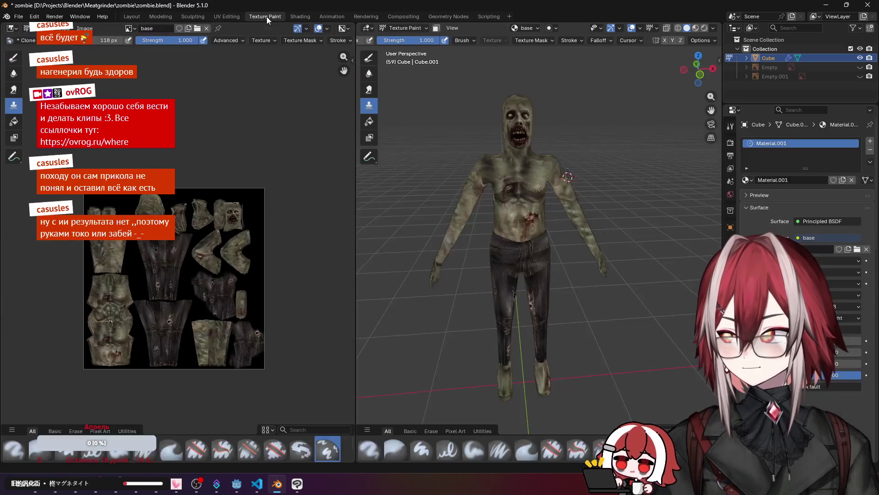
Step: Reload the texture image to discard the accidental green paint over the pants
mouse_move(527, 229)
middle_down()
mouse_move(584, 272)
mouse_move(516, 220)
mouse_move(511, 253)
mouse_move(489, 276)
middle_up()
scroll(518, 208, up, 5)
scroll(476, 284, up, 4)
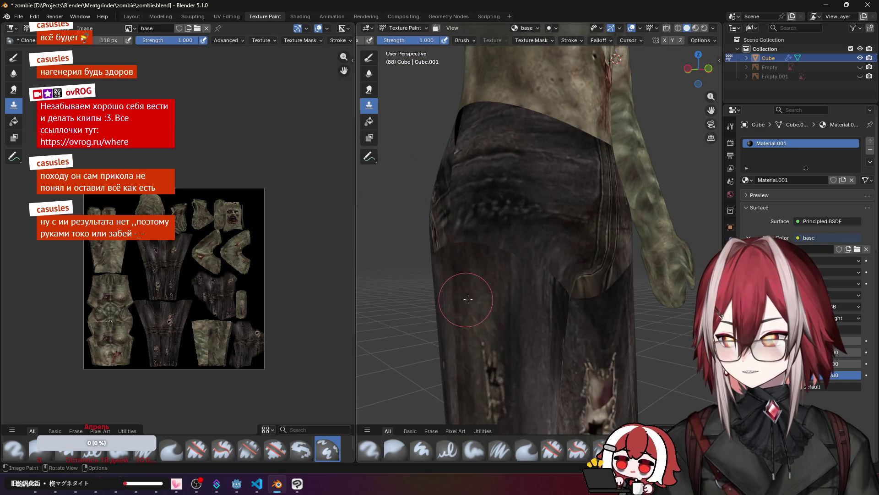
scroll(468, 299, down, 4)
scroll(495, 265, up, 4)
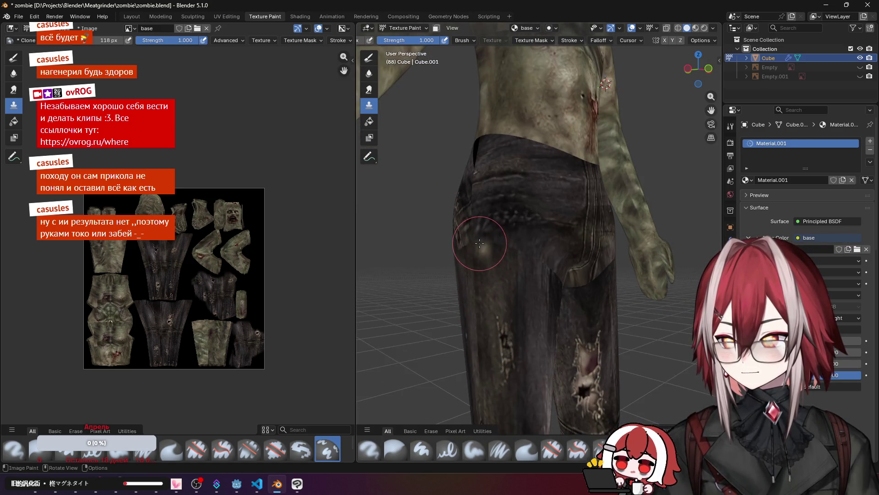
key(ctrl+shift+z)
scroll(486, 252, down, 3)
scroll(499, 262, up, 2)
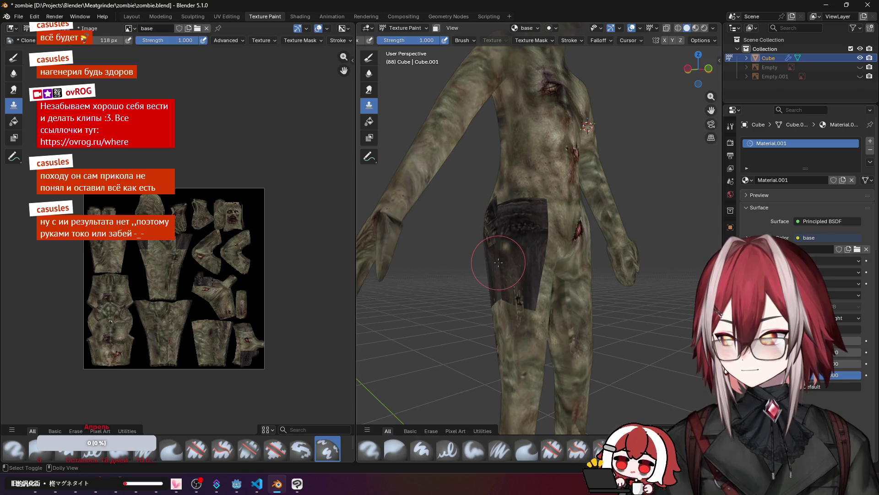
scroll(499, 262, down, 5)
click(90, 28)
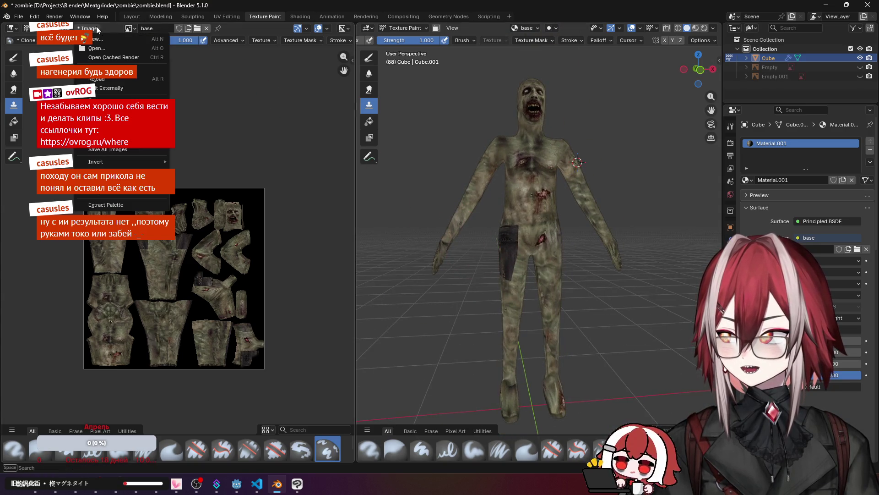
click(114, 78)
Step: Orbit around the zombie's legs and waist to inspect the restored dark pants
scroll(545, 216, up, 4)
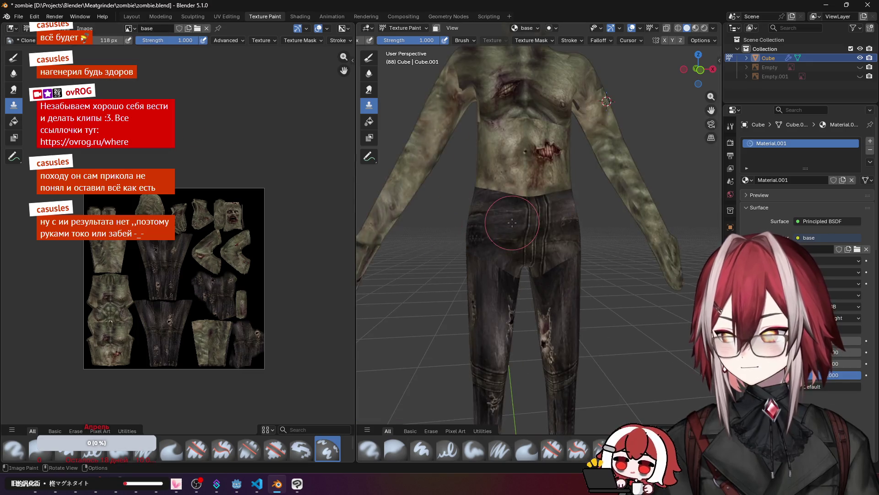
key(space)
mouse_move(545, 216)
middle_down()
mouse_move(525, 287)
mouse_move(516, 186)
mouse_move(572, 174)
mouse_move(587, 160)
middle_up()
key(space)
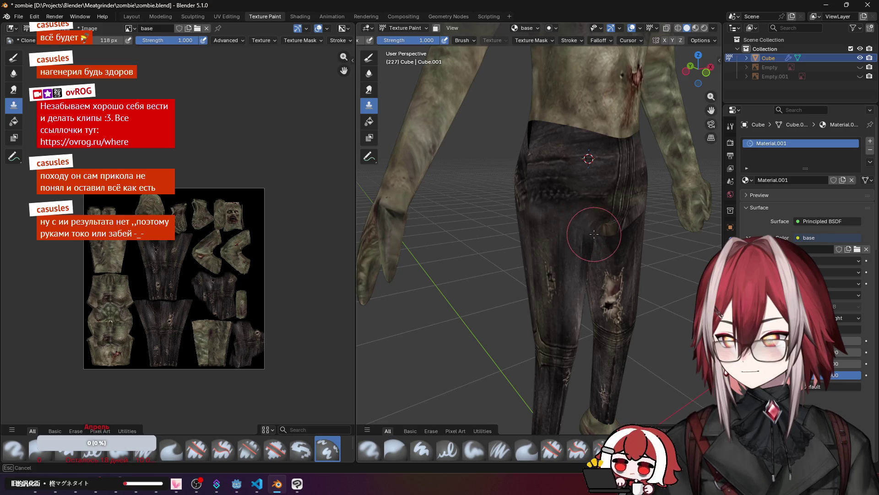
middle_drag(556, 216, 564, 216)
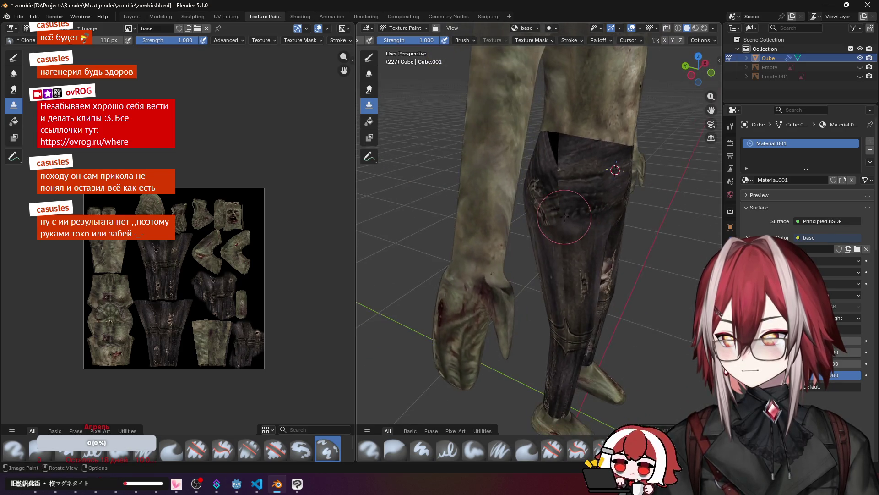
mouse_move(559, 183)
middle_down()
mouse_move(557, 171)
mouse_move(575, 244)
middle_up()
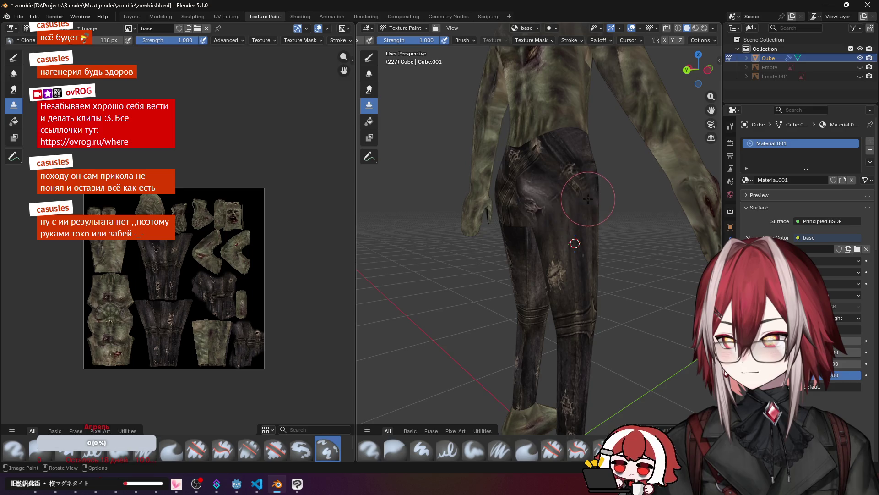
mouse_move(588, 199)
middle_down()
mouse_move(536, 216)
mouse_move(500, 248)
mouse_move(503, 239)
mouse_move(439, 266)
middle_up()
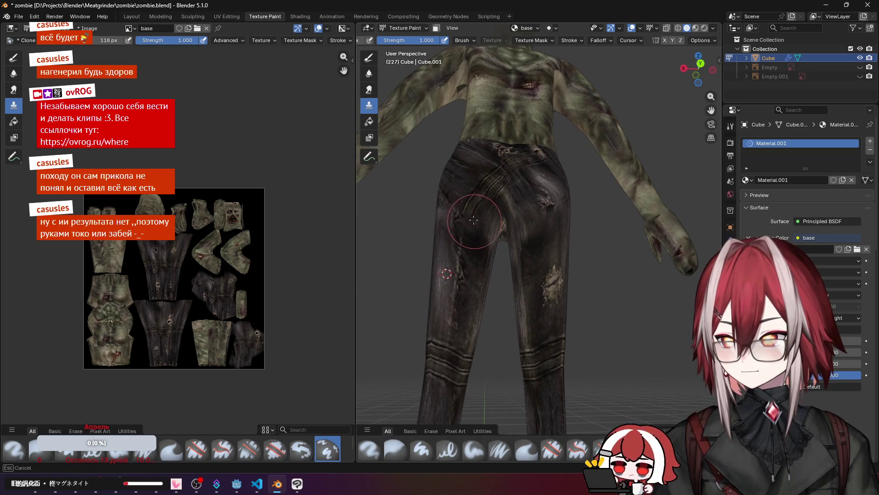
Step: Set a clone source on the leg and clone cloth texture along the back of the pants
mouse_move(434, 219)
middle_down()
mouse_move(530, 229)
mouse_move(516, 255)
mouse_move(573, 209)
middle_up()
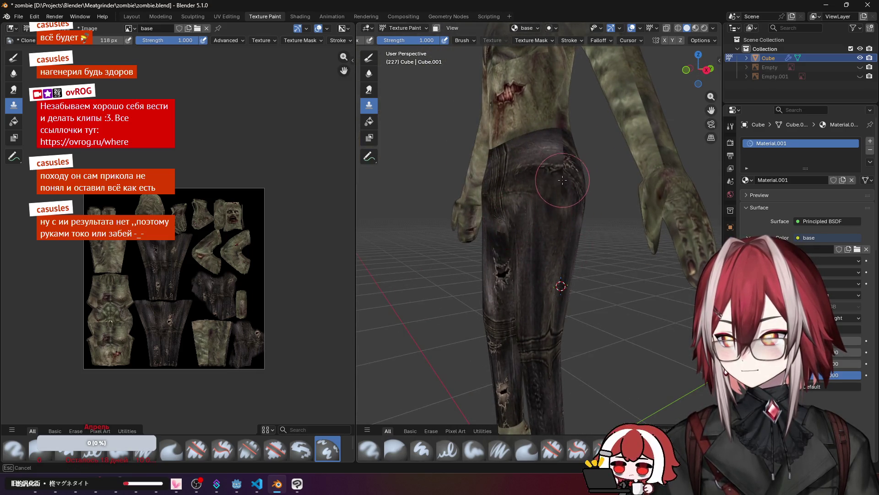
middle_drag(563, 141, 606, 238)
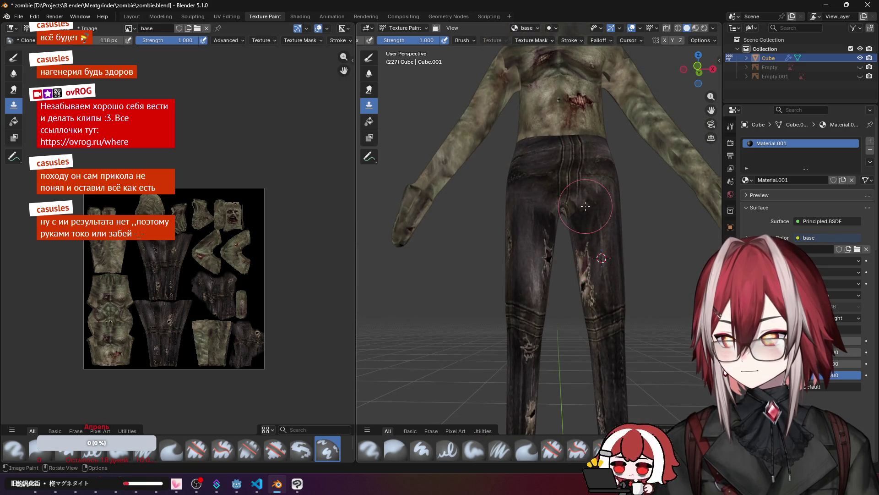
ctrl+middle_drag(563, 216, 568, 240)
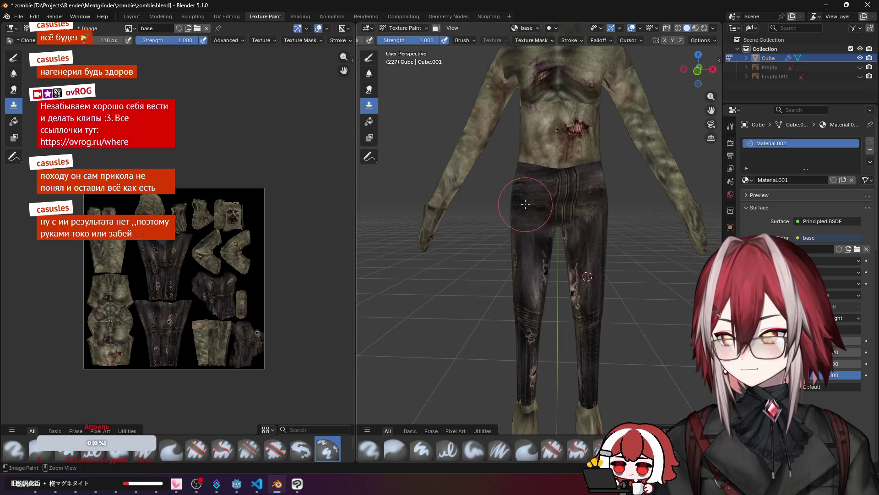
scroll(525, 204, down, 3)
mouse_move(525, 205)
middle_down()
mouse_move(402, 207)
mouse_move(440, 197)
mouse_move(430, 183)
mouse_move(548, 217)
mouse_move(533, 187)
mouse_move(563, 172)
mouse_move(531, 185)
mouse_move(531, 210)
middle_up()
scroll(403, 208, up, 3)
scroll(533, 187, up, 2)
scroll(568, 168, down, 3)
ctrl+click(519, 316)
drag(572, 298, 578, 295)
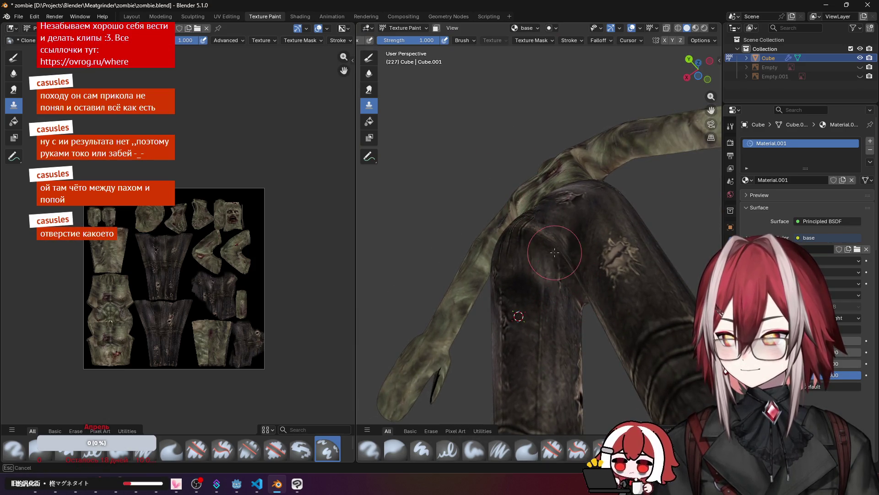
mouse_move(553, 241)
mouse_down()
mouse_move(560, 270)
mouse_move(551, 247)
mouse_move(550, 259)
mouse_up()
ctrl+click(544, 320)
Step: Orbit and zoom to inspect the touched-up pants from an upright side view
mouse_move(550, 259)
middle_down()
mouse_move(554, 286)
mouse_move(522, 249)
mouse_move(554, 242)
middle_up()
scroll(554, 286, down, 5)
scroll(518, 244, up, 5)
scroll(554, 242, up, 5)
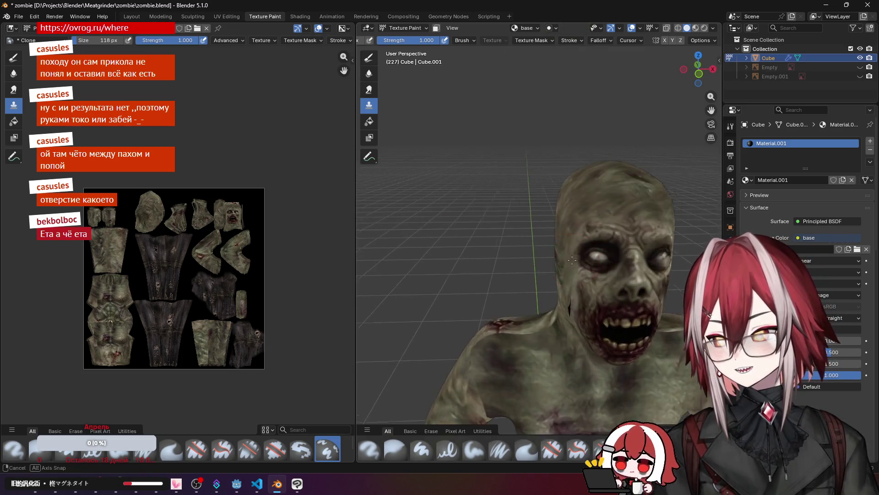
scroll(554, 242, up, 2)
scroll(555, 242, down, 5)
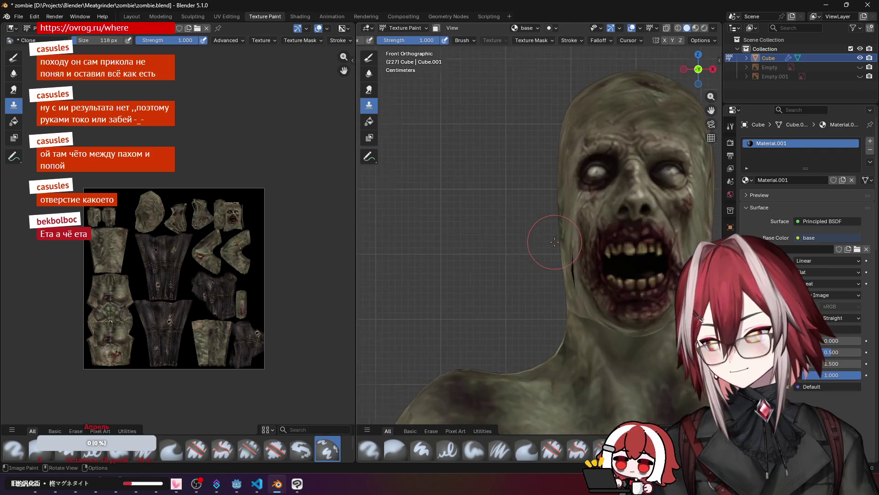
mouse_move(513, 228)
middle_down()
mouse_move(470, 174)
mouse_move(455, 184)
mouse_move(452, 177)
mouse_move(493, 179)
middle_up()
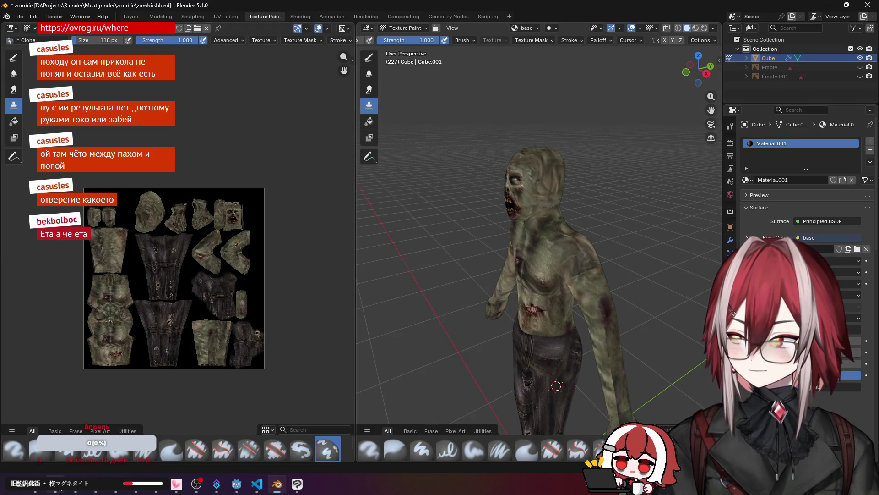
Step: Glance at the texture atlas and painting app, then return to Blender's texture painting view
key(alt+Tab)
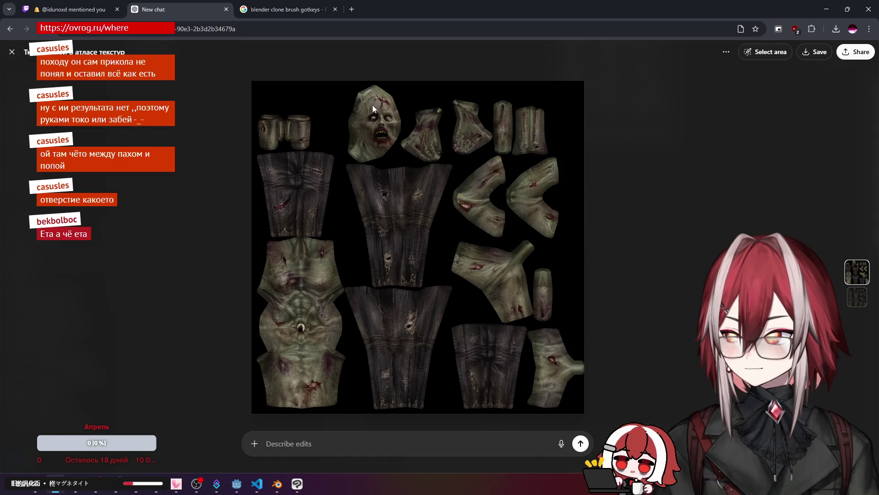
click(296, 483)
click(277, 484)
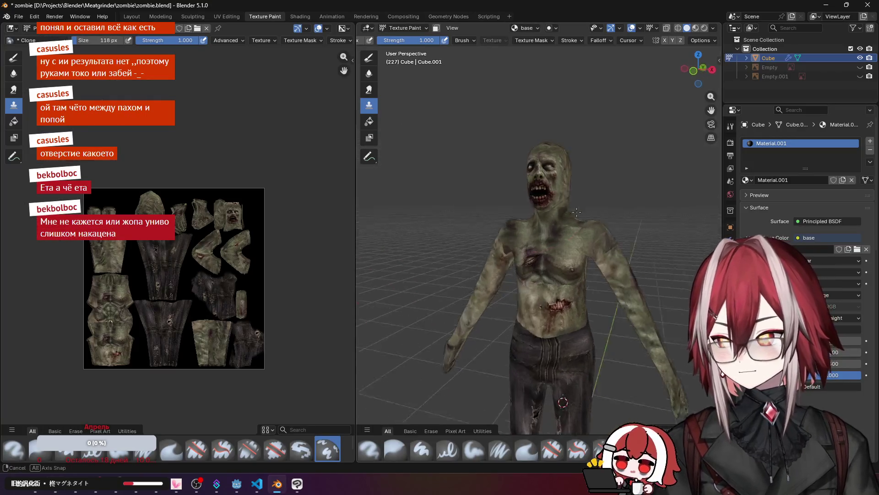
scroll(576, 211, up, 5)
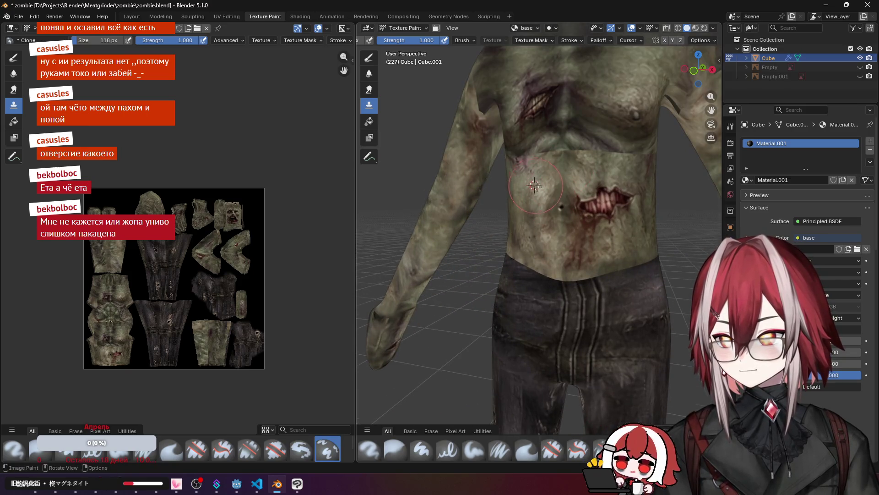
middle_drag(535, 185, 578, 160)
drag(578, 160, 607, 162)
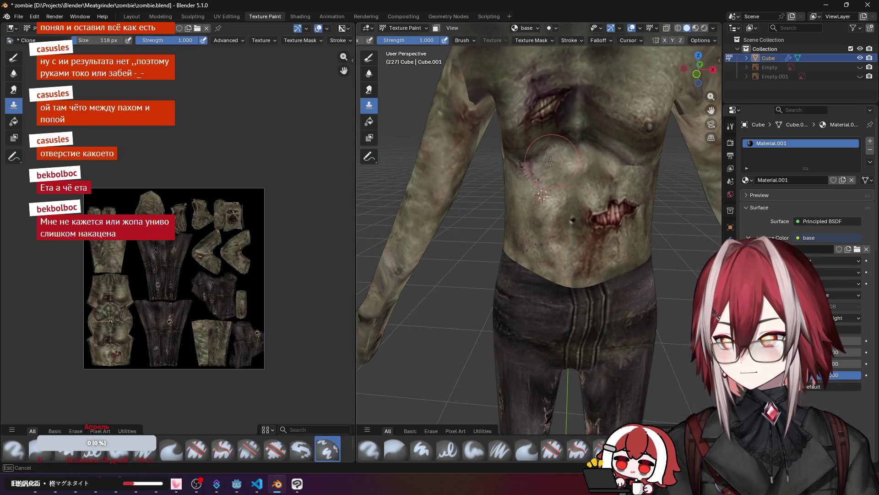
drag(517, 166, 538, 168)
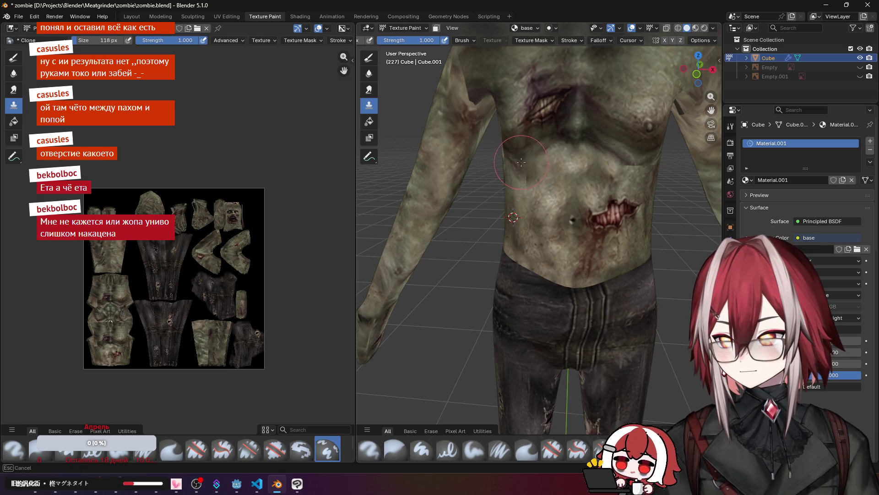
scroll(548, 199, down, 2)
ctrl+click(612, 105)
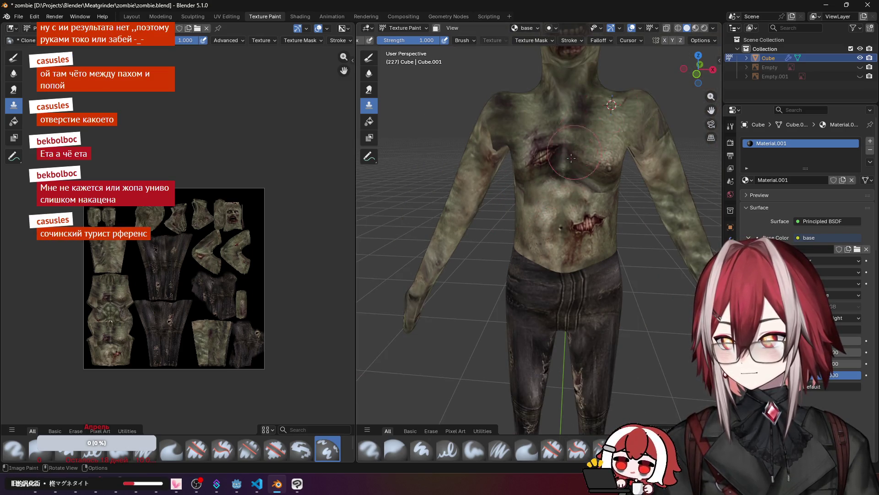
drag(532, 197, 532, 198)
middle_drag(531, 198, 457, 183)
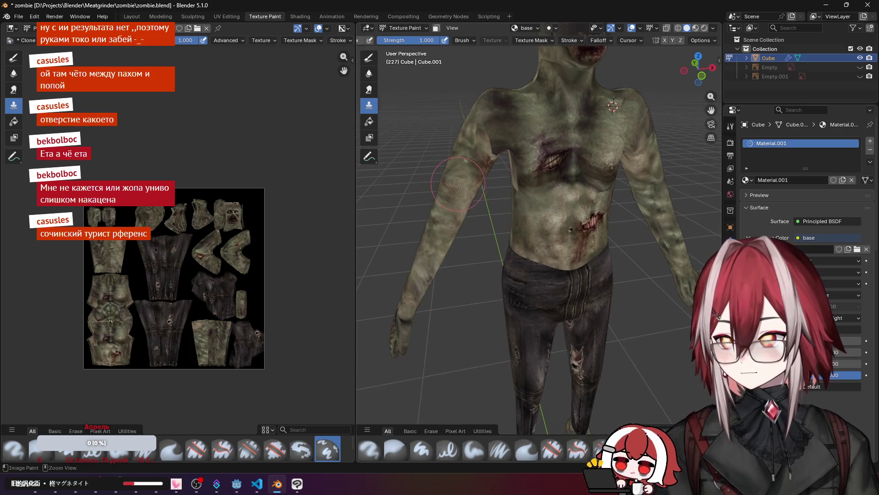
middle_drag(484, 120, 479, 241)
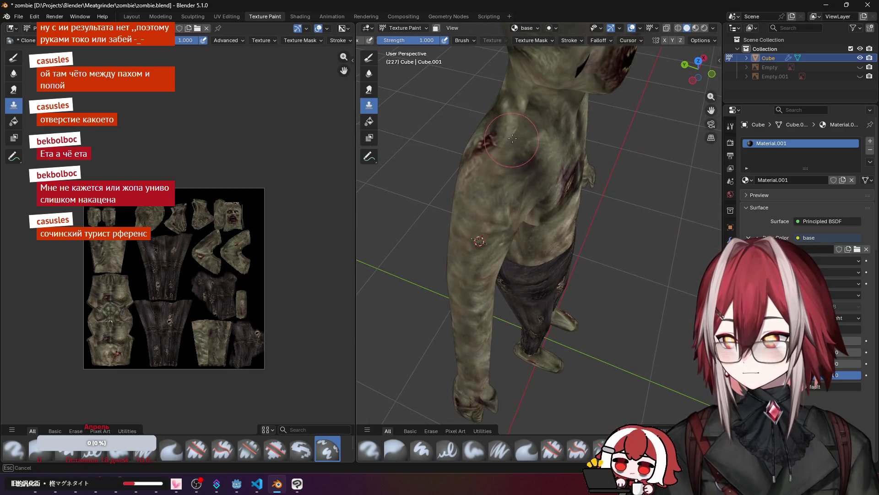
mouse_move(529, 100)
middle_down()
mouse_move(531, 79)
mouse_move(540, 109)
mouse_move(513, 200)
mouse_move(446, 170)
mouse_move(626, 276)
mouse_move(526, 197)
mouse_move(487, 182)
mouse_move(463, 232)
middle_up()
scroll(513, 200, up, 4)
key(KP_7)
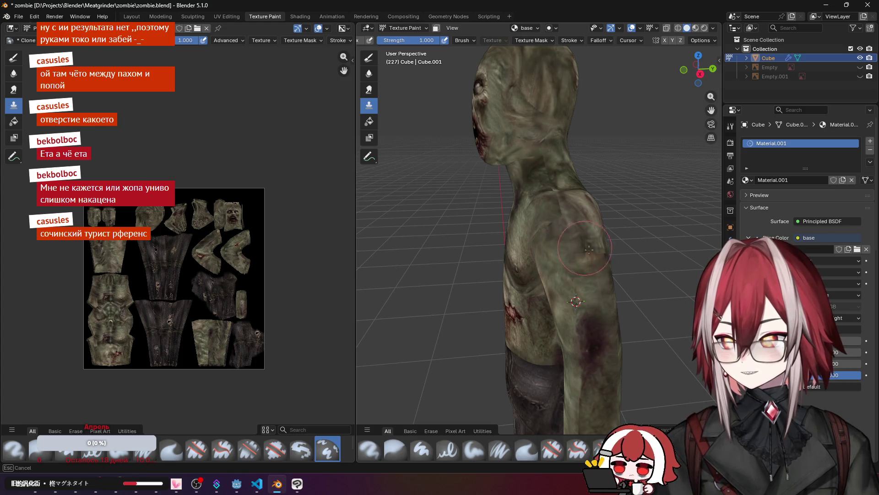
middle_drag(597, 250, 585, 309)
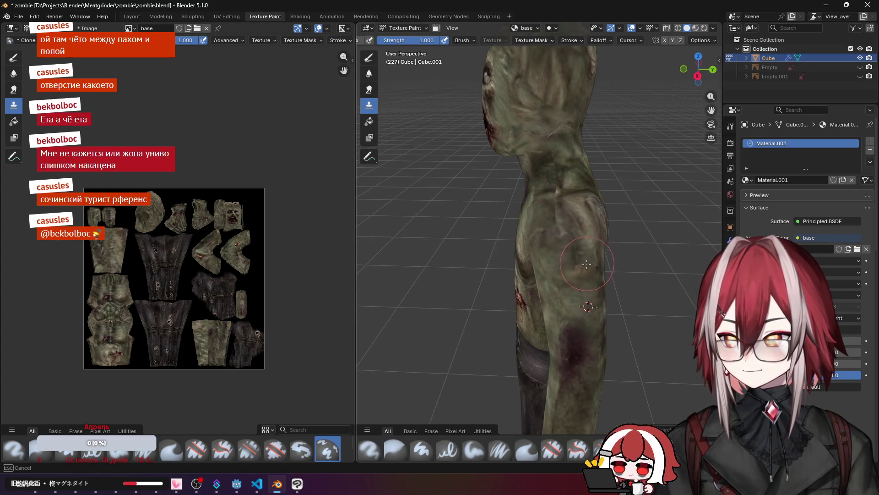
middle_drag(597, 270, 578, 276)
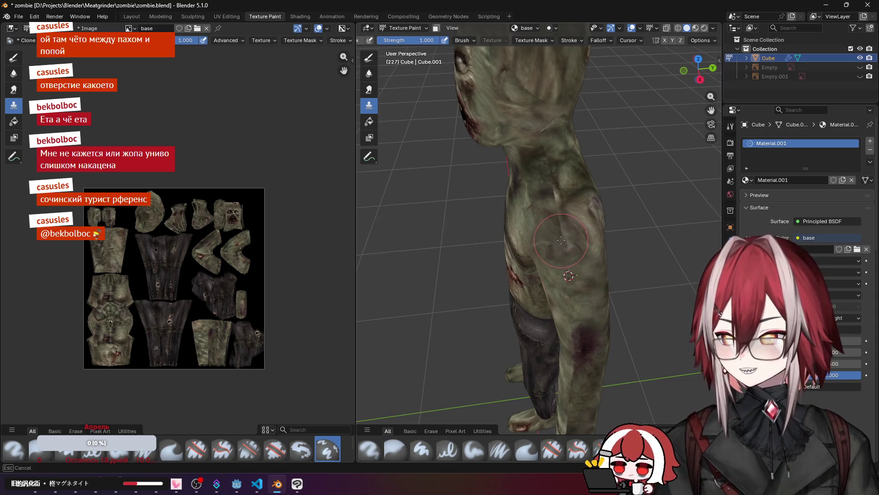
middle_drag(541, 148, 567, 167)
mouse_move(541, 108)
middle_down()
mouse_move(562, 184)
mouse_move(524, 171)
mouse_move(473, 184)
middle_up()
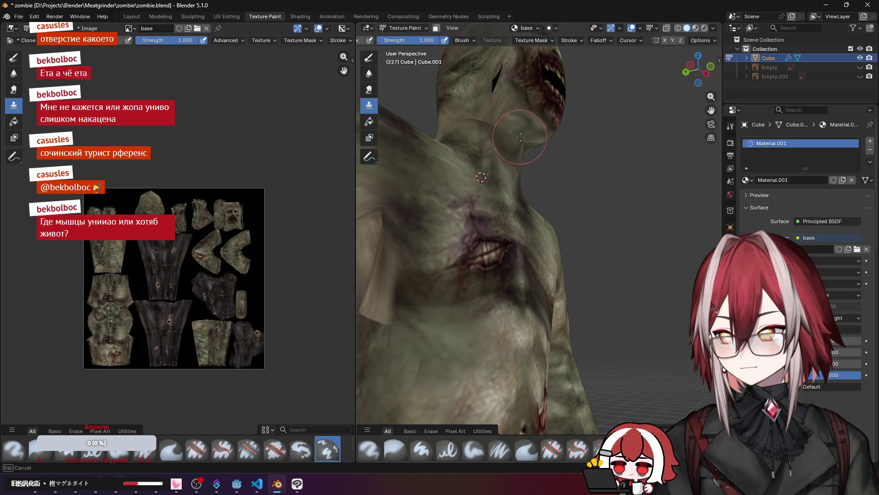
middle_drag(458, 117, 493, 189)
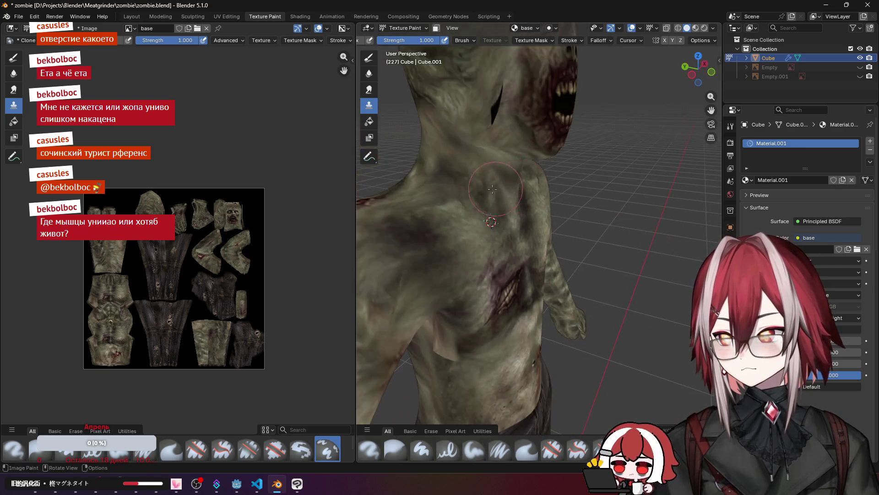
middle_drag(491, 107, 413, 152)
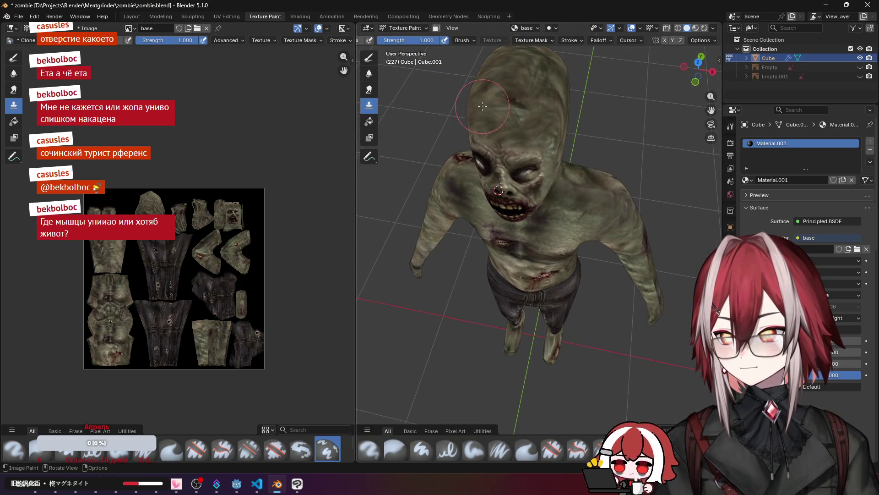
Step: Clone skin texture onto the zombie's abdomen
mouse_move(482, 107)
middle_down()
mouse_move(493, 163)
mouse_move(594, 232)
mouse_move(548, 231)
mouse_move(524, 211)
mouse_move(524, 197)
mouse_move(517, 240)
middle_up()
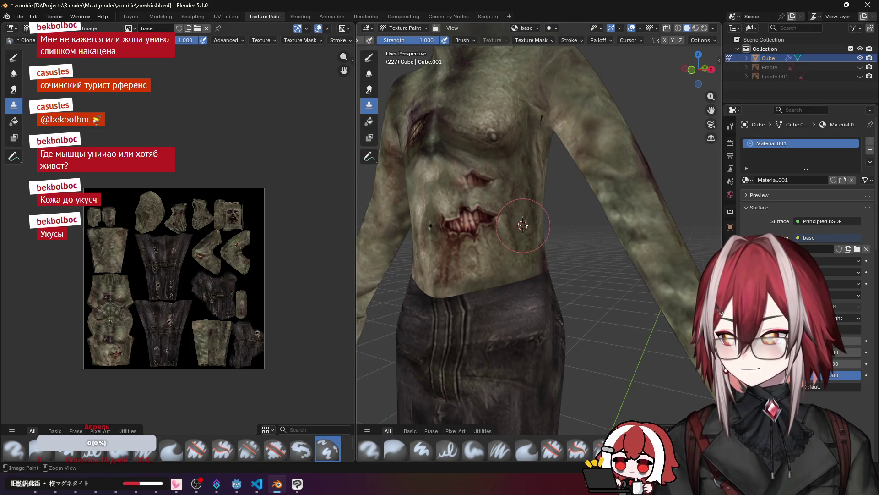
drag(523, 225, 460, 182)
middle_drag(480, 185, 426, 189)
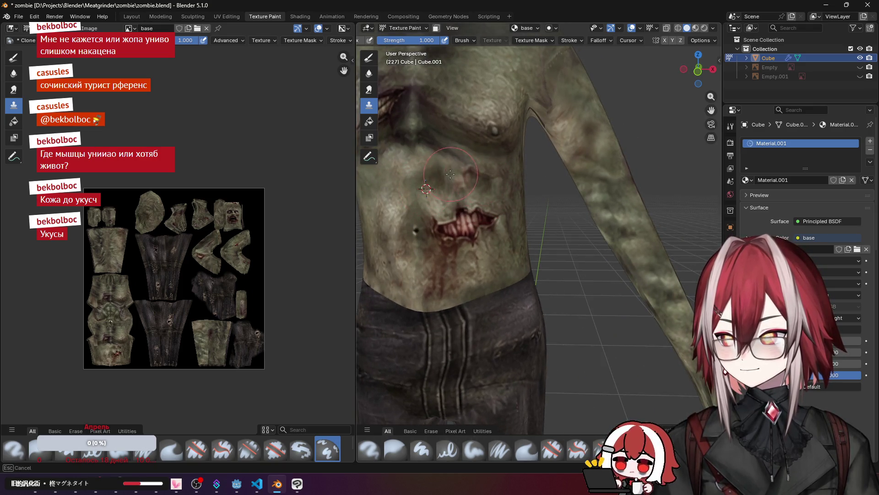
key(KP_Decimal)
key(KP_7)
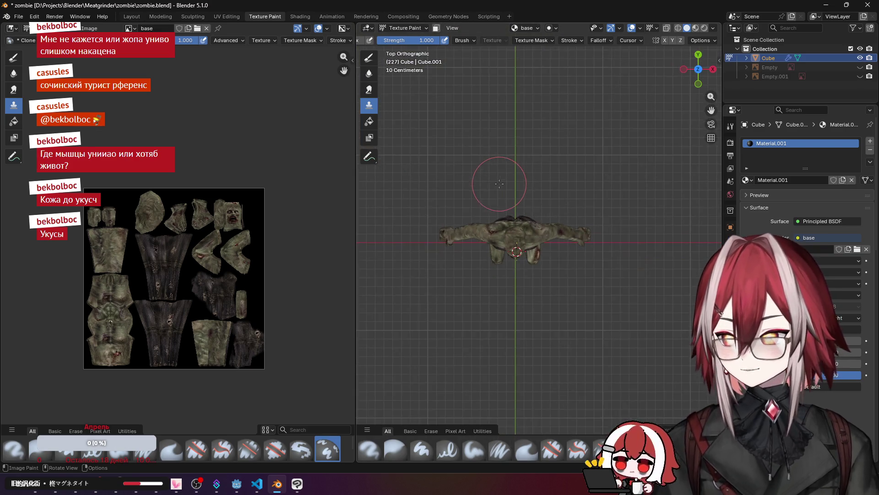
scroll(538, 181, down, 4)
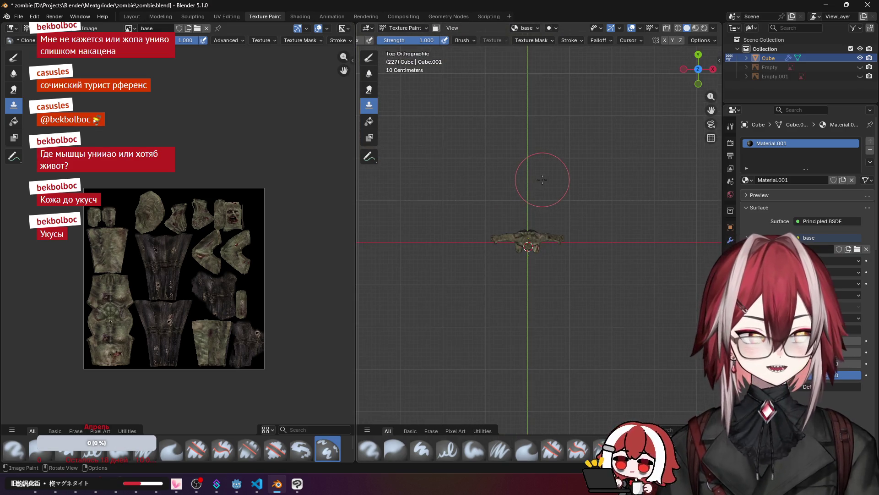
scroll(534, 179, up, 6)
middle_drag(534, 177, 490, 130)
scroll(490, 131, down, 3)
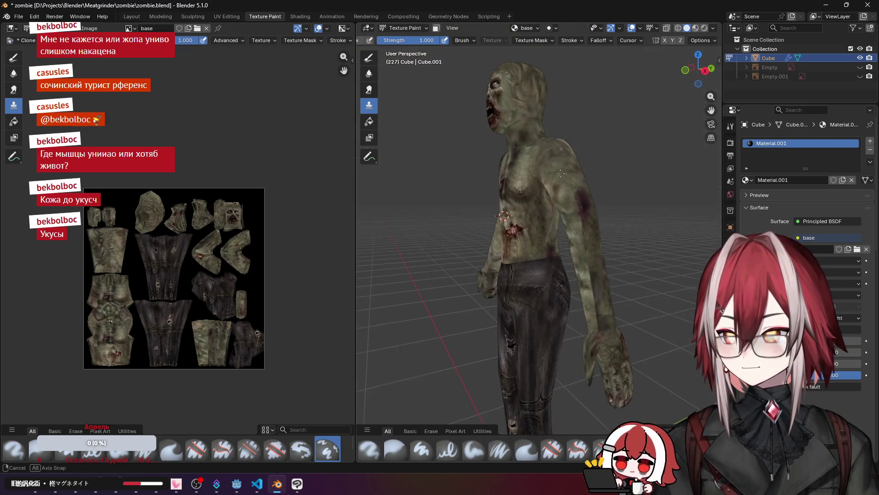
scroll(550, 177, up, 4)
Step: Set the clone source at the shoulder and clone skin along the upper arm
shift+right_click(497, 66)
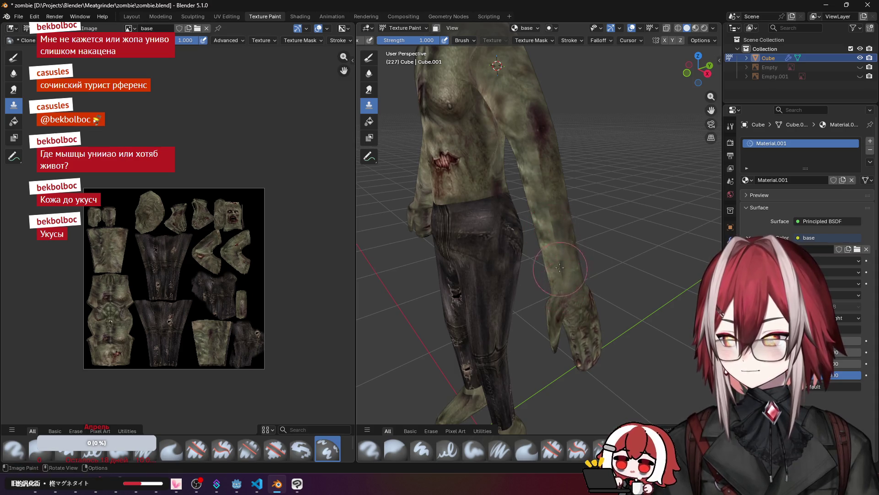
mouse_move(563, 191)
middle_down()
mouse_move(447, 144)
mouse_move(558, 214)
mouse_move(535, 140)
middle_up()
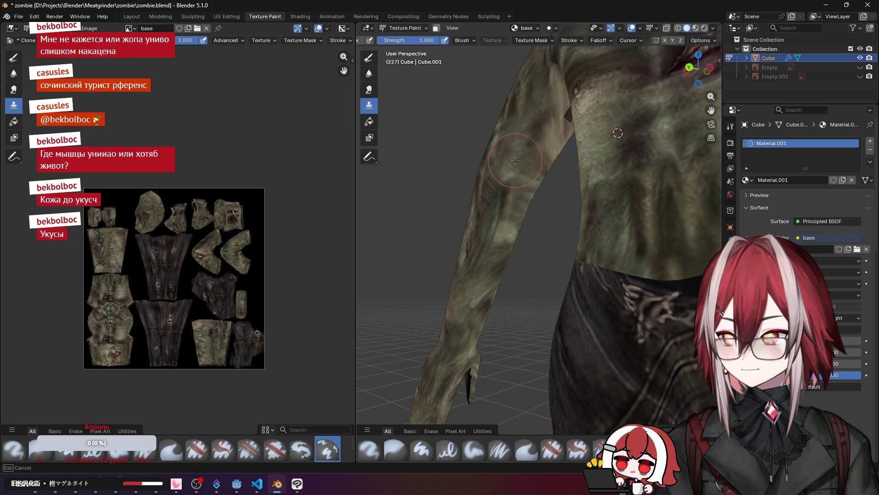
drag(549, 101, 504, 164)
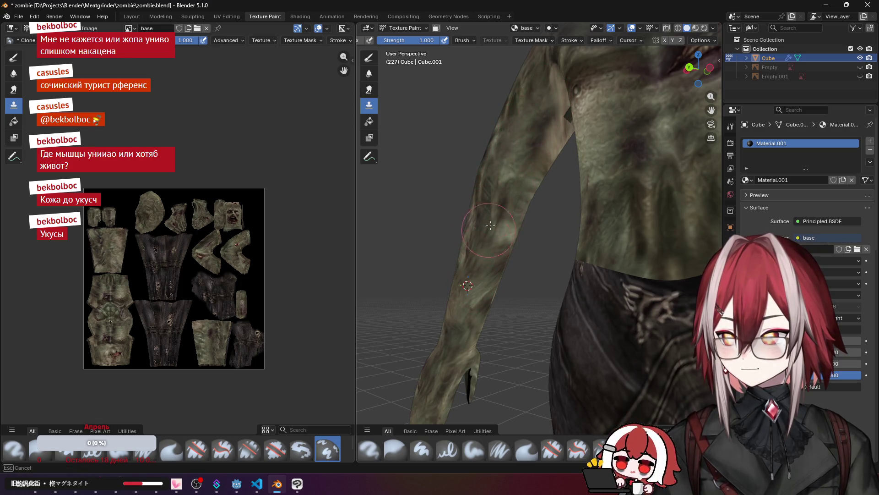
middle_drag(539, 120, 491, 173)
scroll(549, 209, up, 3)
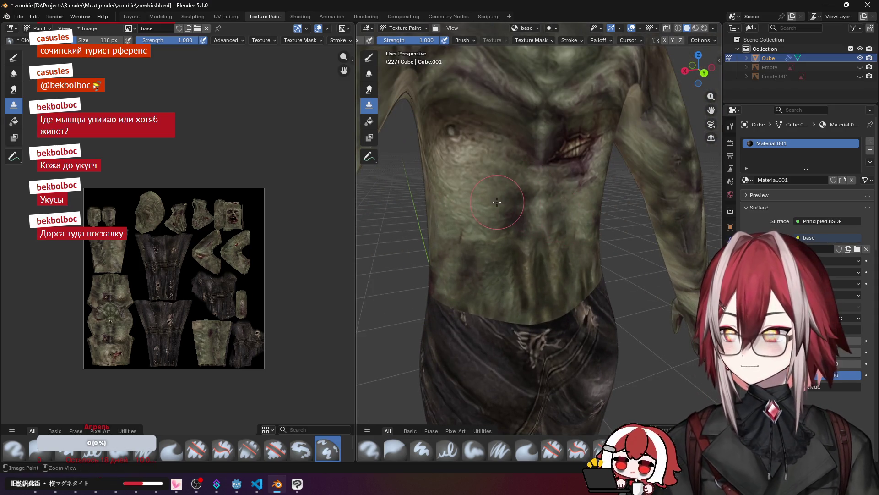
Step: Pick a new clone source on the body and clone skin over the chest
ctrl+click(496, 201)
drag(453, 147, 452, 130)
scroll(509, 183, down, 2)
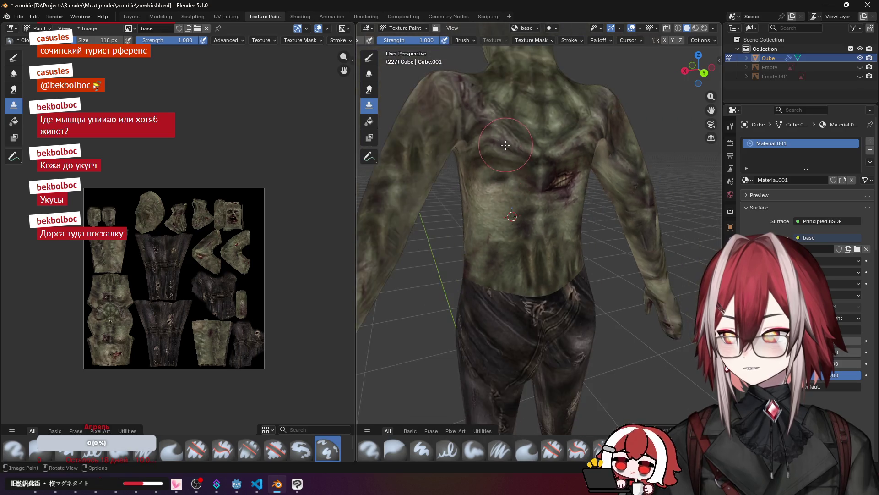
mouse_move(511, 211)
middle_down()
mouse_move(518, 224)
mouse_move(513, 192)
mouse_move(524, 215)
middle_up()
scroll(514, 192, up, 3)
scroll(524, 215, up, 5)
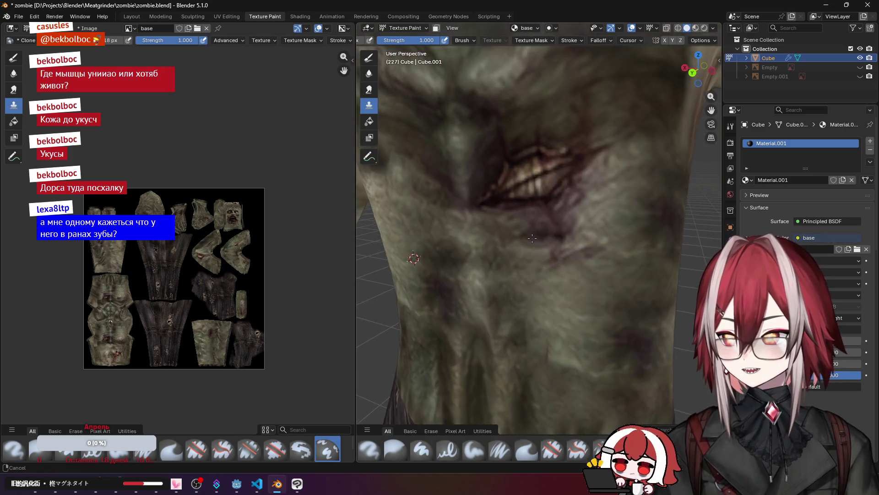
scroll(533, 238, down, 8)
Step: Turn the torso sideways and paint cloned wound texture onto the chest
mouse_move(532, 238)
middle_down()
mouse_move(385, 182)
mouse_move(534, 184)
middle_up()
scroll(534, 184, up, 4)
scroll(535, 185, down, 4)
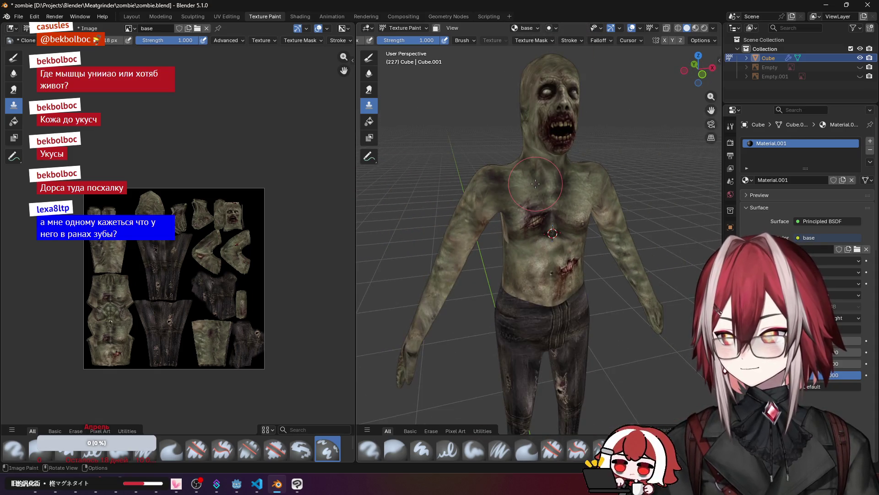
scroll(524, 189, up, 5)
middle_drag(525, 188, 539, 183)
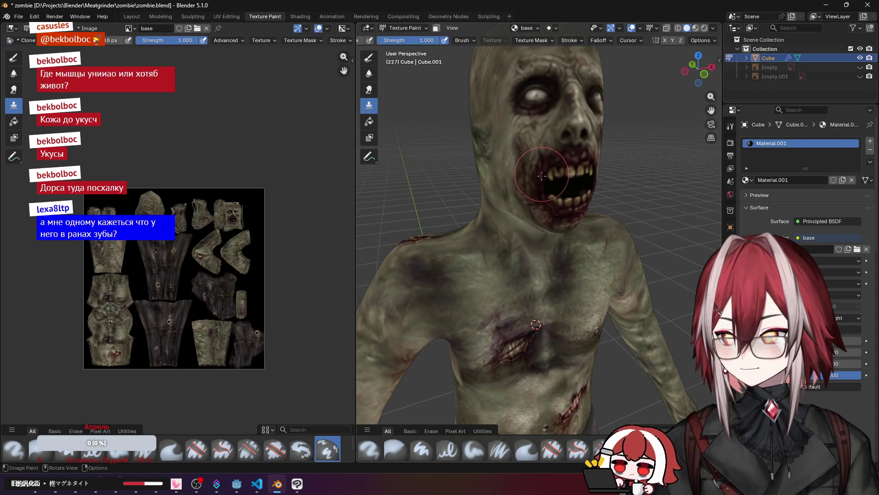
scroll(542, 176, up, 2)
scroll(579, 114, down, 3)
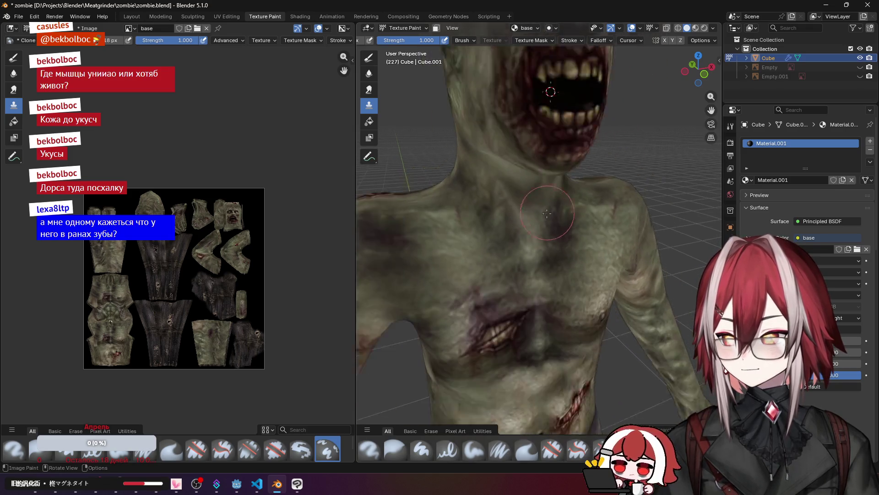
drag(481, 320, 490, 321)
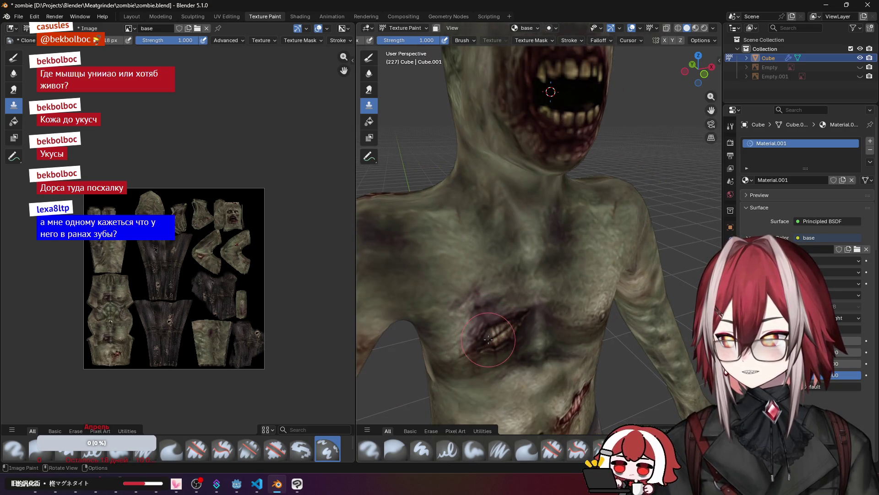
Step: Orbit around the whole zombie and switch to a top-down view to review the painting
middle_drag(484, 342, 514, 299)
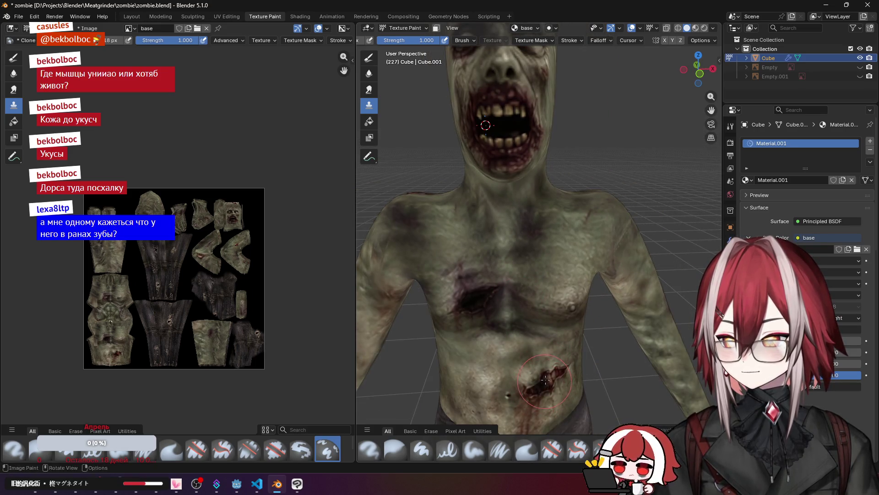
scroll(555, 375, down, 3)
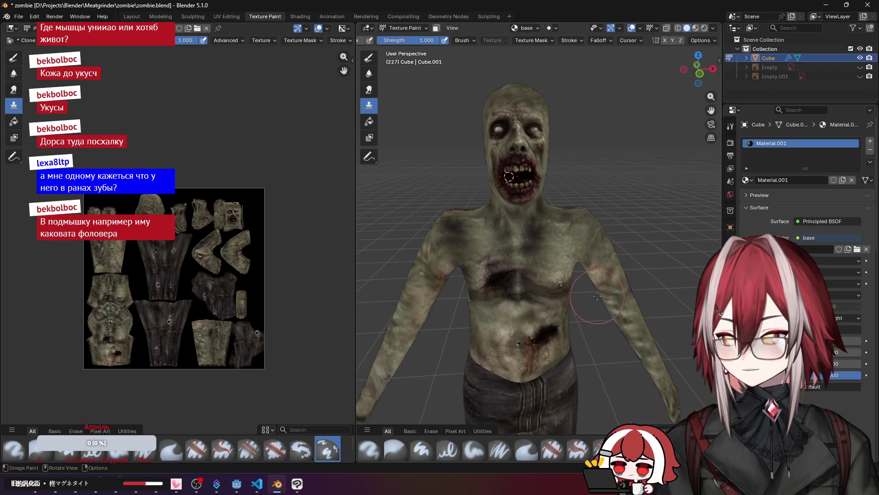
mouse_move(556, 321)
middle_down()
mouse_move(559, 276)
mouse_move(435, 249)
middle_up()
scroll(531, 274, up, 2)
scroll(498, 223, down, 5)
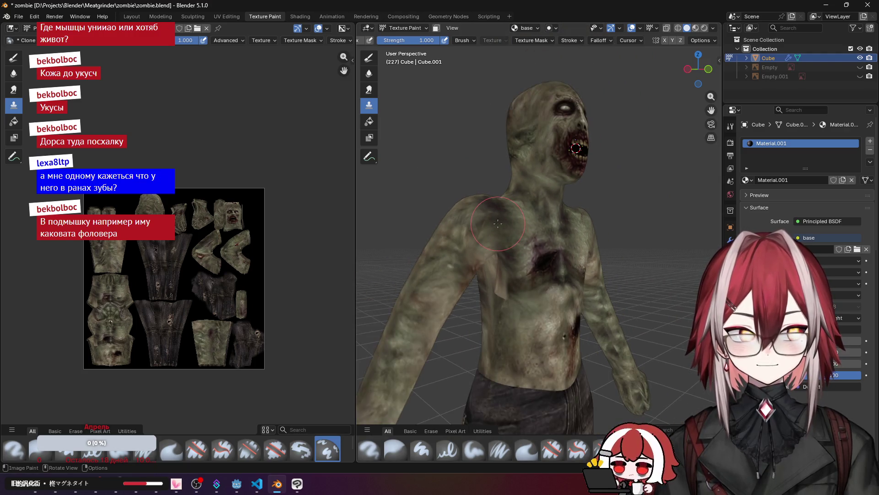
key(KP_7)
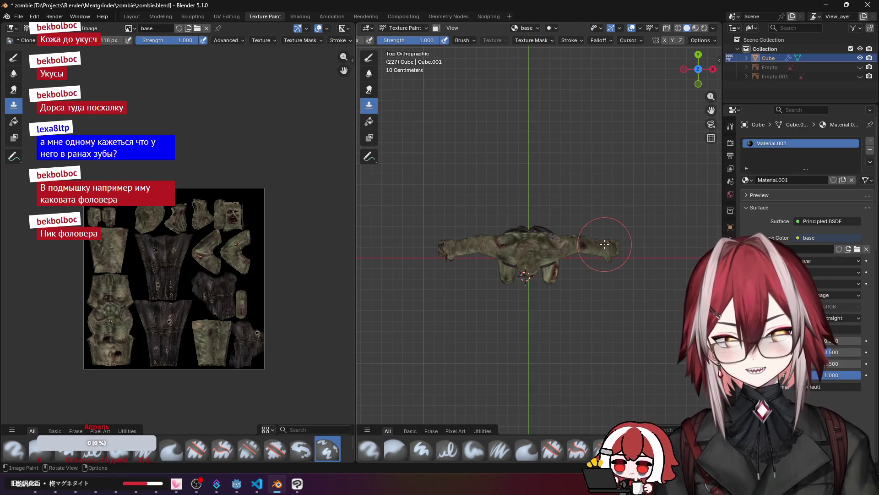
Step: Orbit around the zombie to review the clone-painted texture from several angles
middle_drag(614, 266, 550, 206)
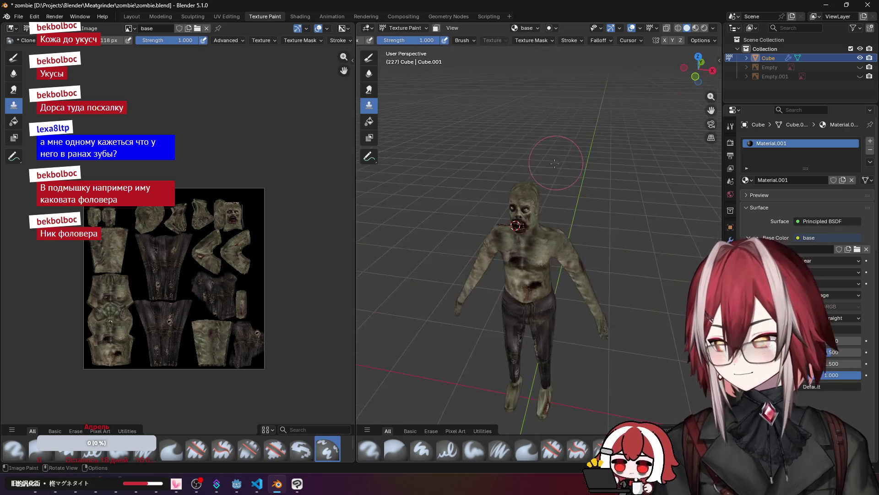
scroll(550, 206, up, 5)
mouse_move(535, 175)
middle_down()
mouse_move(608, 205)
mouse_move(521, 144)
mouse_move(581, 183)
mouse_move(535, 196)
mouse_move(535, 176)
middle_up()
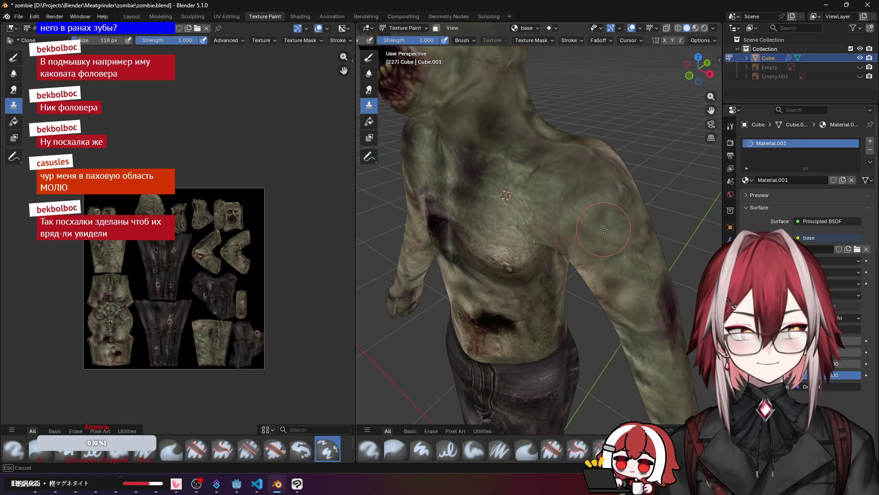
middle_drag(609, 191, 596, 194)
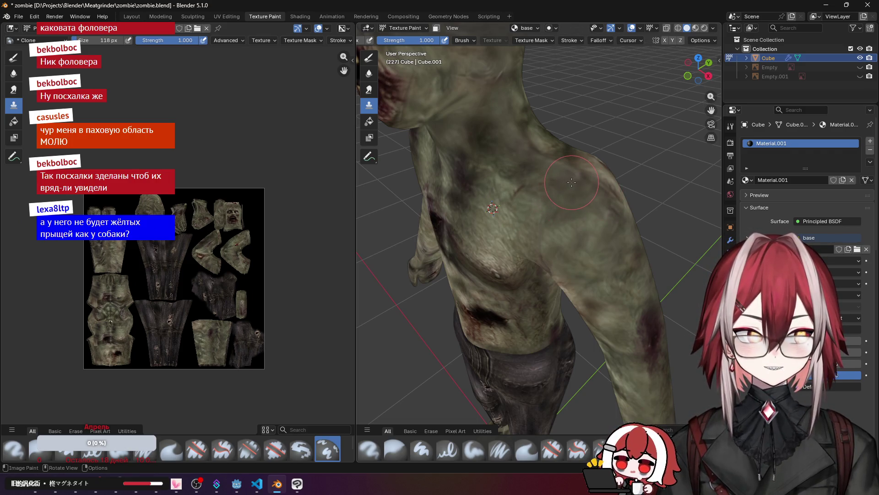
scroll(572, 182, down, 5)
mouse_move(615, 133)
middle_down()
mouse_move(586, 146)
mouse_move(594, 164)
middle_up()
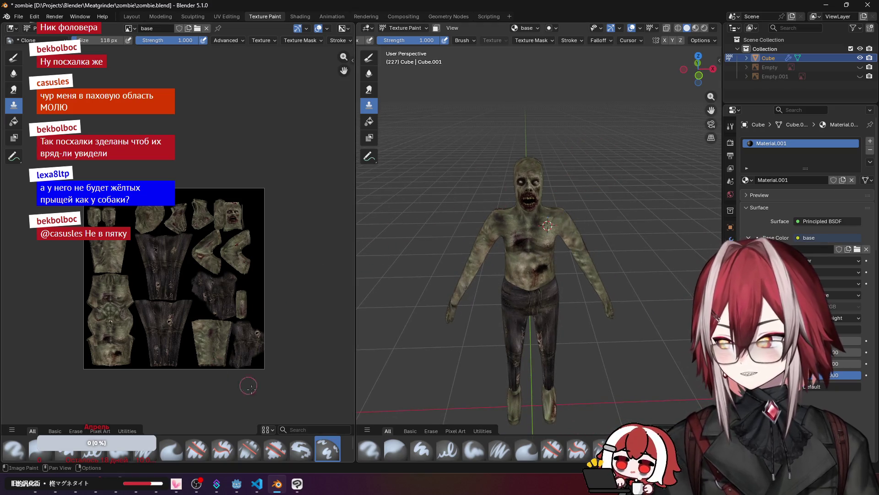
scroll(414, 267, up, 3)
middle_drag(393, 255, 484, 240)
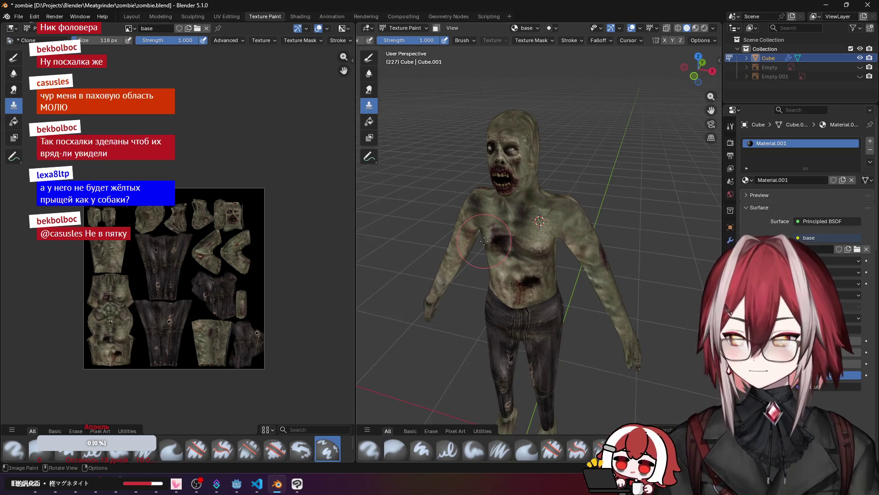
Step: Check tex.png in Clip Studio Paint, take a last look in Blender, then return to Clip Studio Paint
click(302, 488)
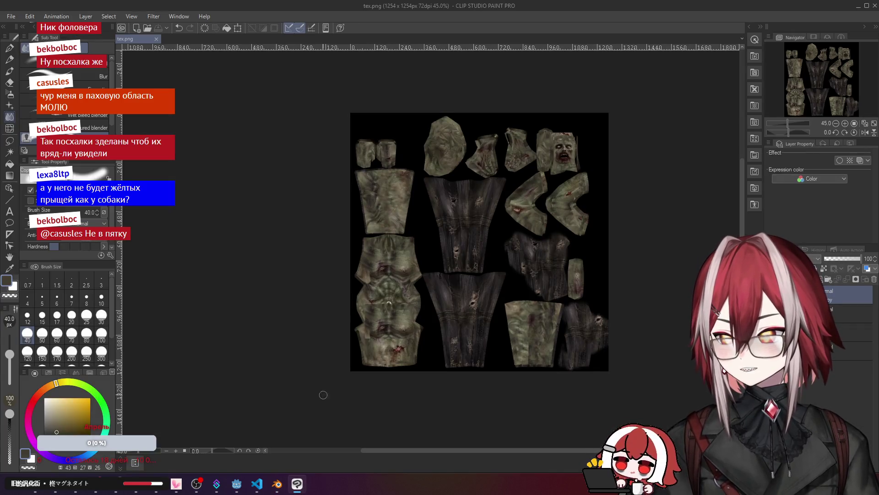
click(277, 484)
scroll(494, 206, up, 2)
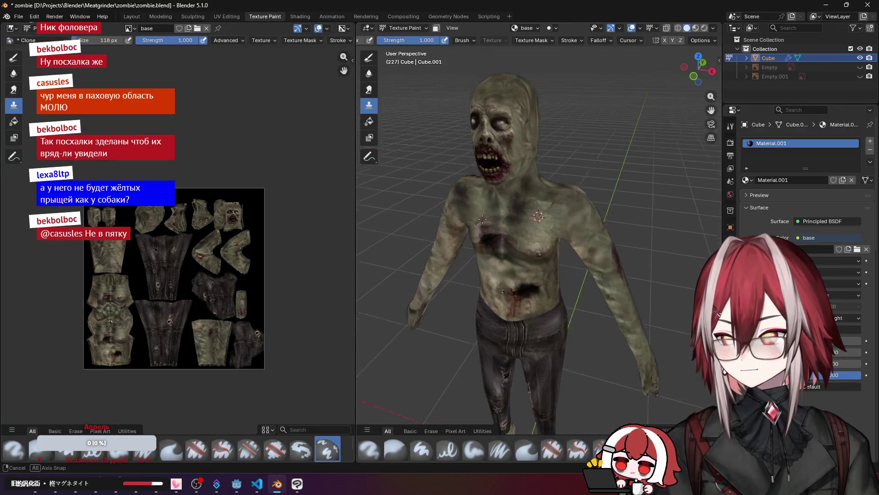
mouse_move(495, 206)
middle_down()
mouse_move(540, 206)
mouse_move(495, 204)
middle_up()
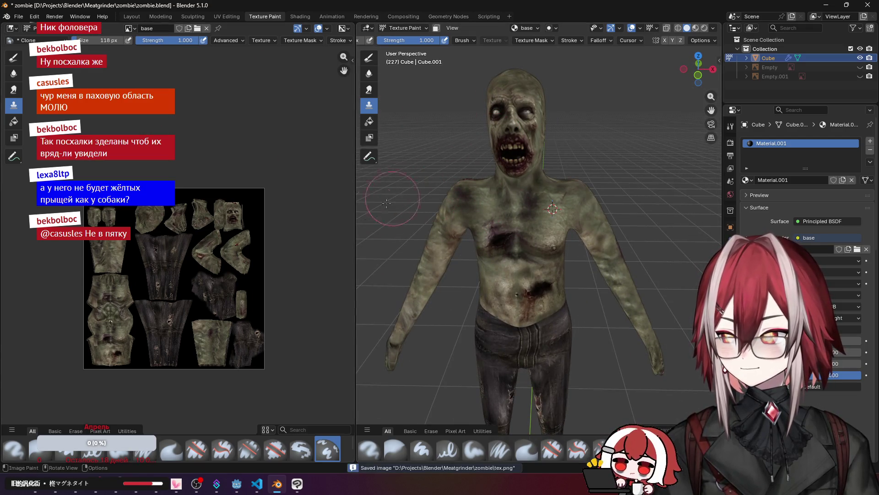
click(297, 484)
Step: Drag tex.png from the zombie folder onto the canvas and confirm it as a new layer
mouse_move(36, 493)
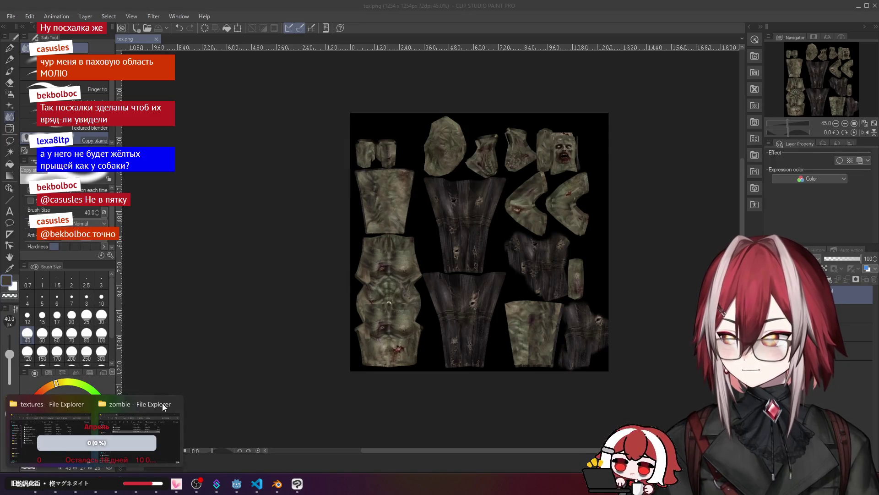
click(164, 407)
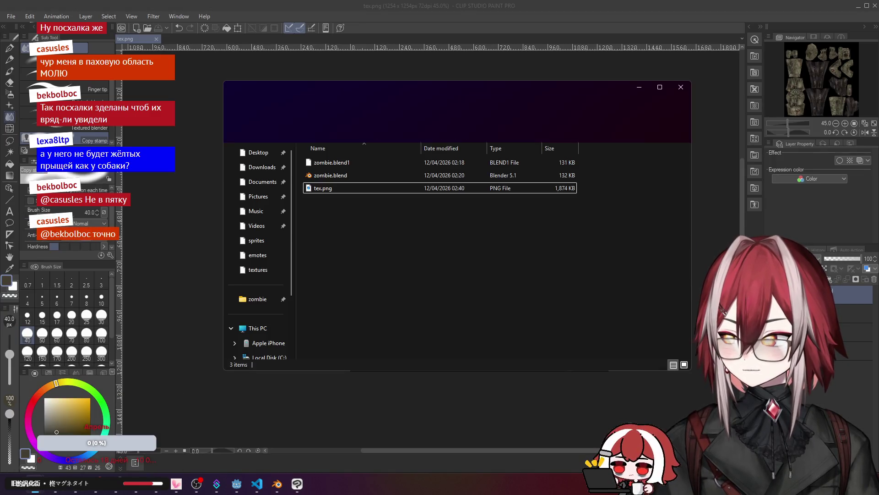
click(325, 188)
drag(325, 187, 637, 167)
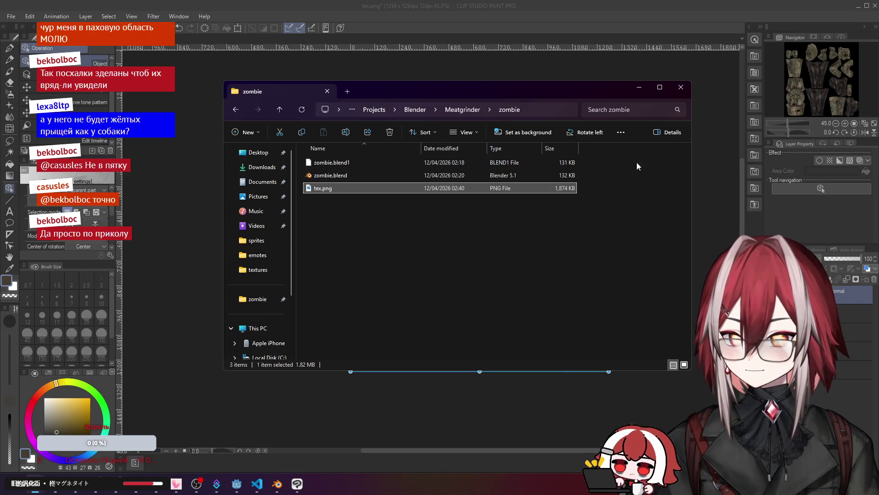
click(640, 88)
scroll(490, 196, up, 2)
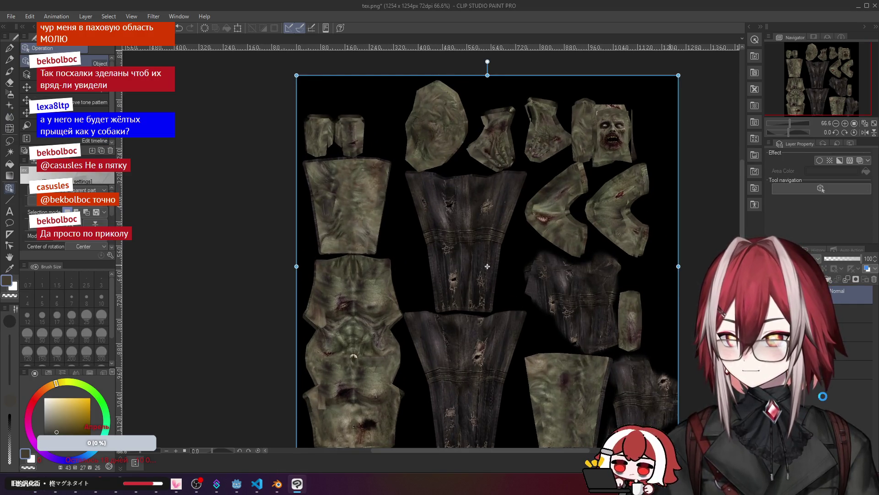
key(Return)
Step: Zoom in and out across the canvas to inspect the placed tex.png layer
scroll(595, 229, down, 1)
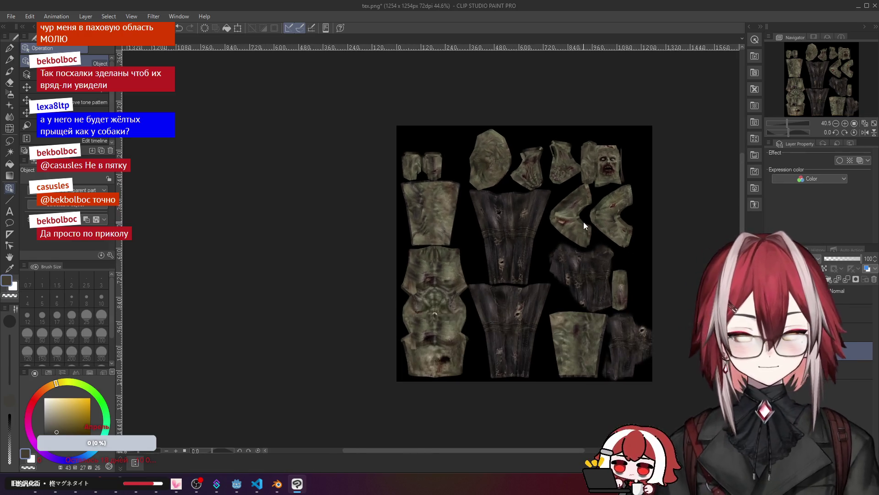
scroll(428, 289, up, 3)
scroll(429, 416, up, 1)
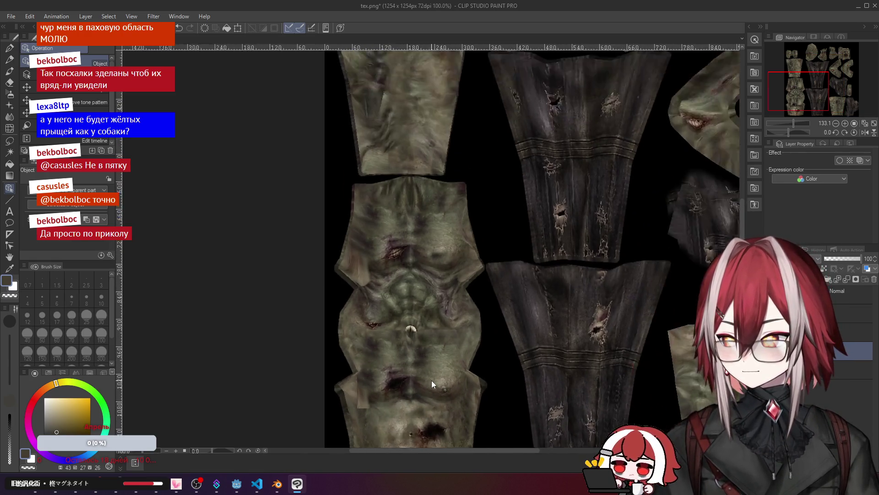
scroll(433, 375, down, 2)
scroll(480, 330, down, 1)
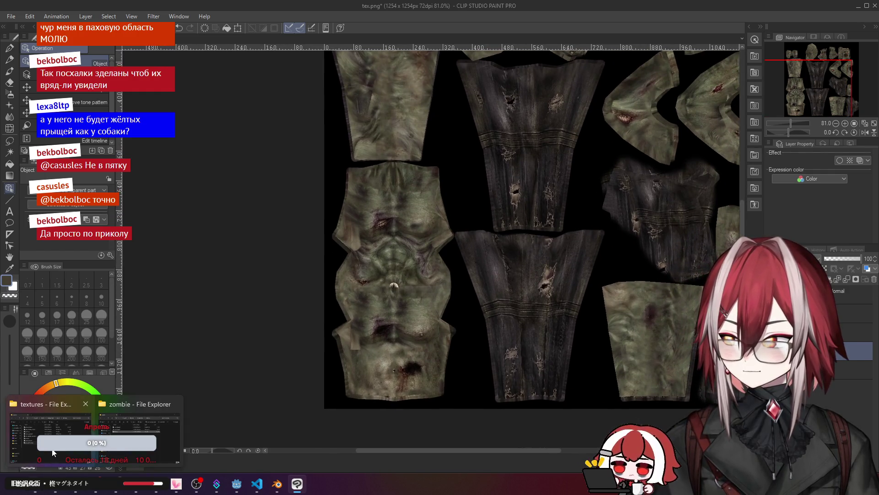
key(alt+Tab)
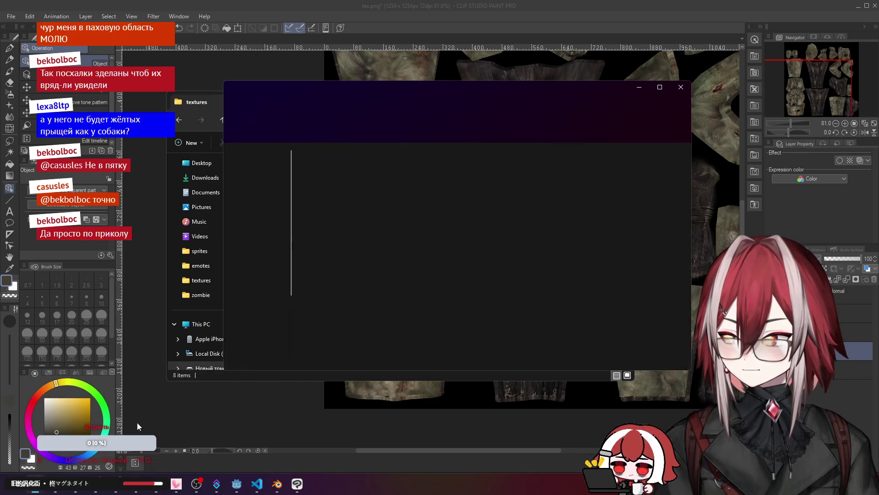
Step: Open the Meatgrinder > dog folder and select the dog's base.jpg texture
click(463, 109)
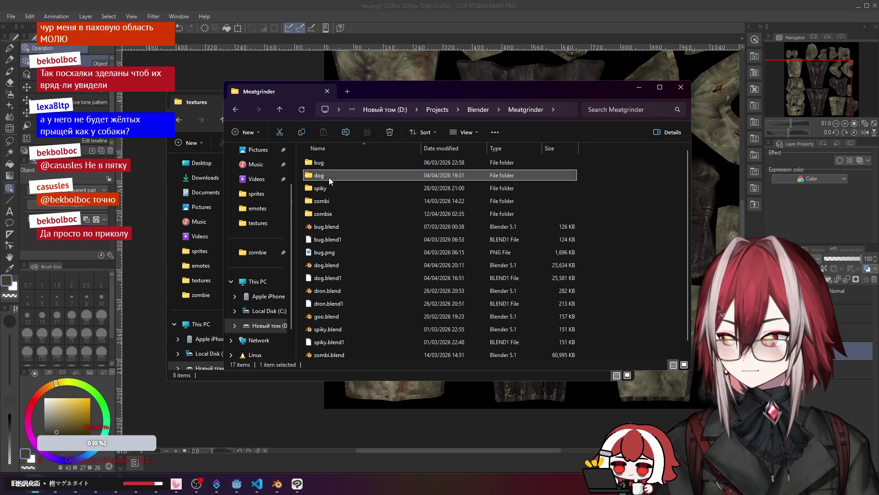
double_click(323, 176)
click(212, 108)
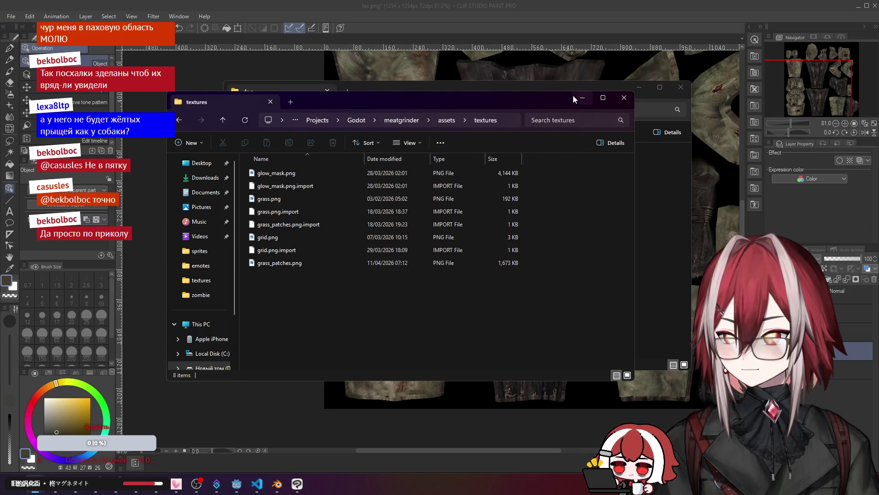
click(335, 189)
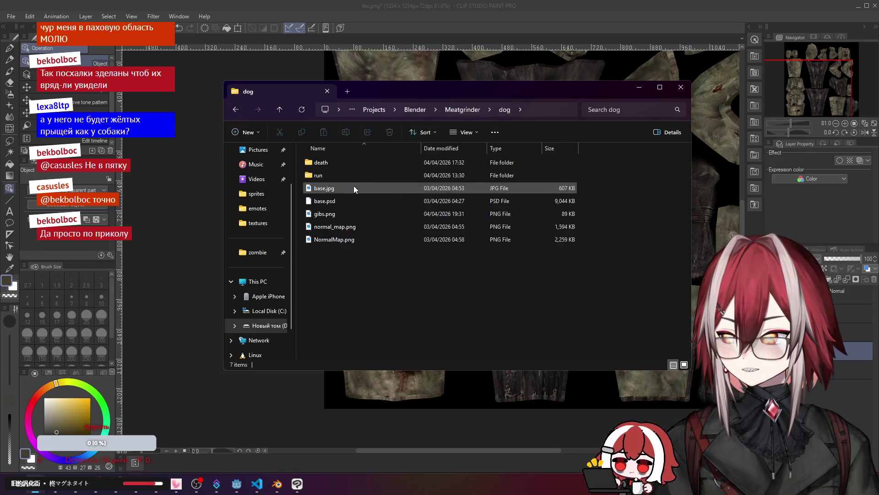
Step: Preview base.jpg and gibs.png in the image viewer, then reselect base.jpg
double_click(328, 190)
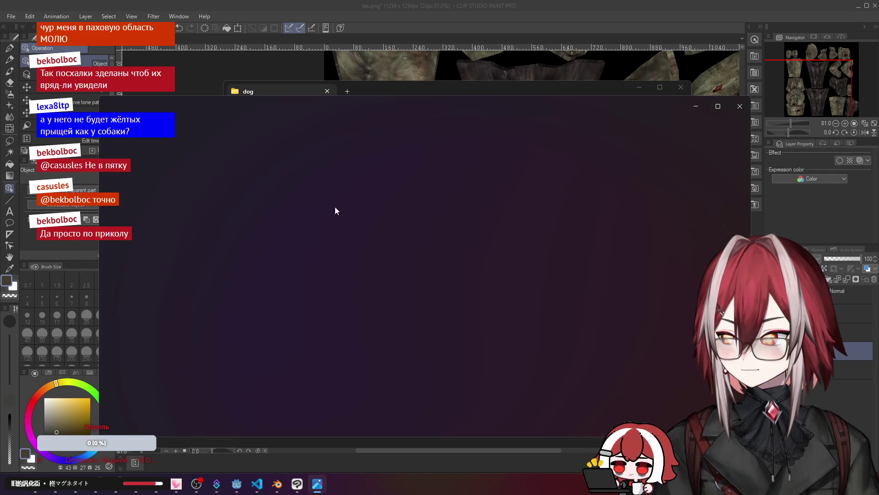
key(alt+F4)
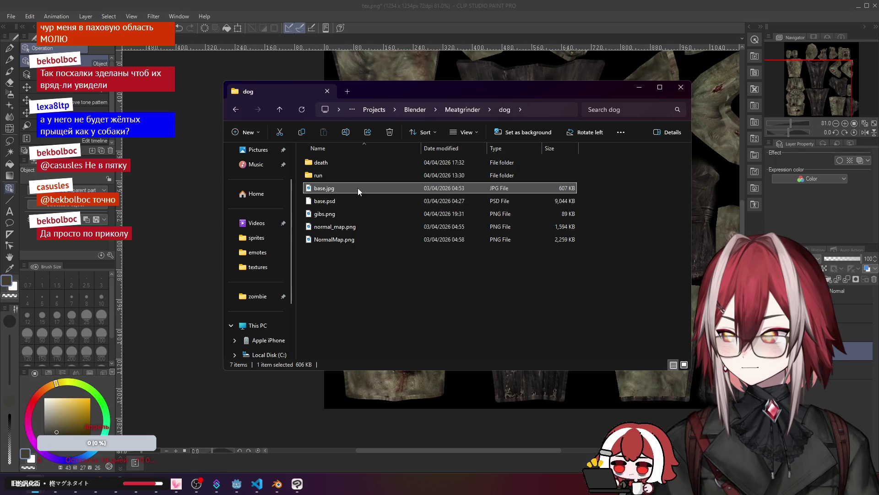
double_click(326, 214)
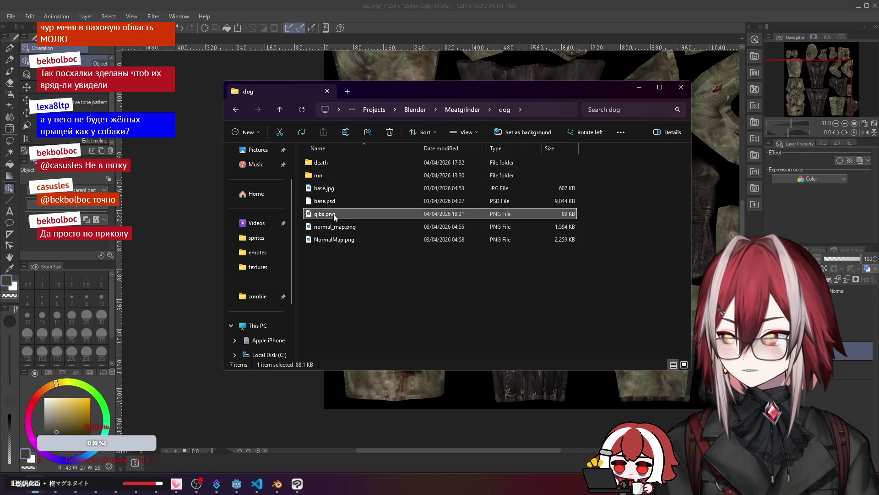
key(alt+F4)
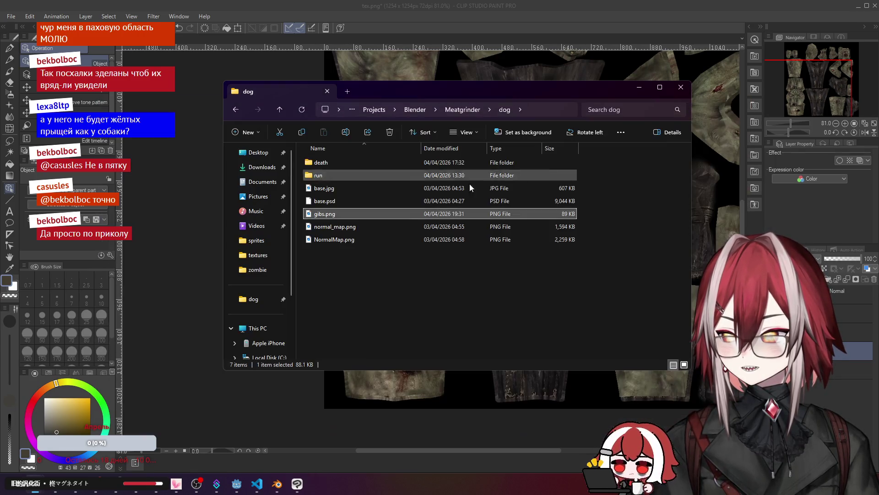
click(322, 188)
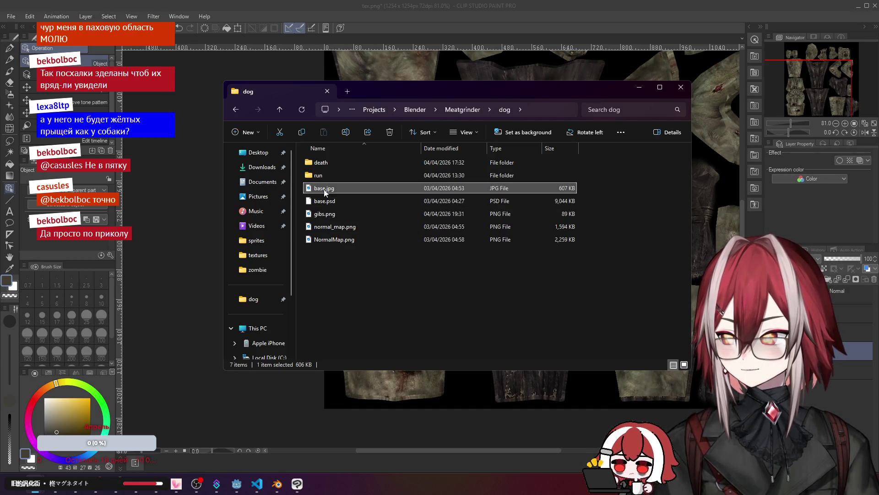
key(alt+Tab)
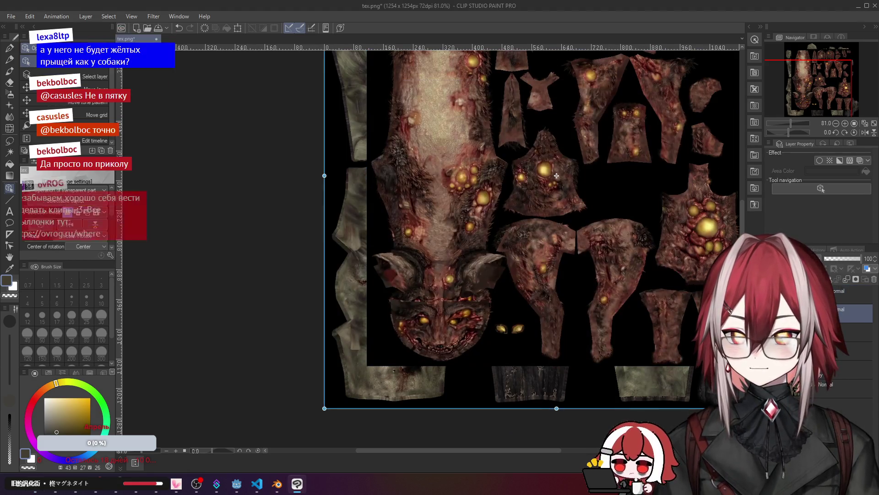
Step: Pan the canvas left to bring the placed dog texture into view
scroll(617, 228, down, 3)
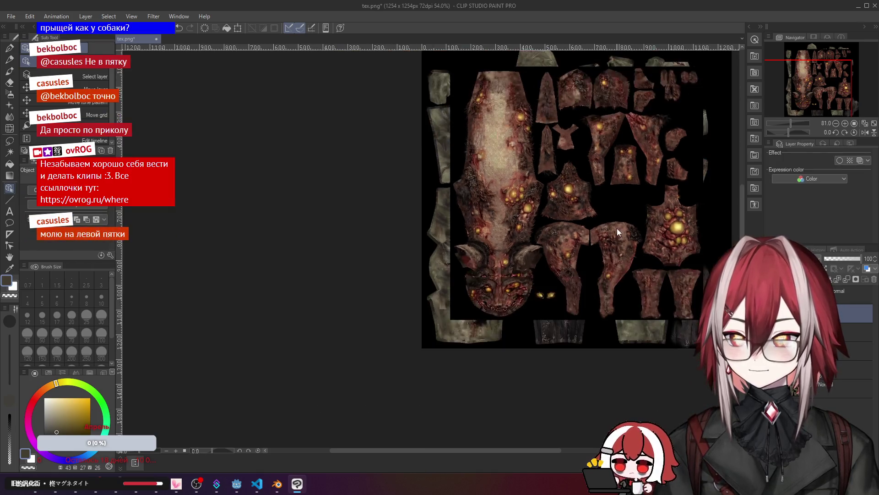
scroll(630, 190, up, 1)
mouse_move(631, 190)
mouse_down()
mouse_move(555, 197)
mouse_move(517, 215)
mouse_move(530, 214)
mouse_up()
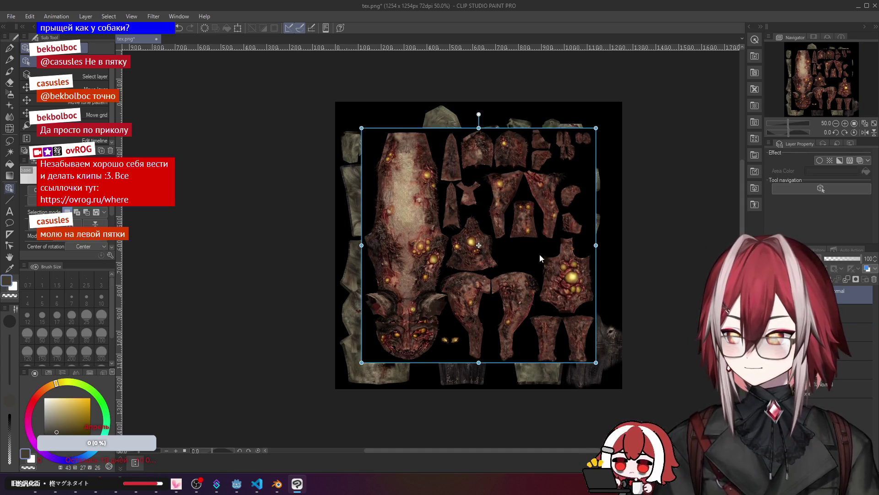
scroll(487, 249, up, 3)
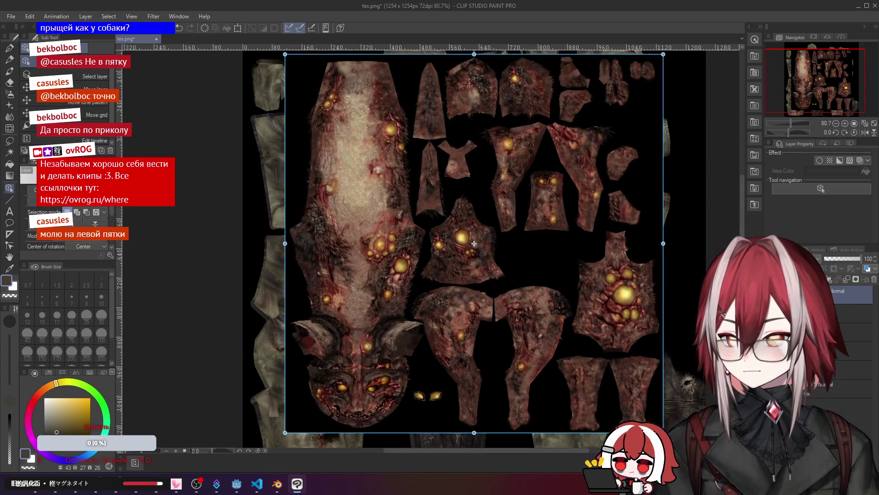
Step: Toggle the dog texture layer's visibility four times to compare it against the zombie texture
click(823, 294)
click(823, 293)
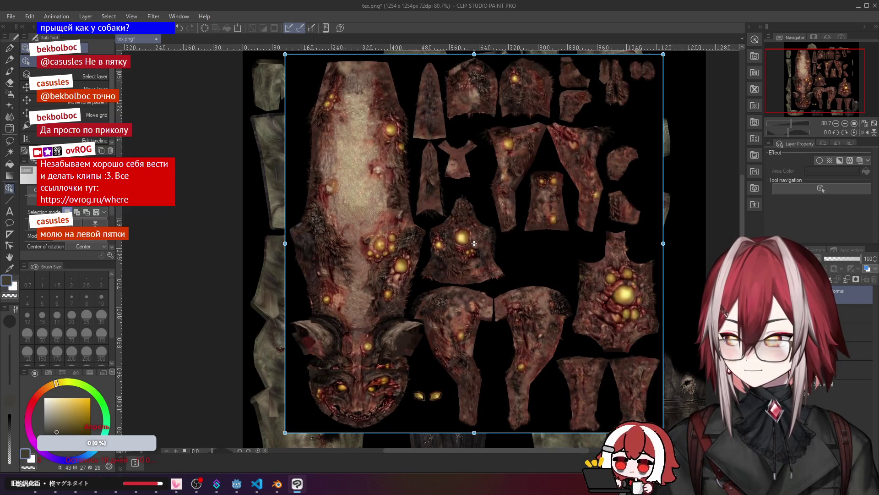
click(823, 293)
click(823, 293)
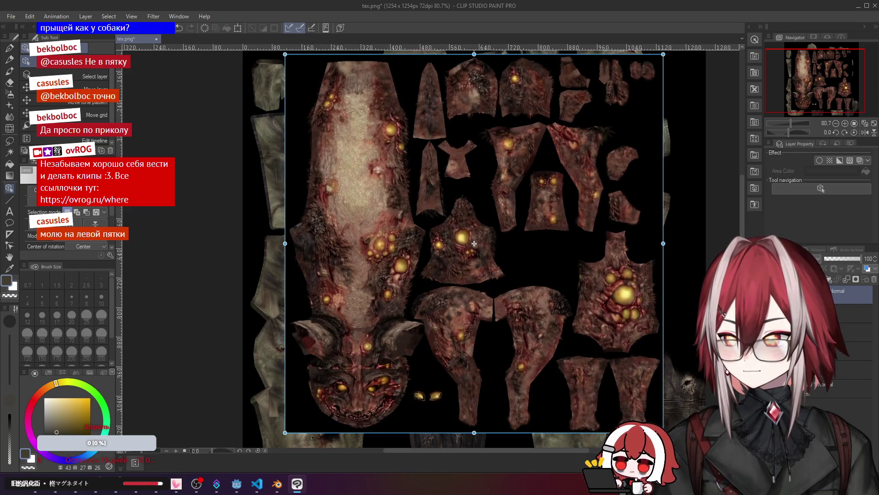
click(823, 293)
click(823, 293)
click(823, 294)
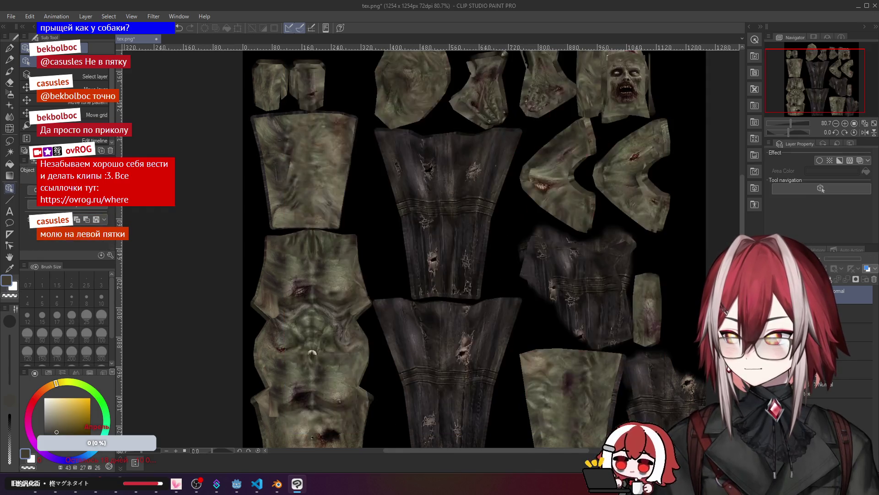
click(823, 293)
scroll(347, 210, up, 2)
click(9, 141)
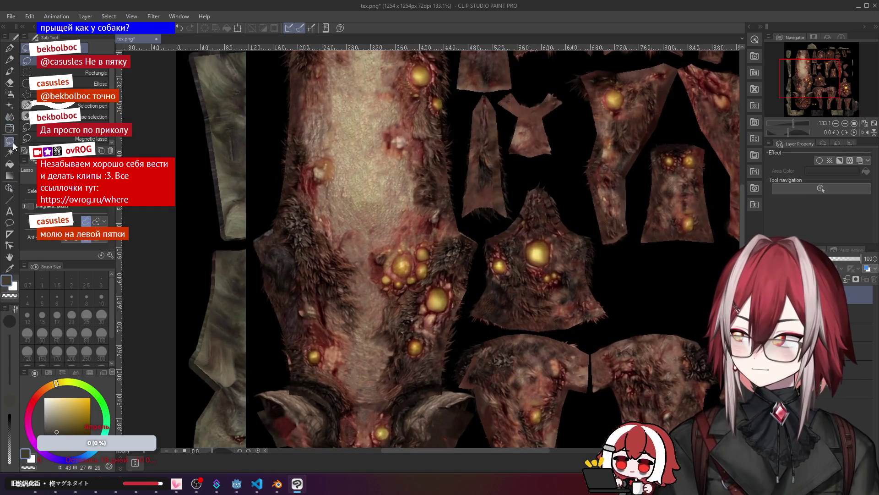
Step: Lasso the yellow pustule clusters on the large left piece and the lower-right blob
scroll(340, 242, up, 1)
mouse_move(397, 248)
mouse_down()
mouse_move(388, 302)
mouse_move(447, 291)
mouse_move(457, 236)
mouse_move(397, 248)
mouse_up()
scroll(521, 241, down, 1)
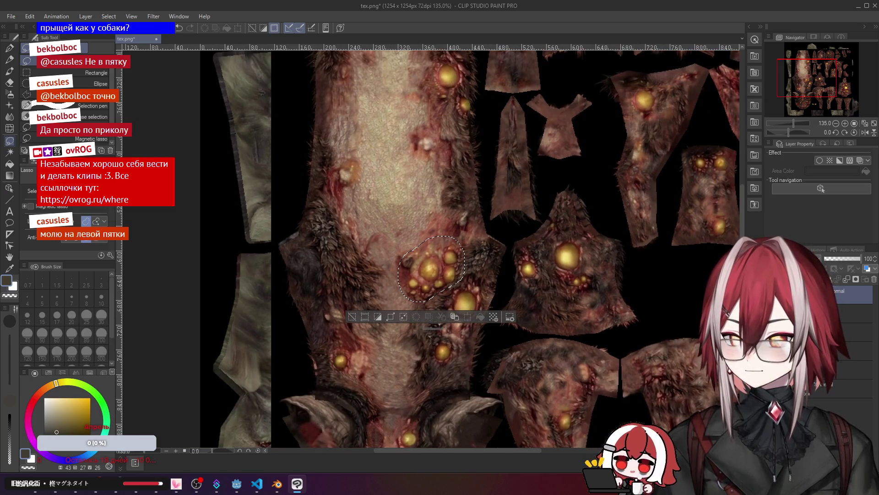
scroll(520, 274, down, 3)
scroll(669, 287, up, 1)
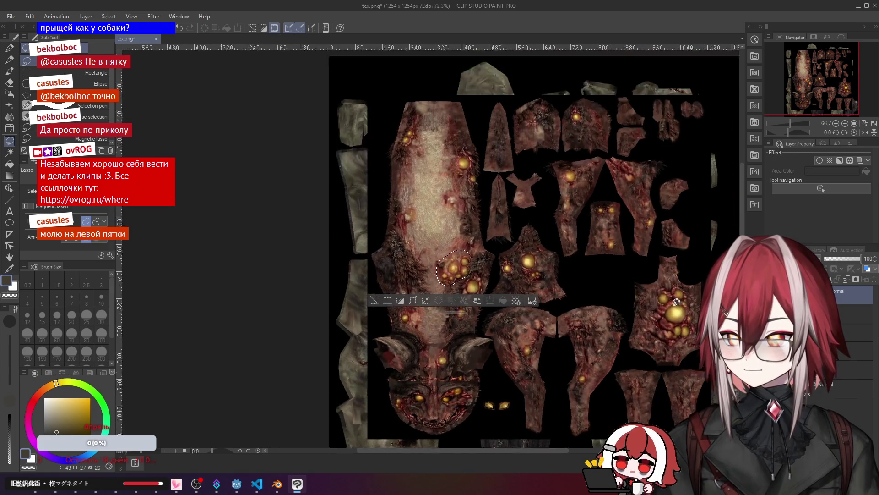
mouse_move(659, 287)
mouse_down()
mouse_move(666, 348)
mouse_move(700, 323)
mouse_up()
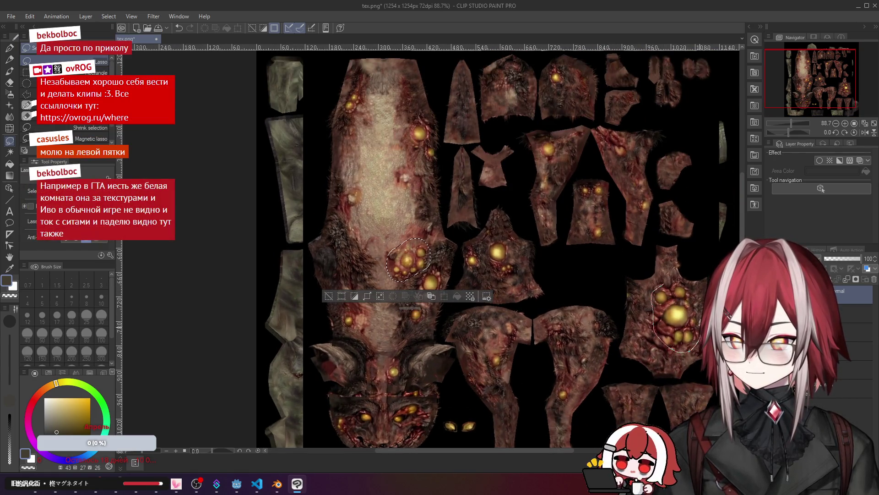
scroll(688, 281, down, 2)
scroll(513, 289, up, 4)
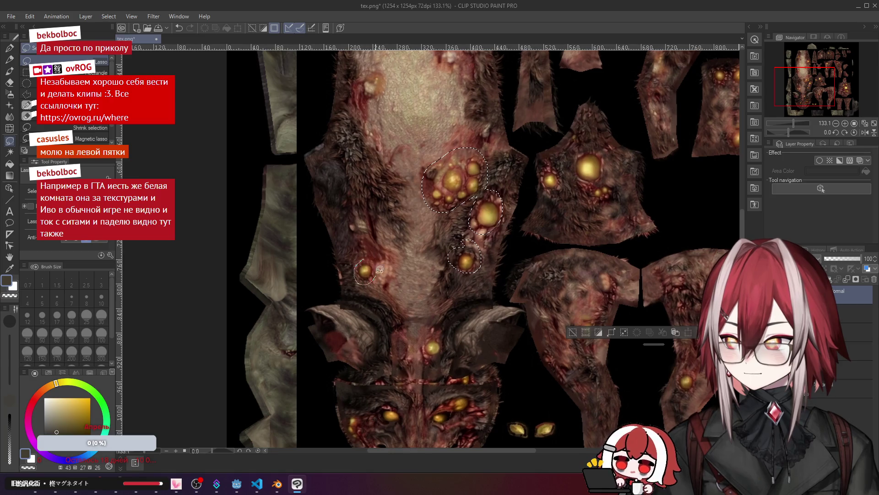
drag(380, 270, 380, 272)
scroll(398, 280, down, 1)
scroll(553, 171, down, 2)
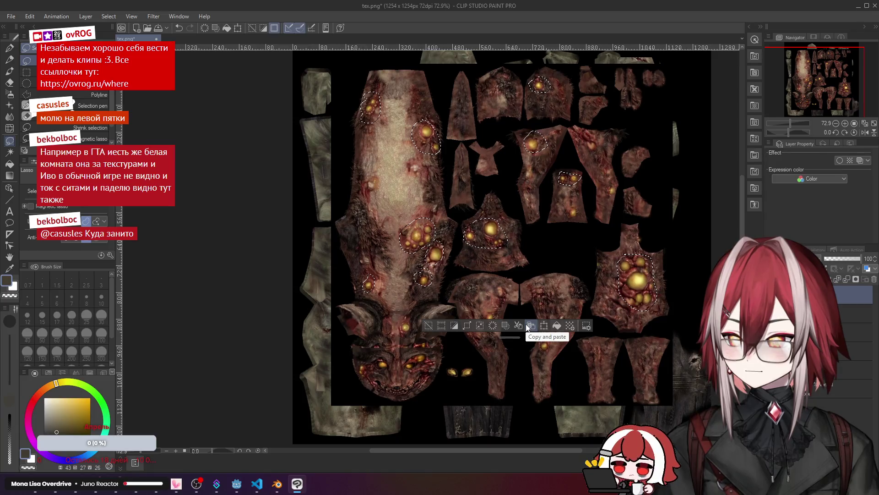
Step: Copy and paste the selected pustules onto a new layer, then deselect
key(ctrl+c)
key(ctrl+v)
key(ctrl+d)
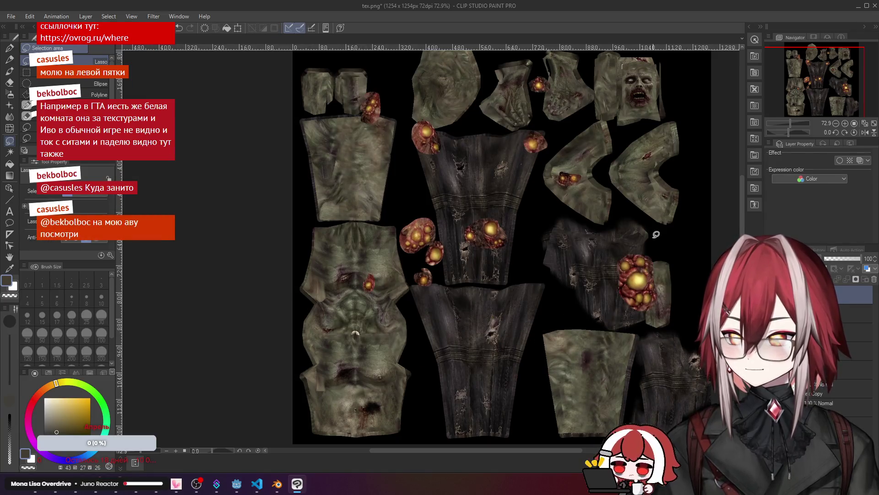
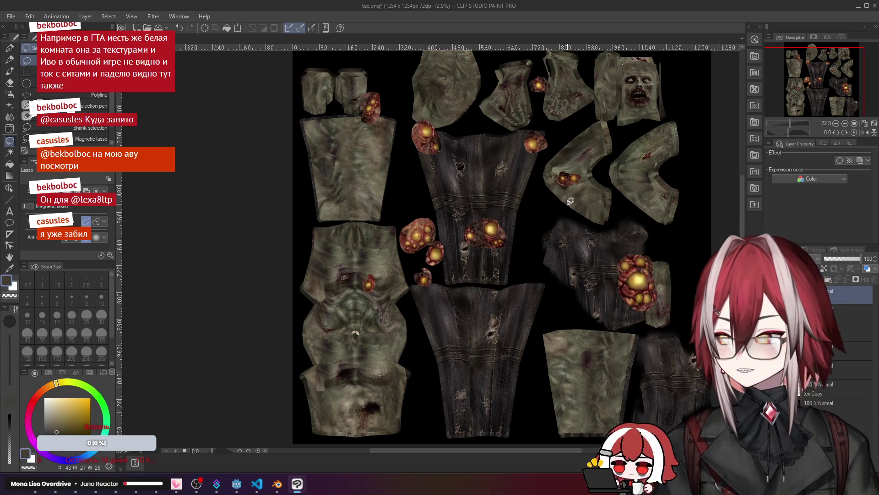
Step: Browse to meatgrinder's assets/sprites/enemes/dog folder in Explorer and open dog.png
key(alt+Tab)
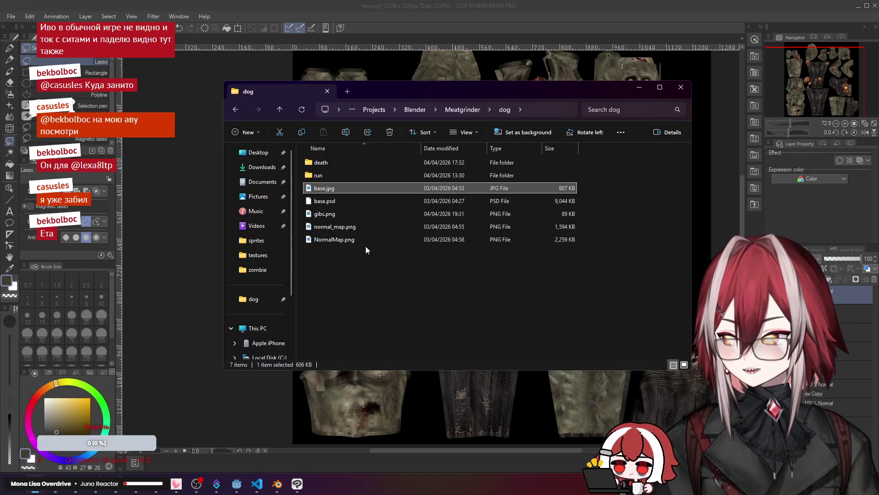
double_click(335, 164)
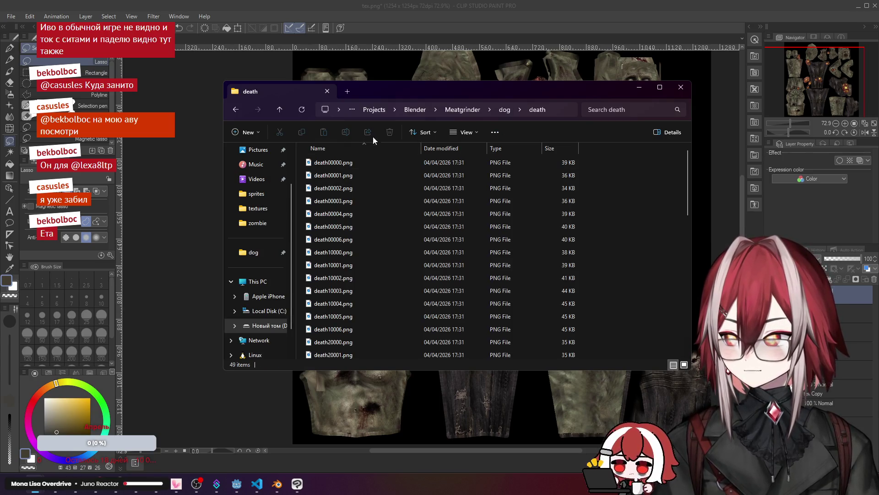
click(506, 113)
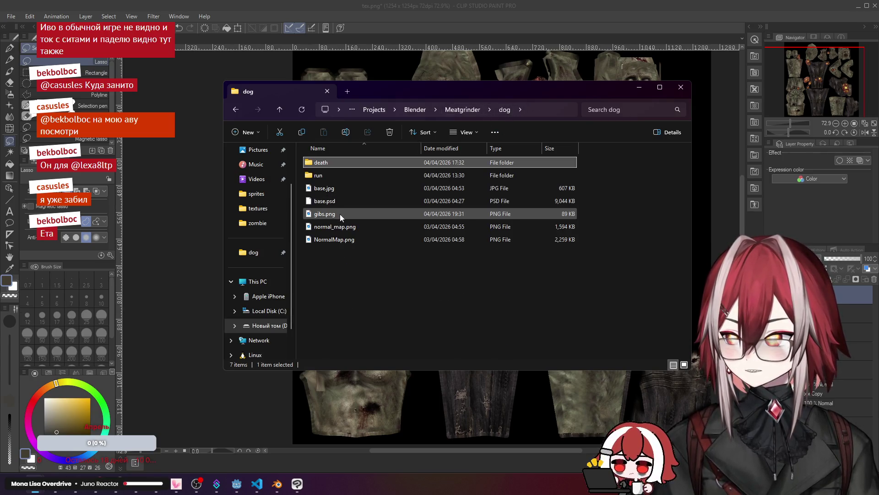
key(alt+Tab)
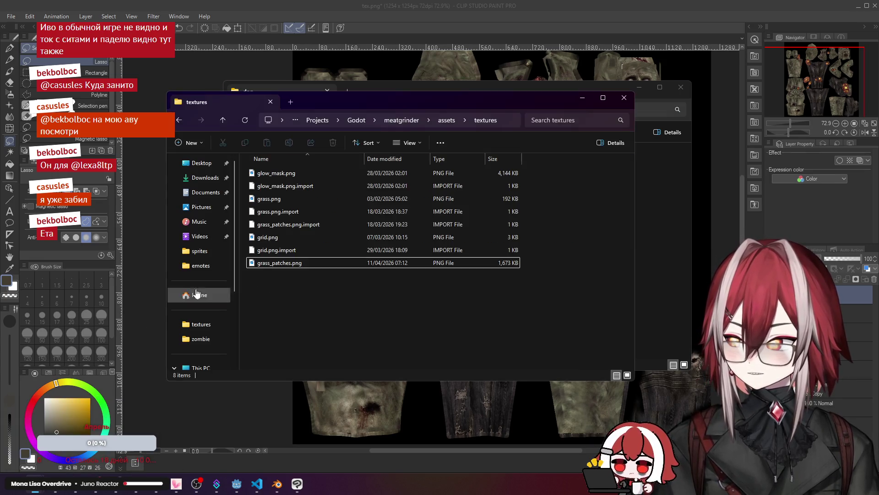
click(445, 120)
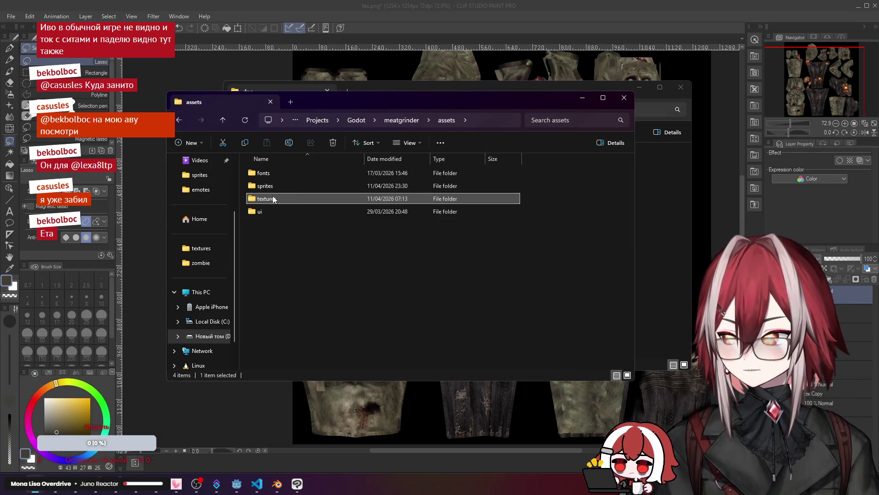
double_click(276, 187)
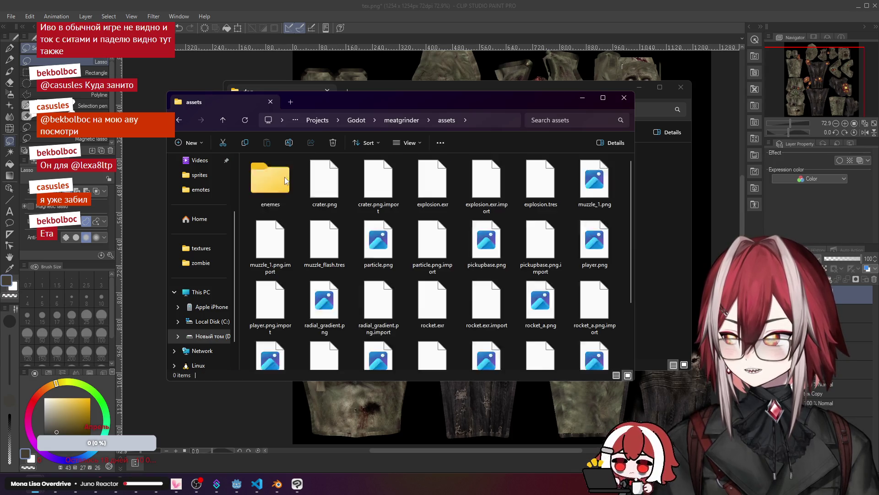
double_click(280, 187)
double_click(279, 184)
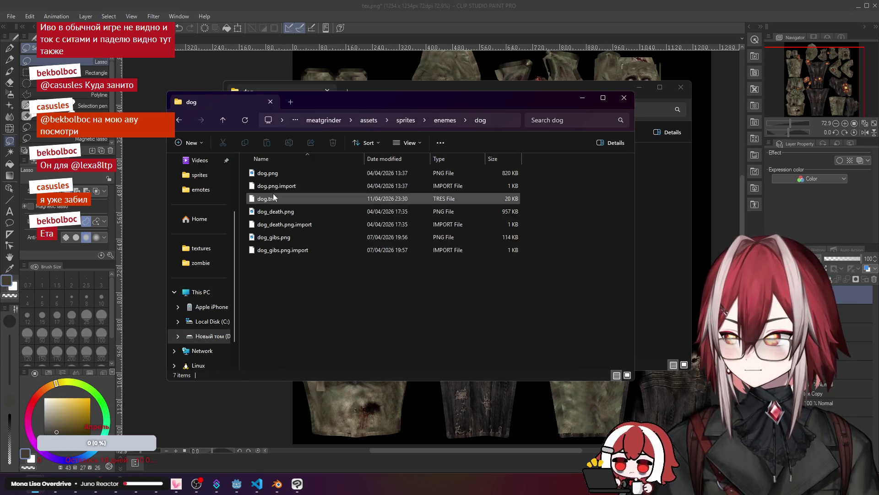
double_click(286, 171)
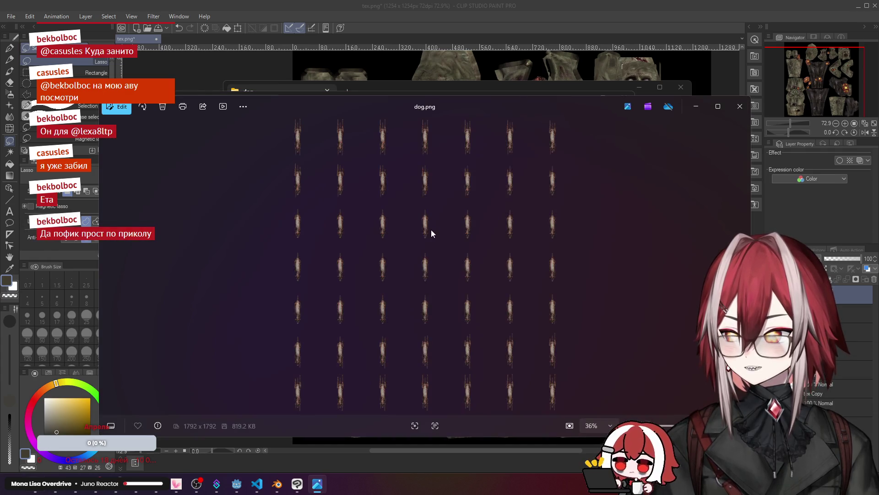
Step: Zoom and pan over the dog.png sprites, then close Photos and the Explorer window
scroll(431, 230, up, 5)
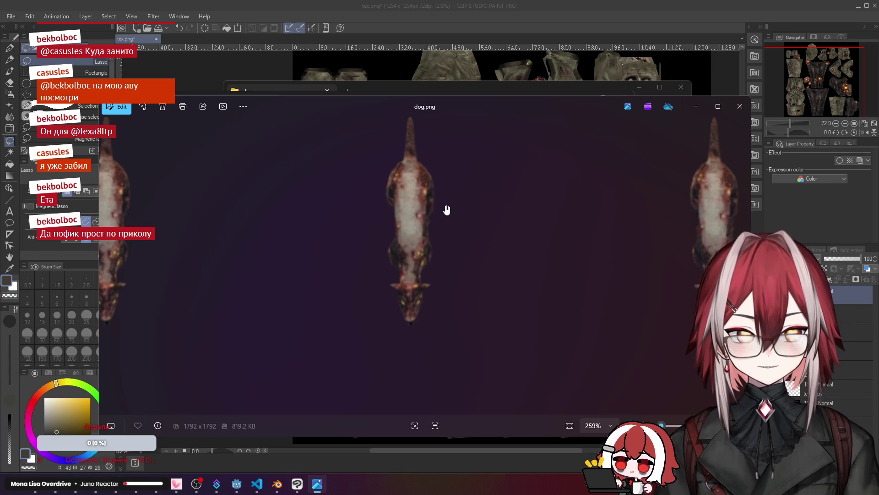
drag(446, 210, 445, 239)
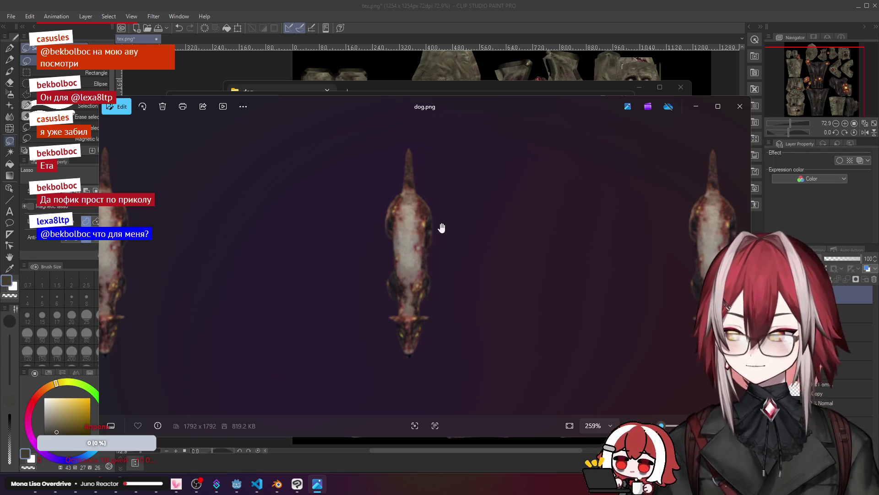
scroll(457, 263, down, 5)
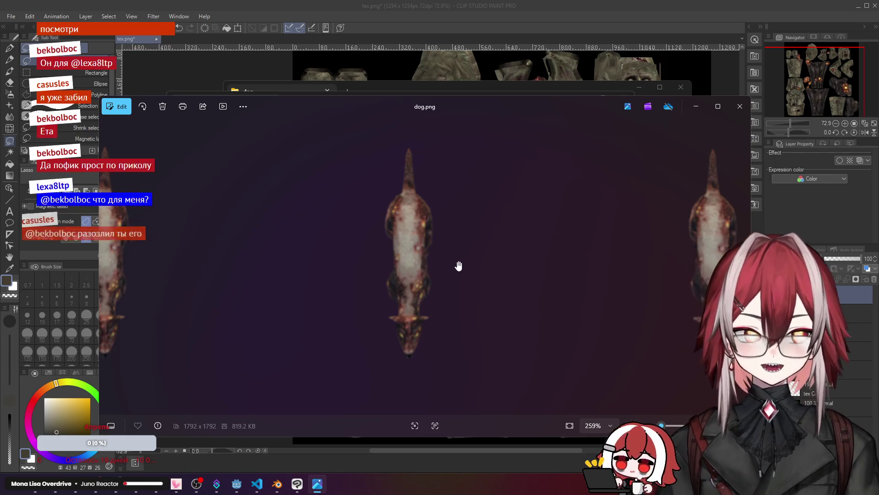
click(734, 111)
click(638, 87)
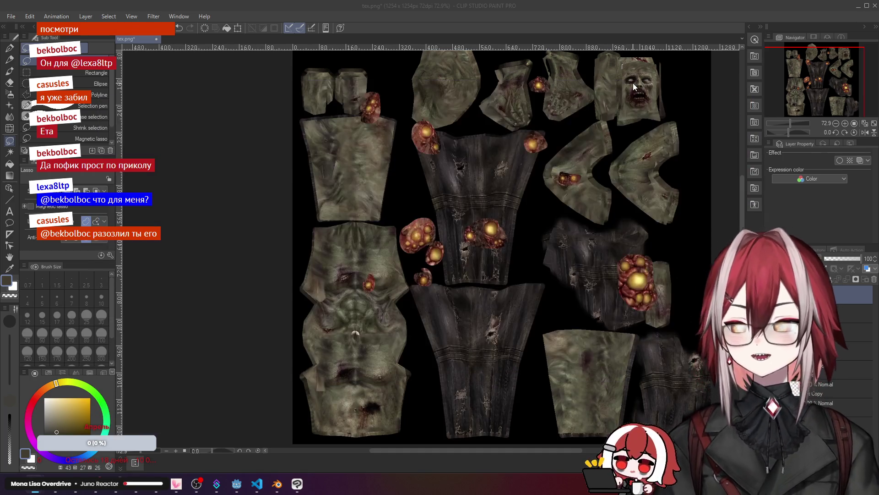
Step: Transform the selected orbs, shifting them down and to the right
scroll(401, 160, up, 3)
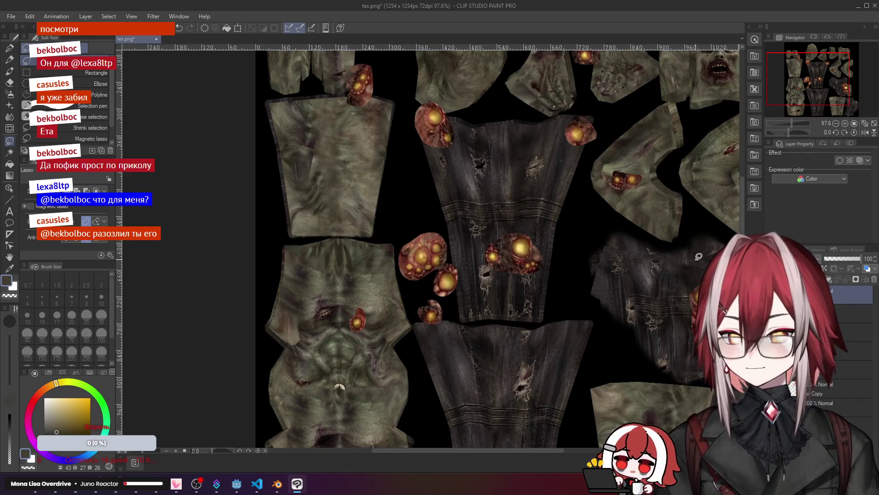
scroll(449, 135, down, 2)
scroll(449, 135, up, 3)
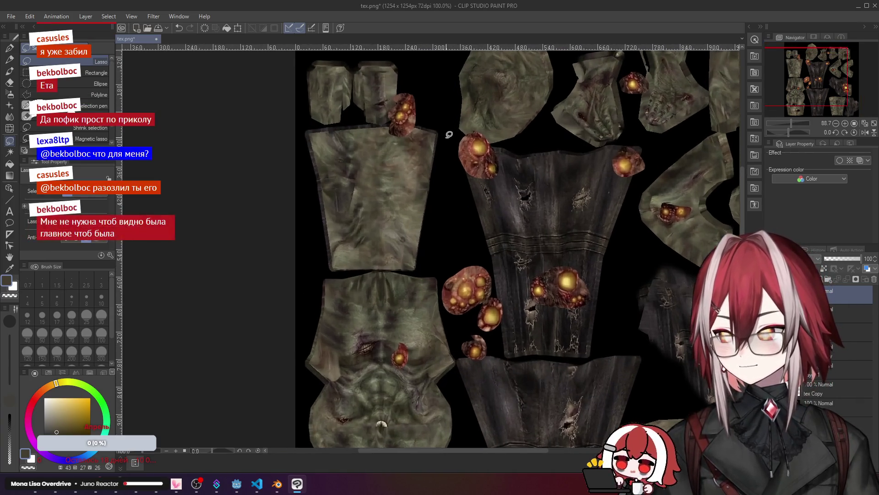
scroll(449, 134, down, 3)
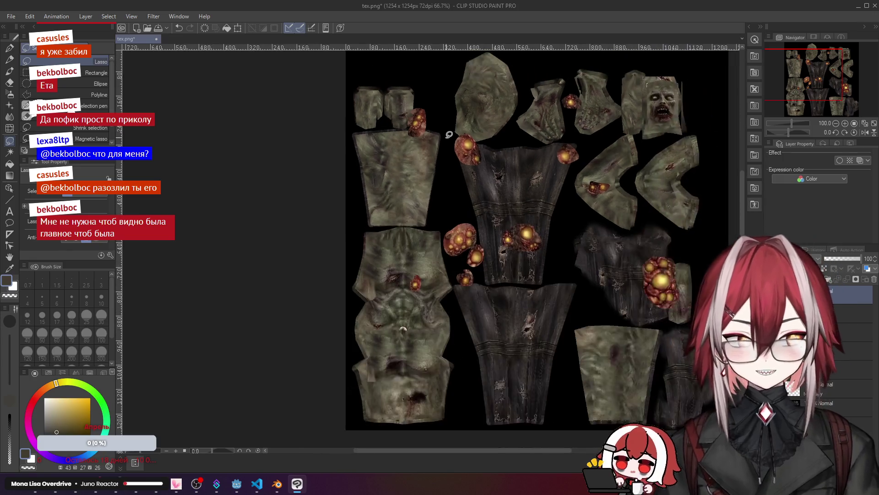
scroll(449, 134, up, 1)
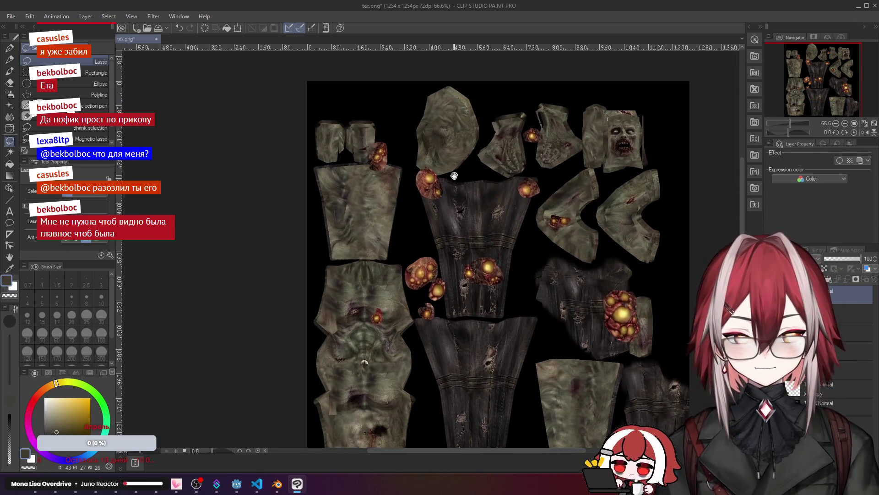
scroll(544, 205, up, 1)
key(ctrl+t)
mouse_move(534, 232)
mouse_down()
mouse_move(556, 257)
mouse_move(562, 291)
mouse_up()
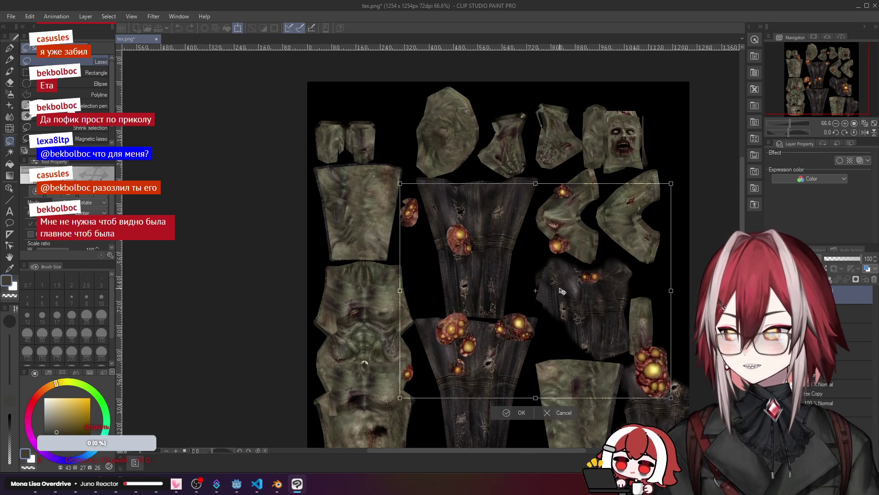
click(504, 417)
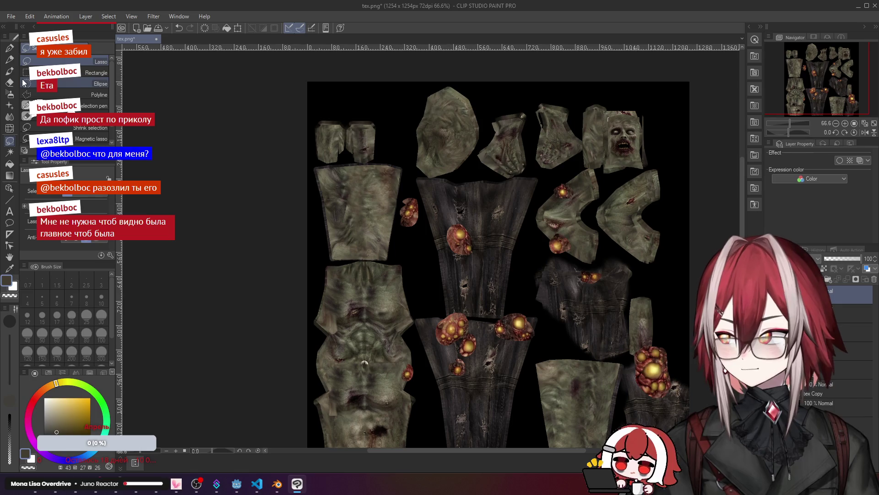
Step: With rectangle selection, nudge one orb left and move the lower-middle cluster to the top-left corner
click(91, 72)
mouse_move(444, 215)
mouse_down()
mouse_move(493, 272)
mouse_move(472, 254)
mouse_move(440, 258)
mouse_up()
key(ctrl+t)
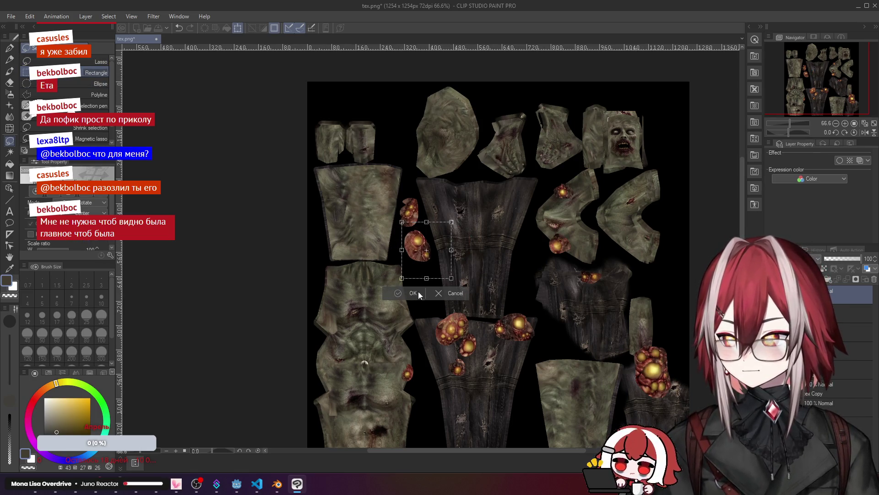
click(414, 292)
drag(432, 324, 481, 384)
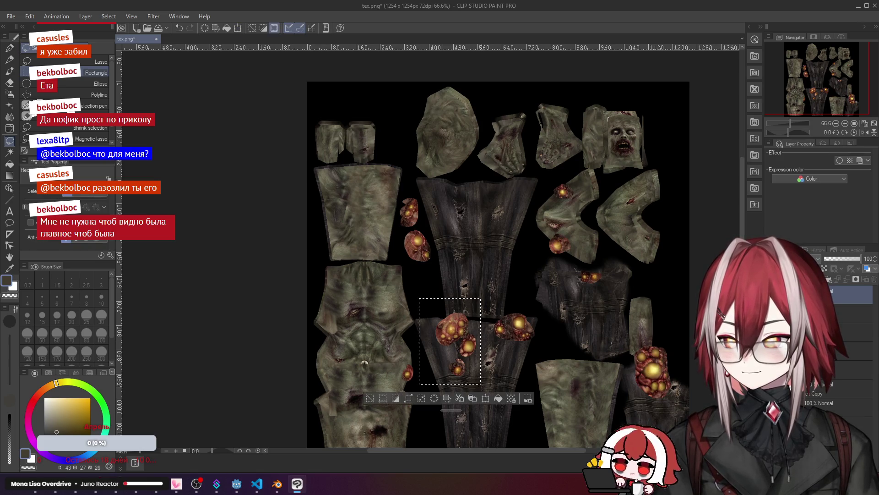
key(ctrl+t)
mouse_move(473, 352)
mouse_down()
mouse_move(441, 304)
mouse_move(410, 123)
mouse_up()
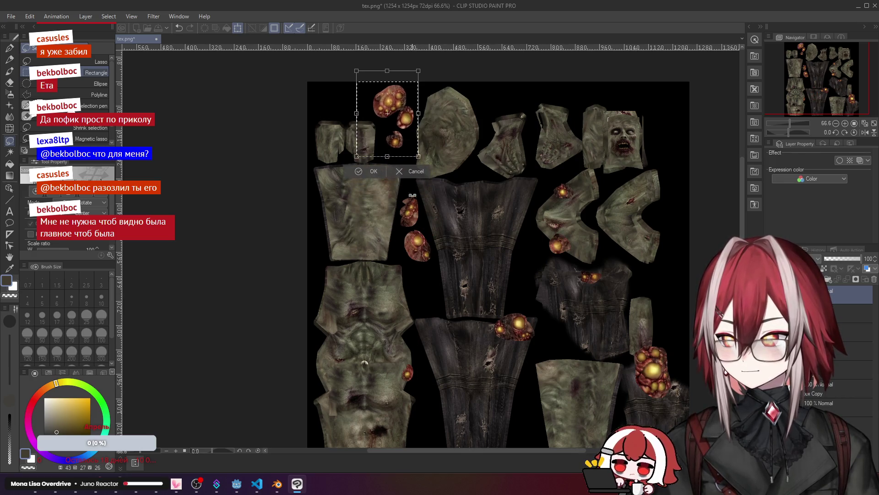
click(364, 172)
Step: Move two more lower-middle orb pieces up into the top-left area, then deselect
drag(385, 346, 461, 422)
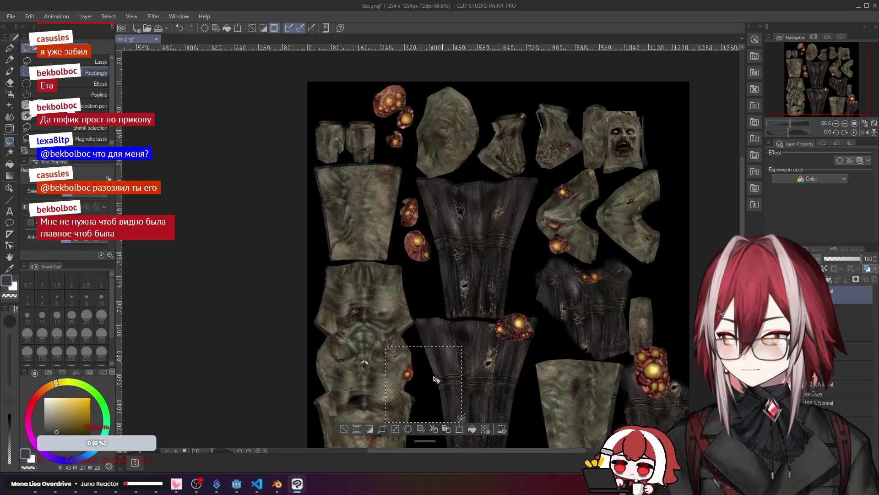
key(ctrl+t)
drag(436, 379, 443, 283)
click(408, 339)
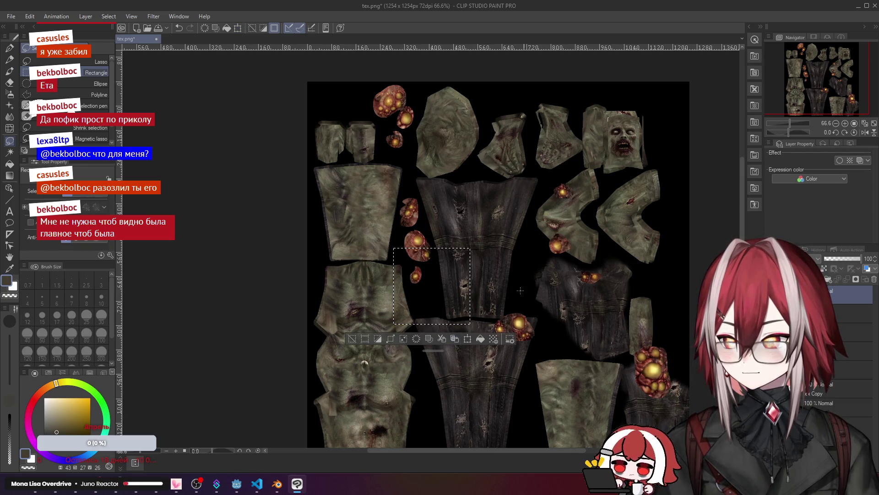
key(ctrl+t)
mouse_move(491, 303)
mouse_down()
mouse_move(553, 350)
mouse_move(440, 307)
mouse_move(354, 109)
mouse_up()
click(328, 139)
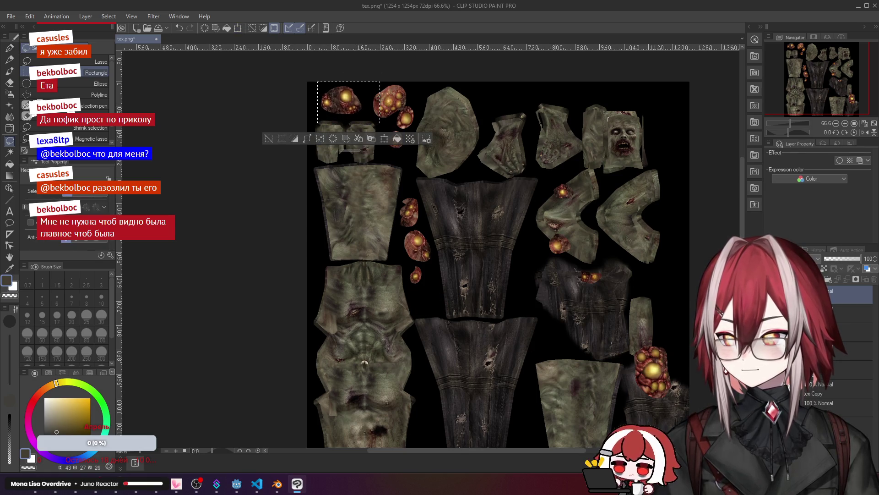
key(ctrl+d)
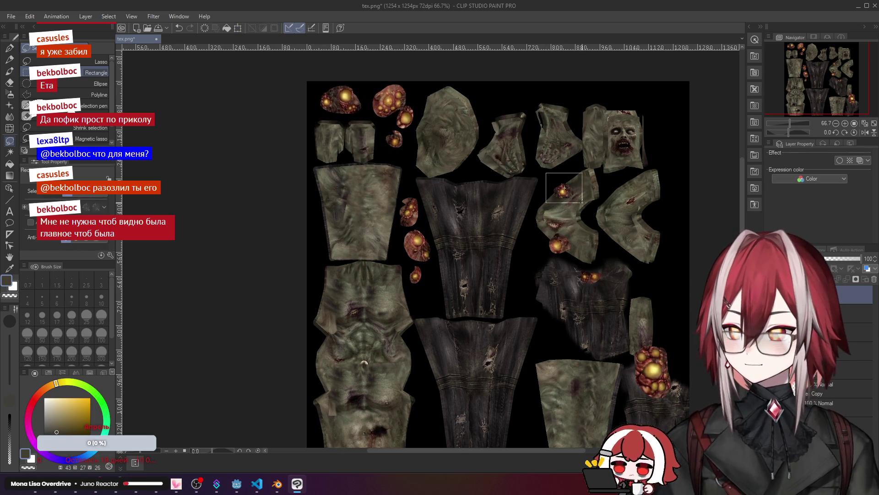
Step: Relocate two more blobs into the top-left corner and along the top edge
key(ctrl+t)
drag(578, 195, 418, 159)
click(388, 183)
key(ctrl+d)
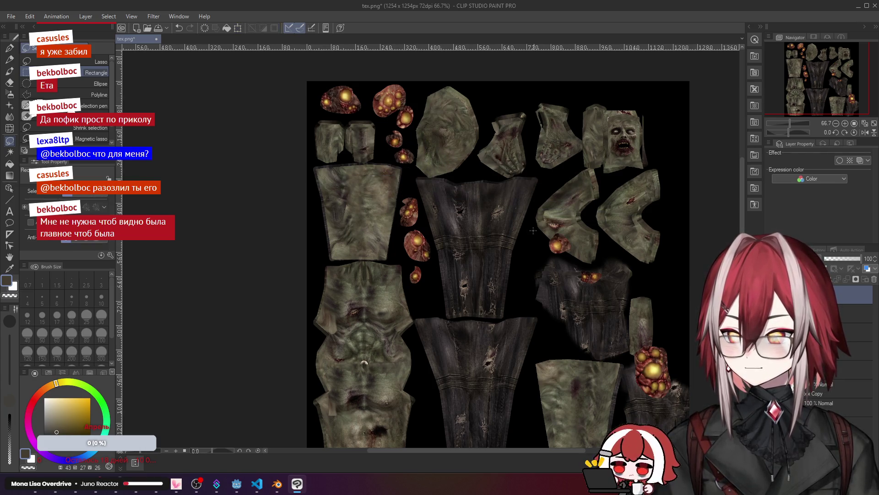
drag(599, 261, 520, 106)
key(ctrl+t)
click(495, 127)
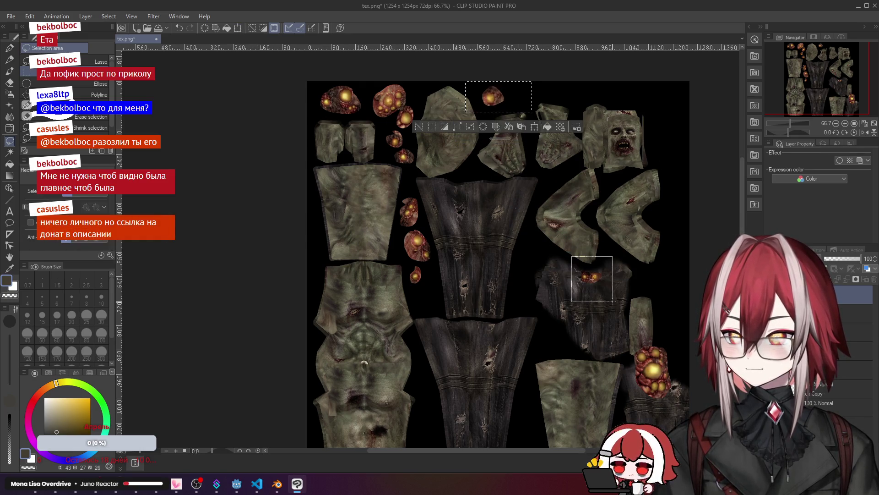
Step: Move the small orbs to the top row and the lower-right blob into the top-right corner
key(ctrl+t)
mouse_move(613, 301)
mouse_down()
mouse_move(584, 201)
mouse_move(529, 117)
mouse_up()
click(499, 135)
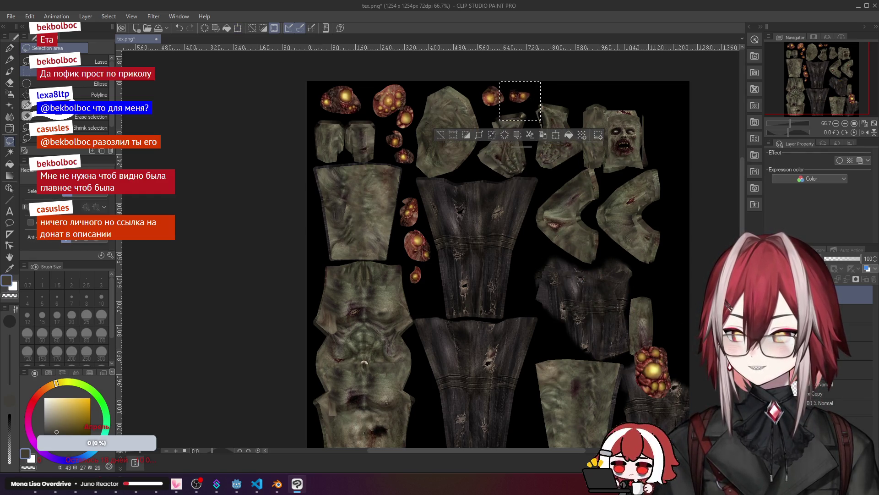
mouse_move(618, 316)
mouse_down()
mouse_move(684, 411)
mouse_move(632, 259)
mouse_move(686, 126)
mouse_up()
key(ctrl+t)
click(646, 168)
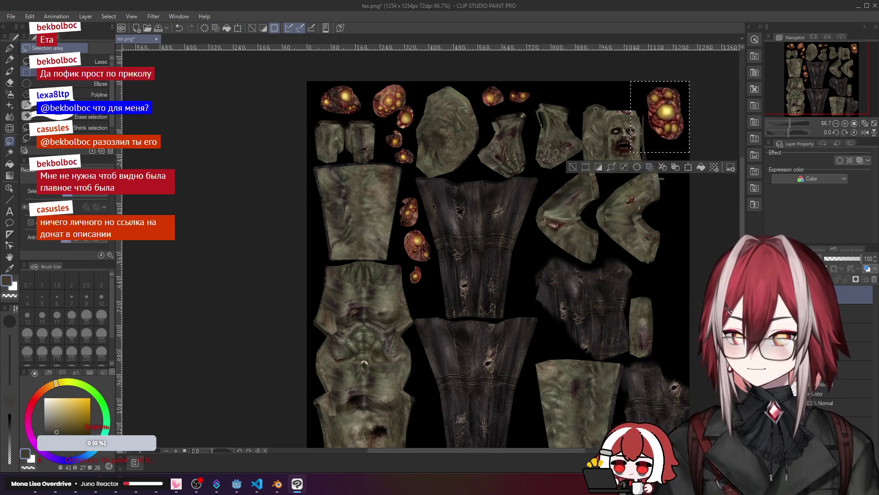
key(ctrl+d)
Step: Using the blending copy-stamp brush, clone a glowing orange orb onto the torso
key(b)
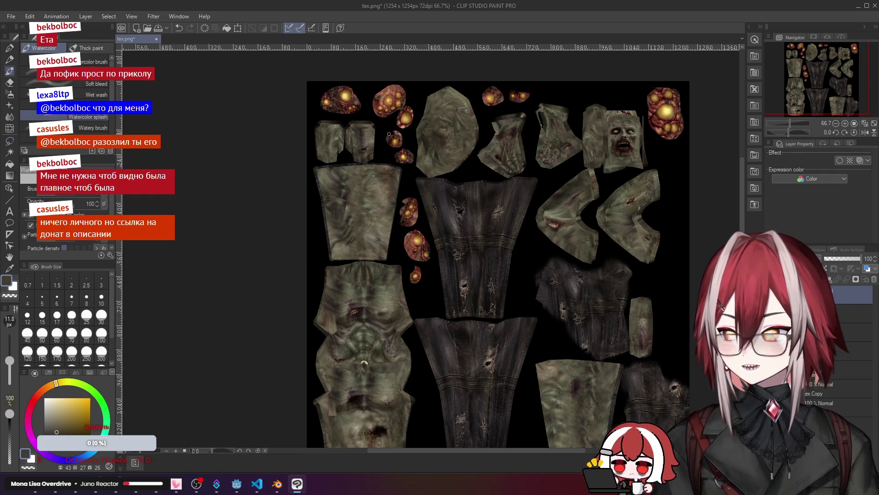
scroll(381, 129, up, 3)
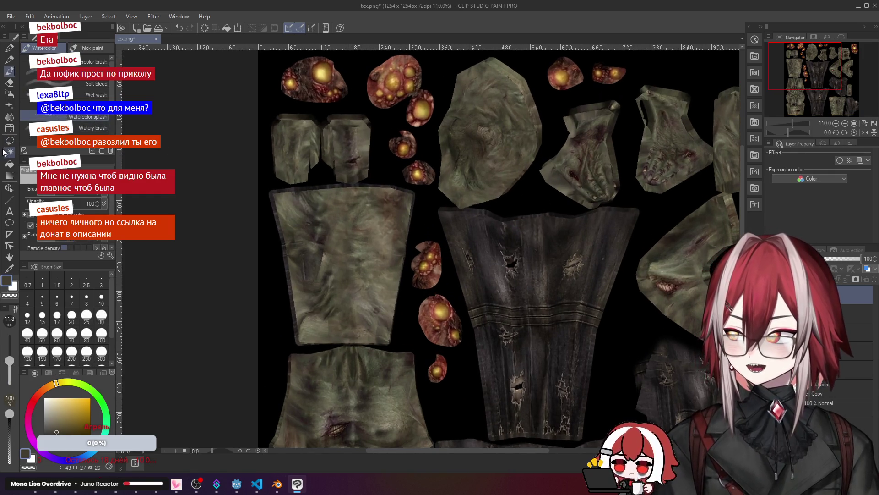
click(8, 120)
scroll(389, 164, down, 1)
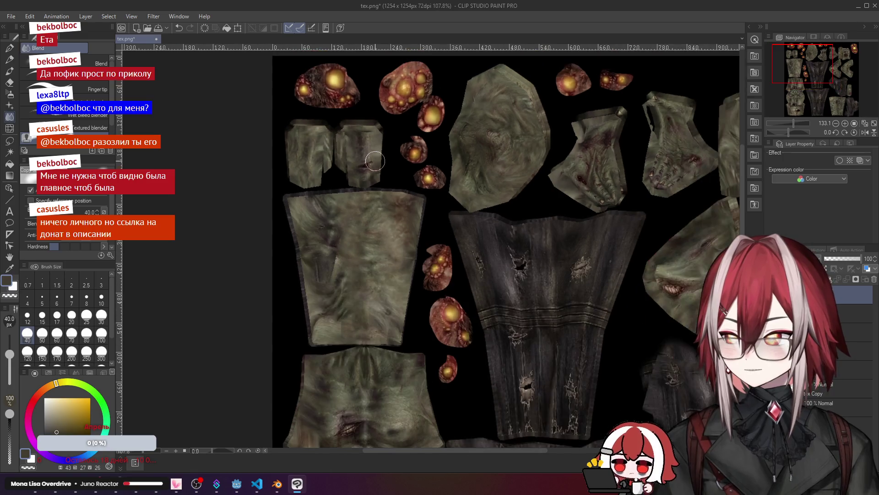
scroll(465, 294, down, 2)
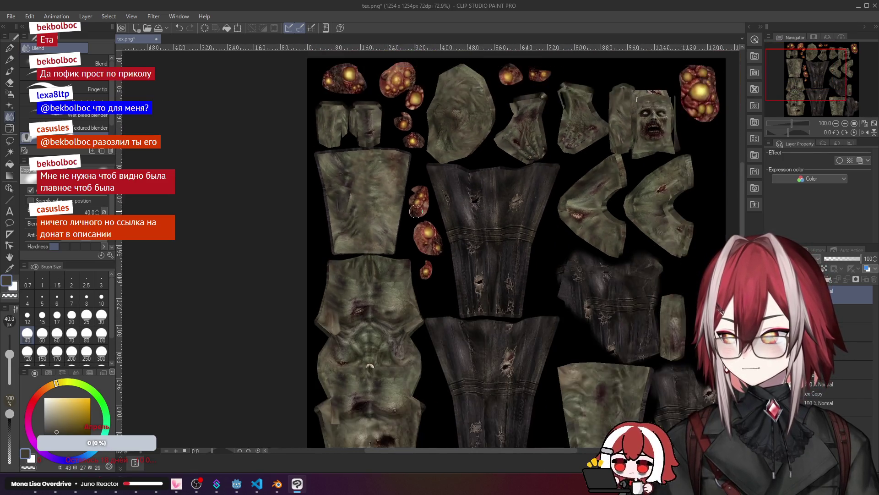
scroll(415, 205, up, 6)
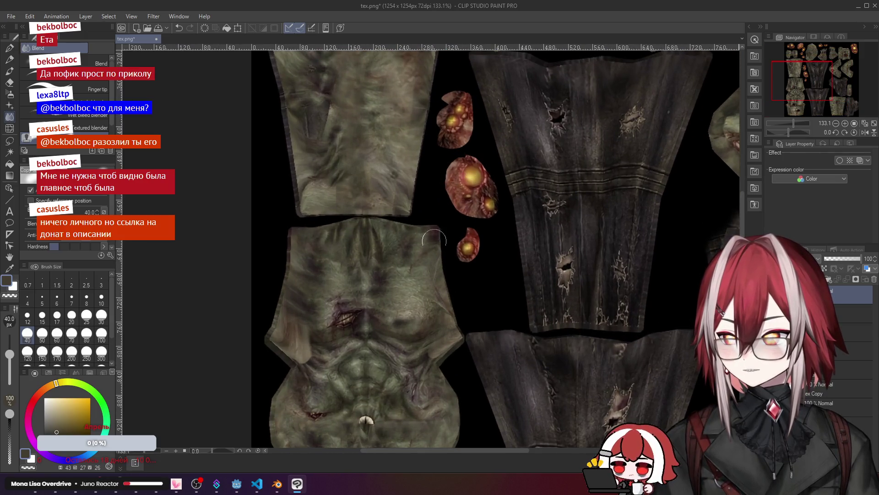
drag(397, 308, 396, 339)
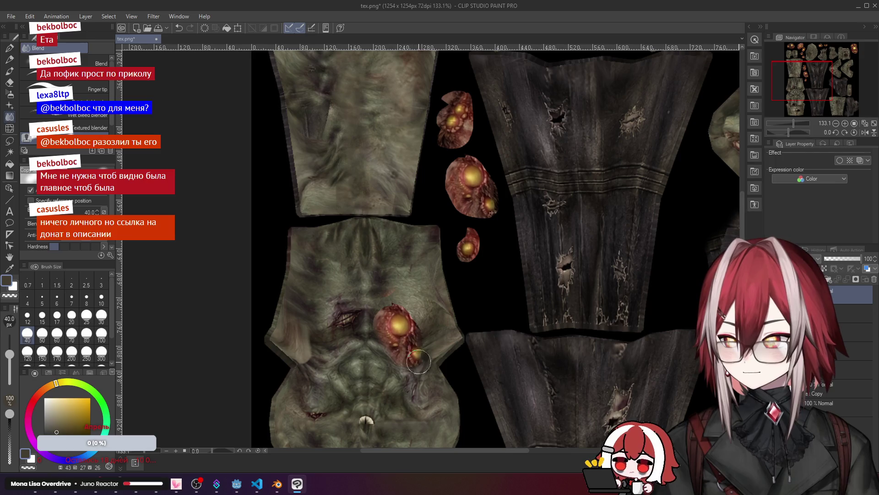
Step: Pan around the texture sheet and undo the orange growth on the lower-right piece
scroll(461, 268, down, 4)
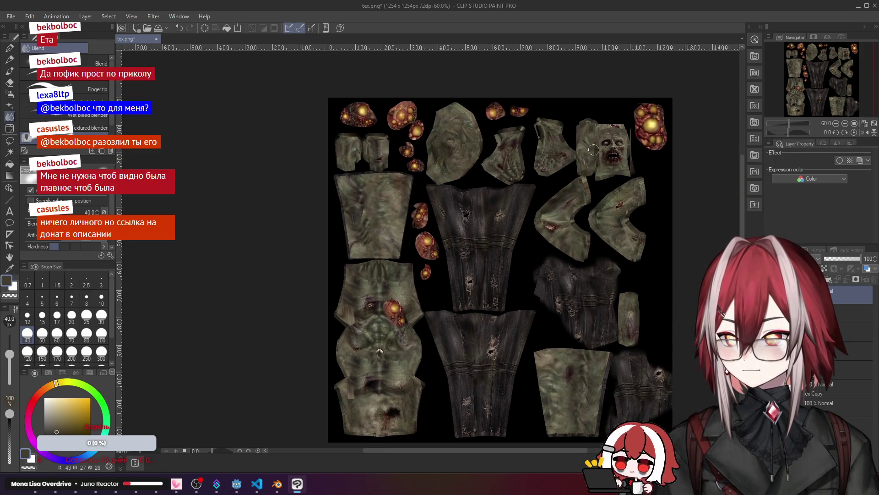
mouse_move(500, 223)
mouse_down()
mouse_move(445, 220)
mouse_move(435, 246)
mouse_move(441, 213)
mouse_up()
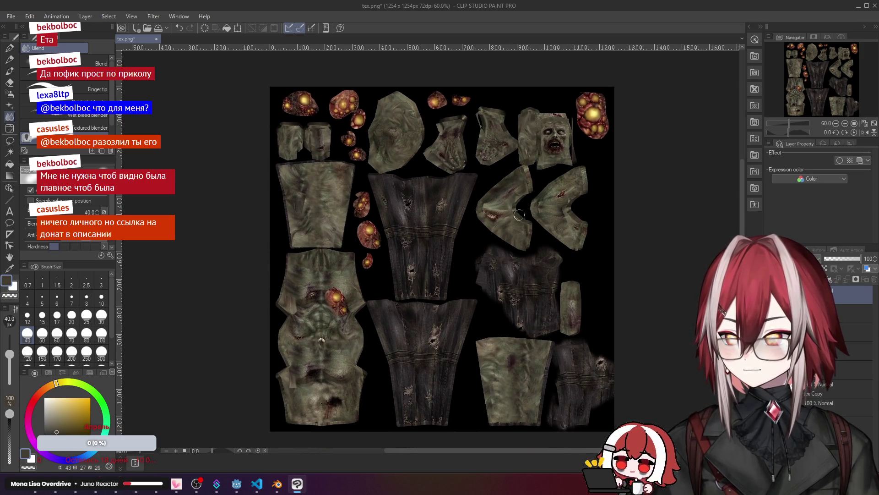
scroll(313, 308, up, 1)
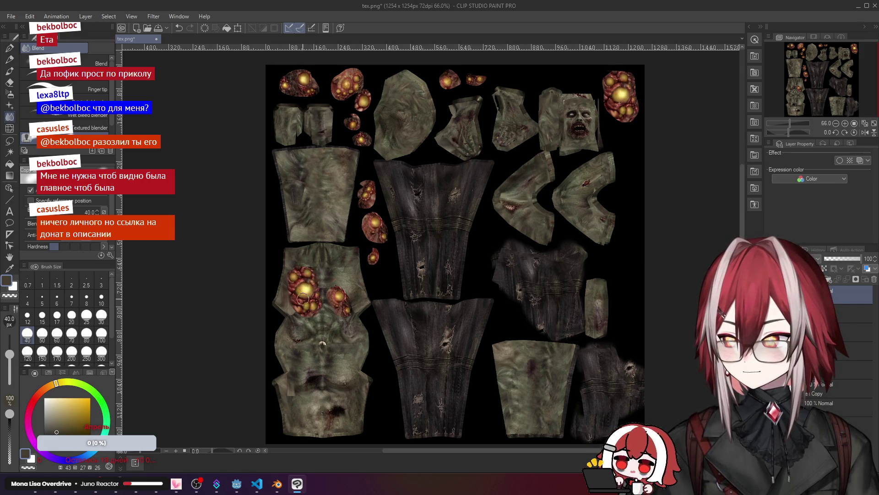
scroll(321, 256, up, 2)
scroll(343, 163, down, 1)
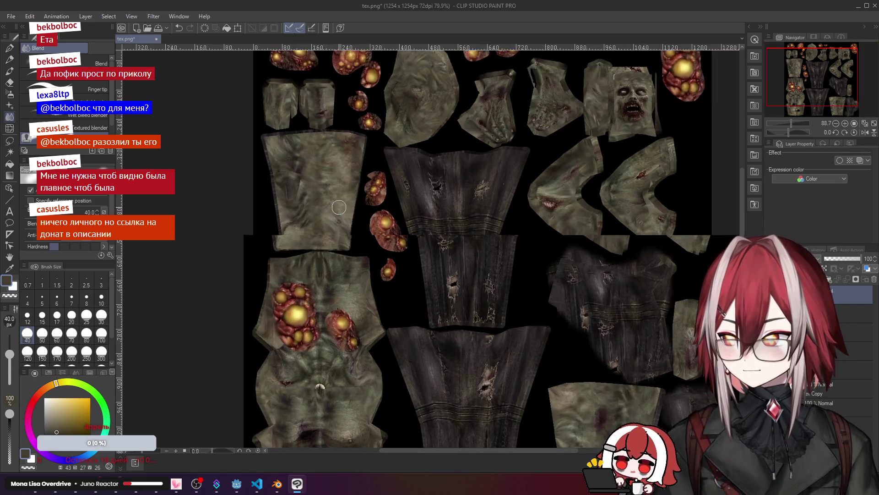
scroll(343, 164, up, 2)
scroll(348, 156, down, 2)
mouse_move(362, 132)
mouse_down()
mouse_move(399, 126)
mouse_move(394, 145)
mouse_up()
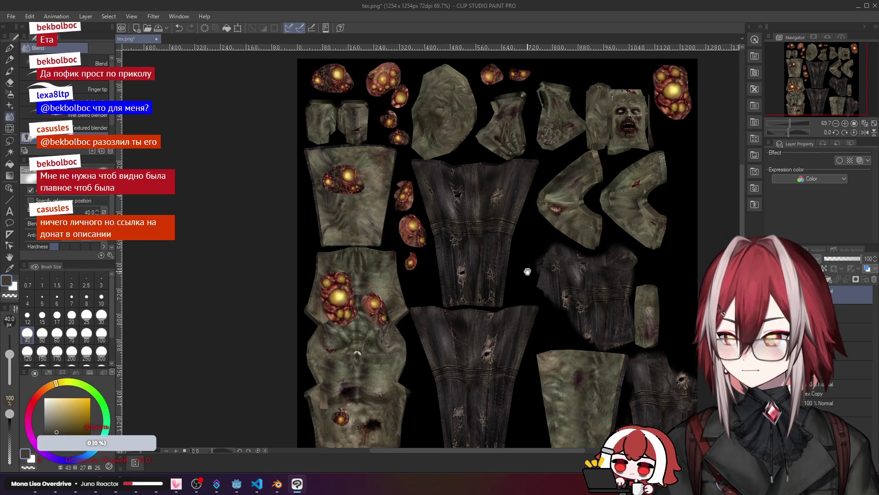
drag(528, 271, 518, 256)
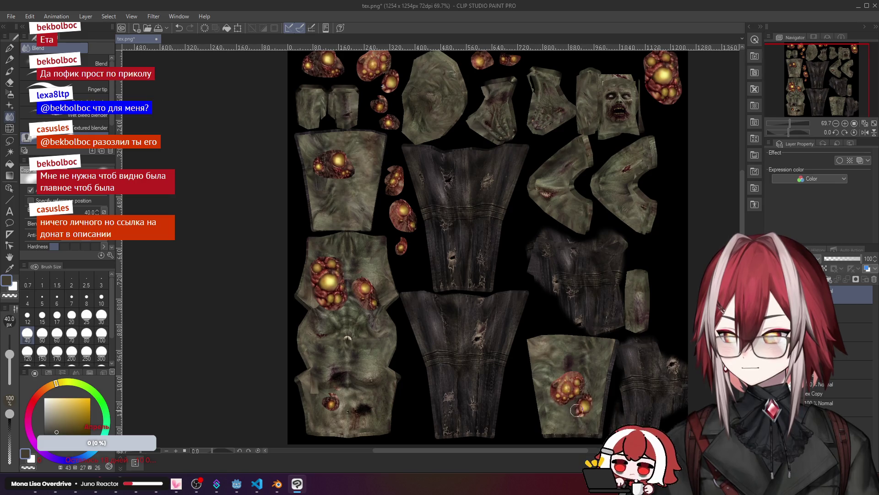
key(ctrl+z)
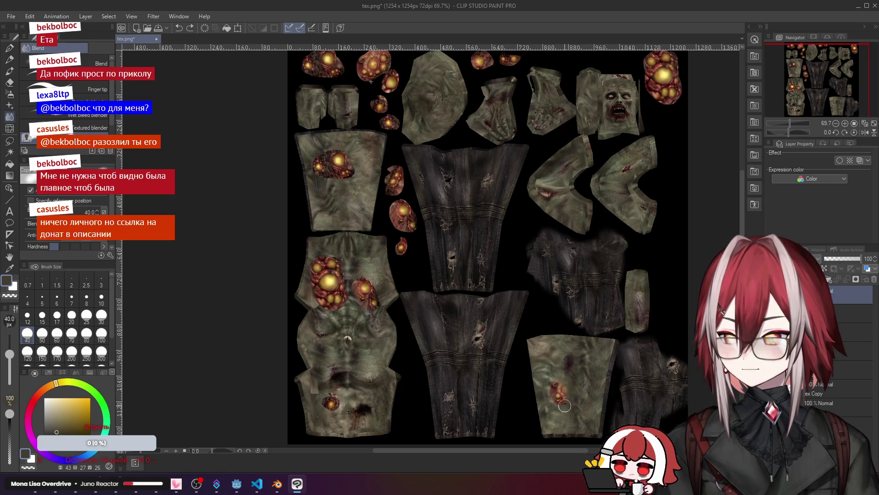
Step: Discard failed stamps on the lower-right piece and top, then add a pustule to the upper-middle green patch
scroll(441, 249, down, 1)
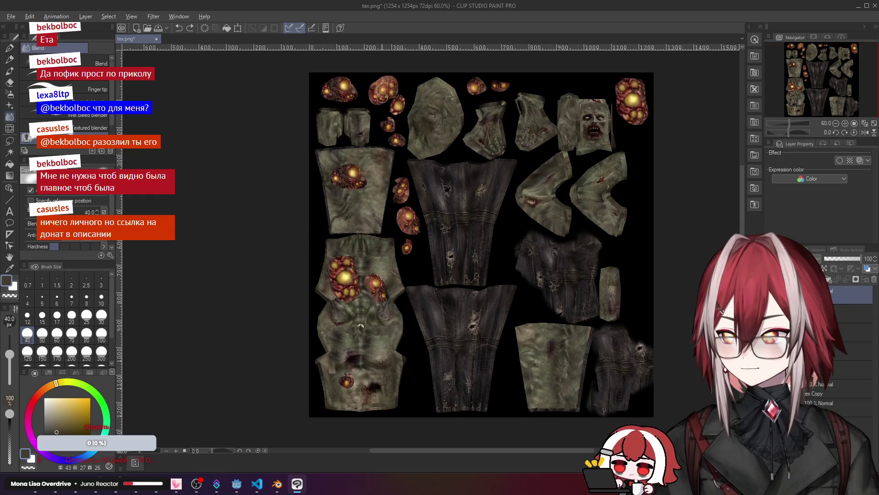
mouse_move(537, 390)
mouse_down()
mouse_move(555, 389)
mouse_move(548, 380)
mouse_move(547, 397)
mouse_move(531, 379)
mouse_up()
key(ctrl+z)
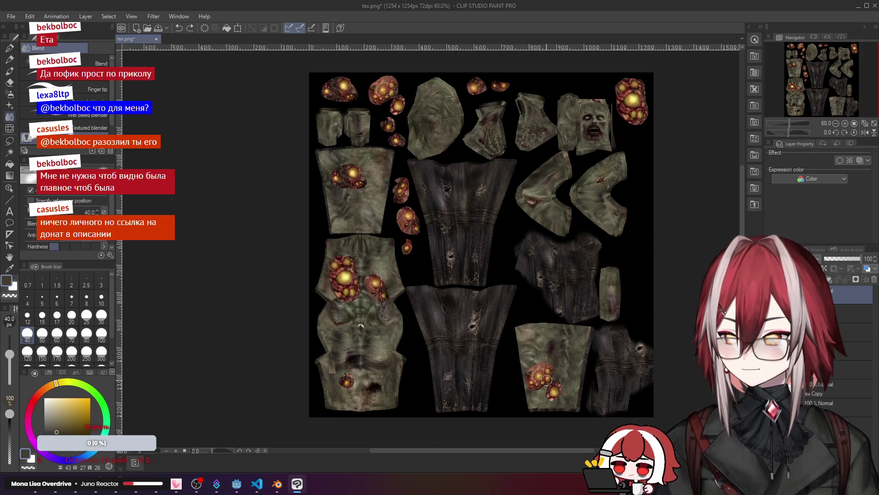
scroll(533, 206, up, 2)
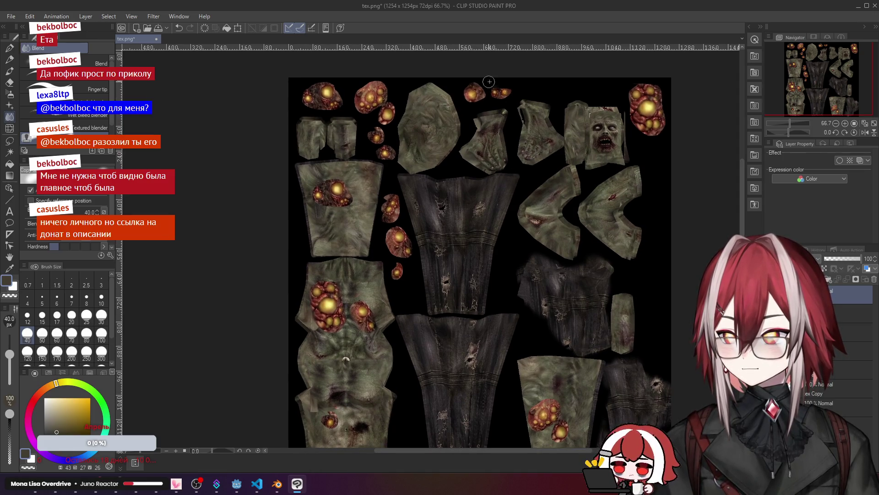
drag(490, 86, 503, 96)
key(ctrl+z)
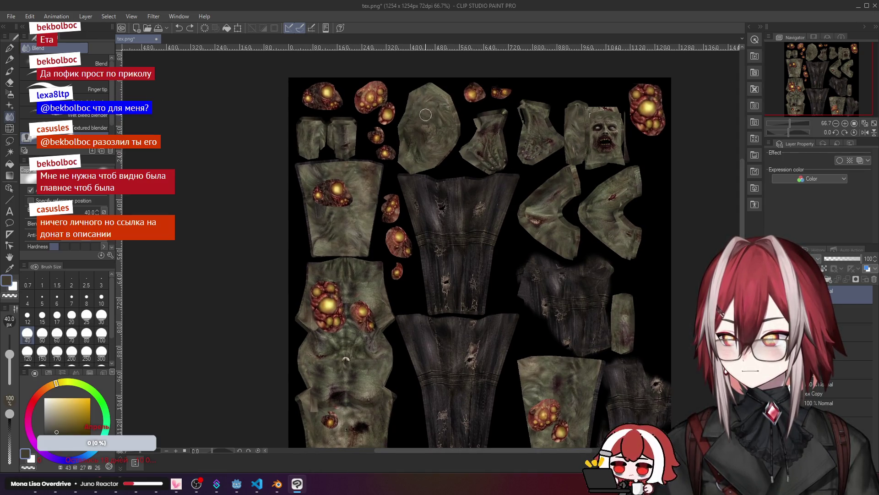
drag(421, 123, 430, 134)
Step: Stamp fiery blobs onto the lower-right piece and the right texture piece
mouse_move(561, 178)
middle_down()
mouse_move(617, 204)
mouse_move(548, 151)
mouse_move(525, 248)
mouse_move(519, 226)
middle_up()
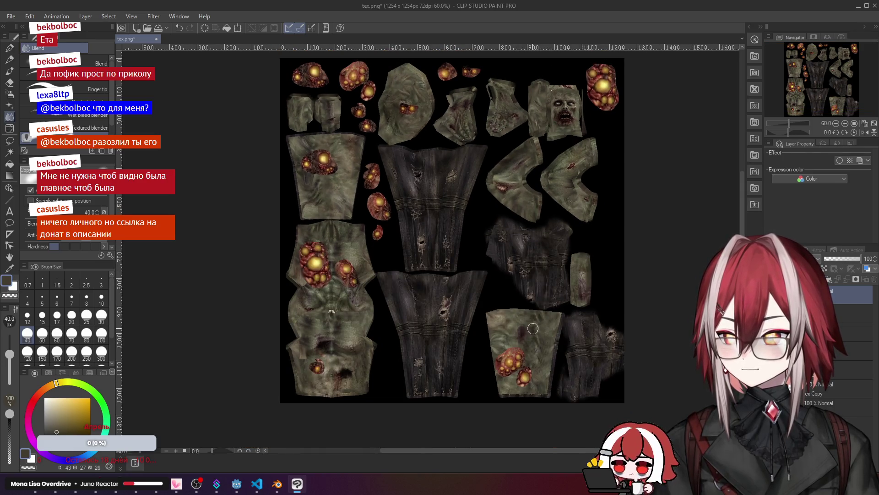
drag(531, 324, 537, 342)
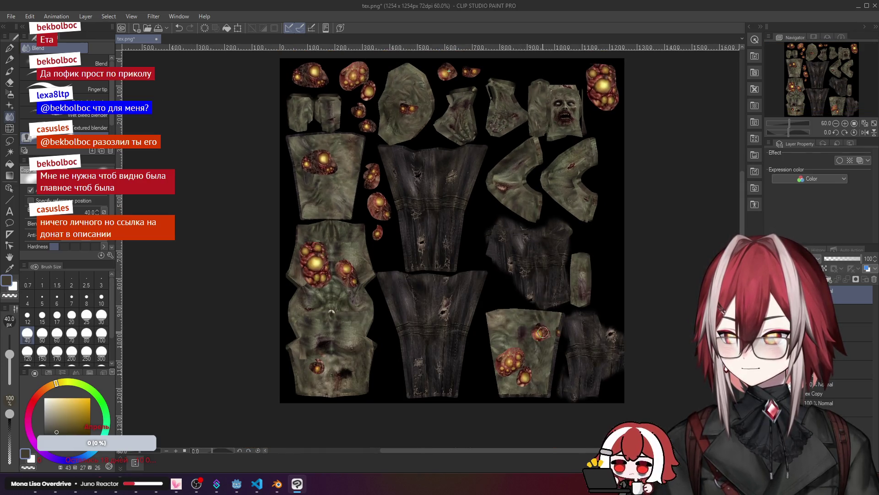
key(ctrl+z)
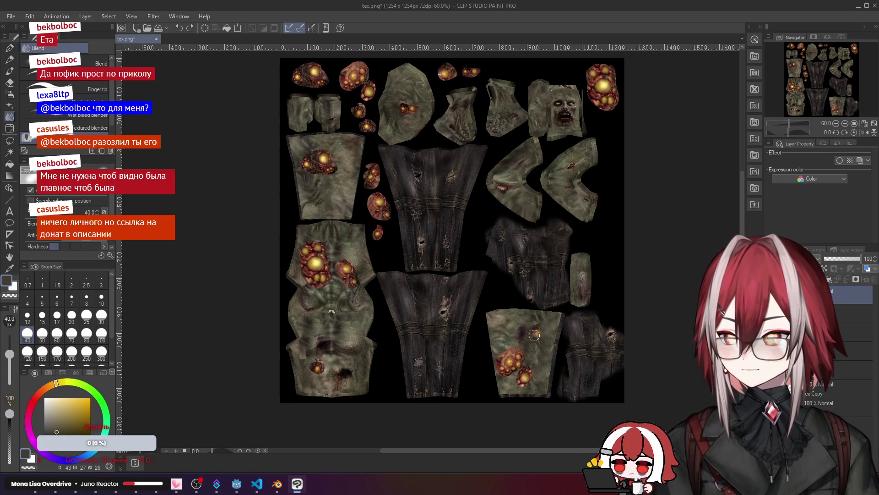
drag(535, 335, 542, 337)
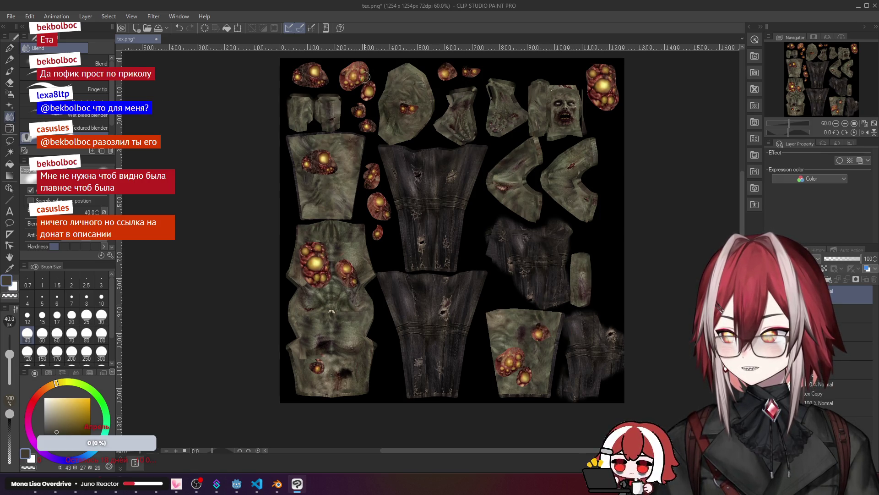
scroll(454, 119, up, 1)
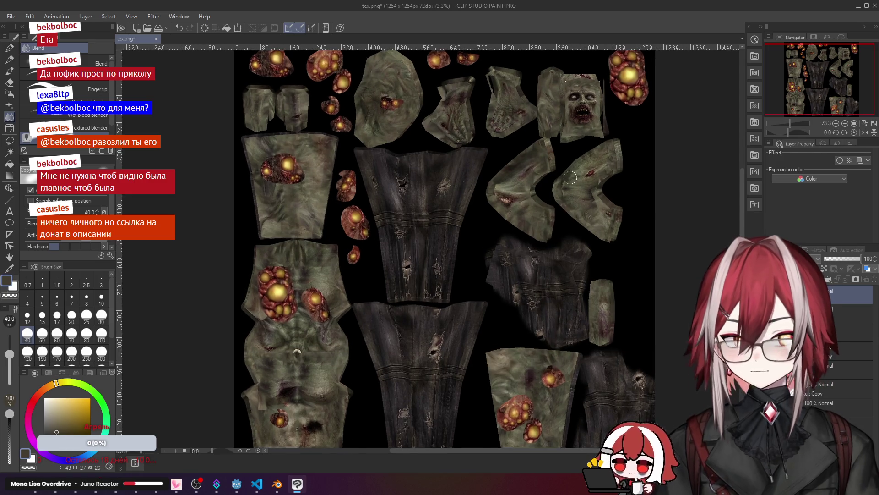
scroll(595, 202, up, 1)
mouse_move(574, 200)
mouse_down()
mouse_move(602, 236)
mouse_move(608, 228)
mouse_up()
Step: Zoom around to review the new growths, then switch to the selection tools
scroll(608, 228, down, 3)
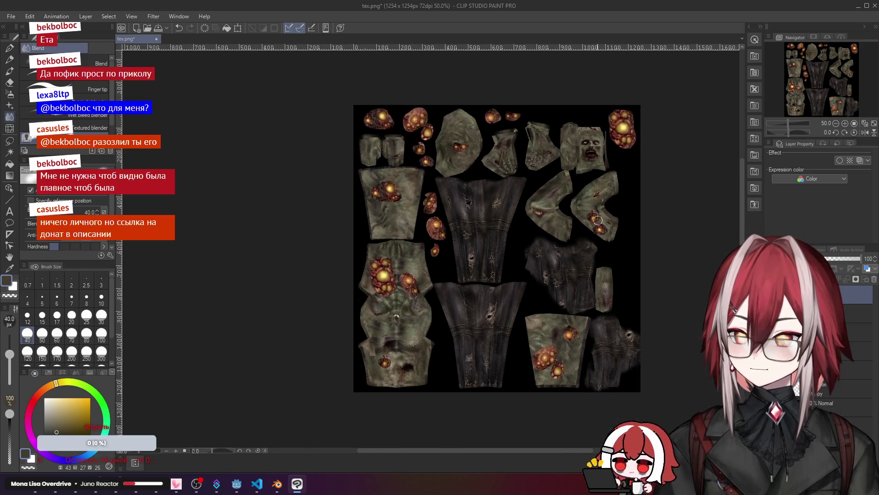
scroll(506, 172, up, 1)
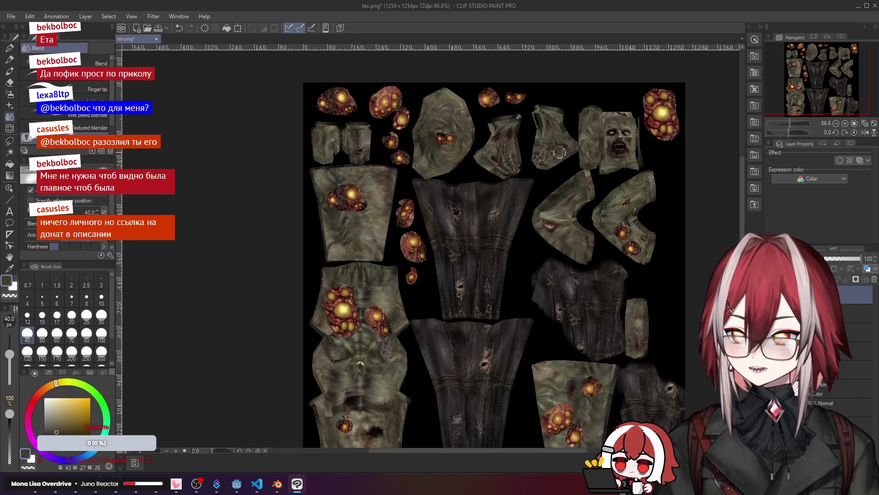
scroll(559, 152, up, 1)
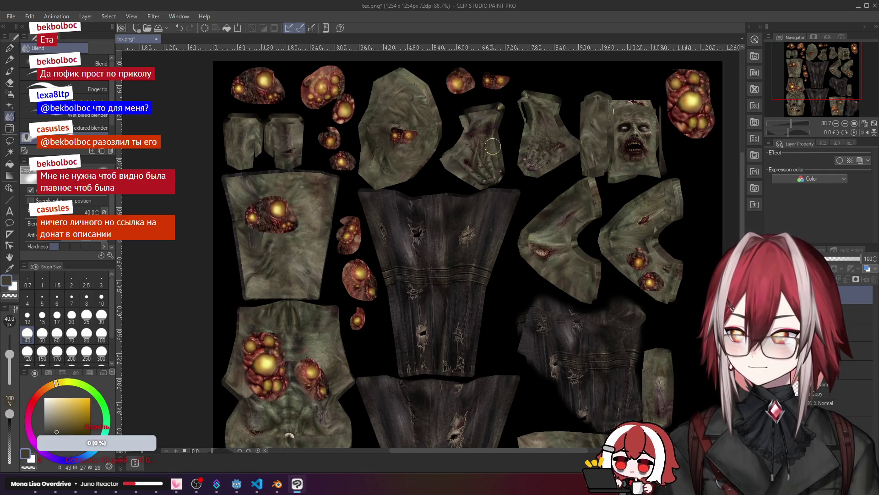
scroll(409, 134, down, 1)
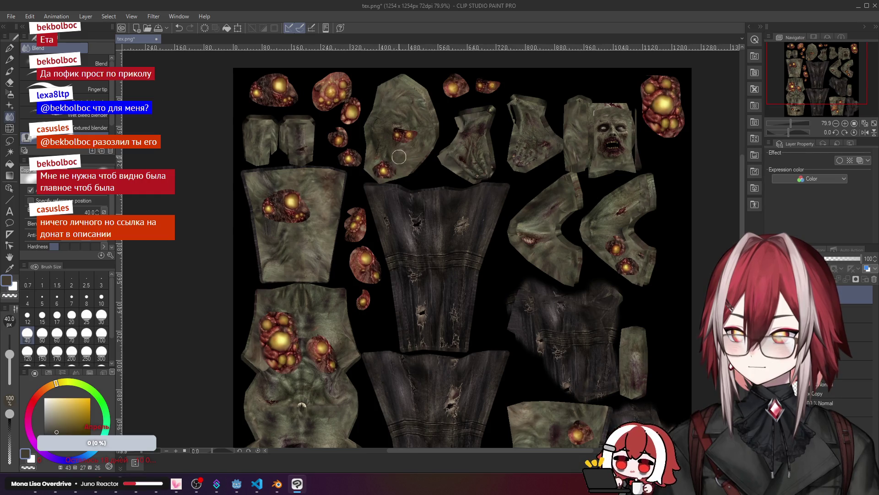
scroll(401, 156, down, 2)
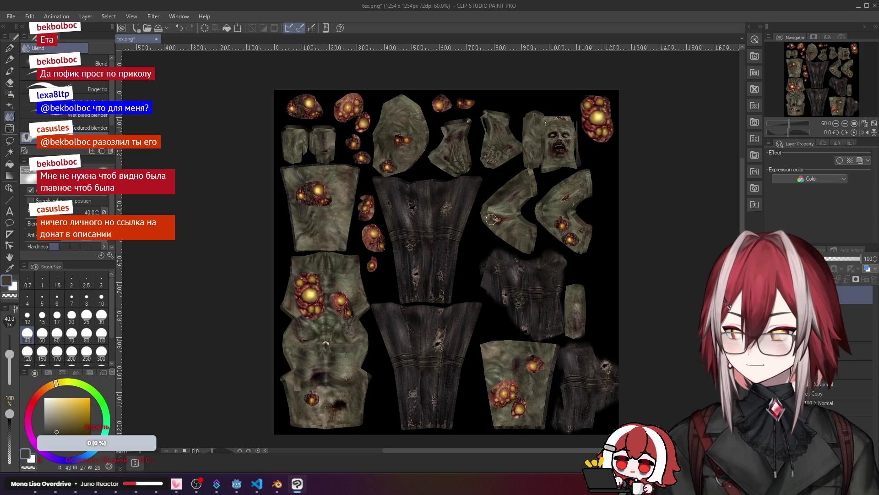
click(7, 145)
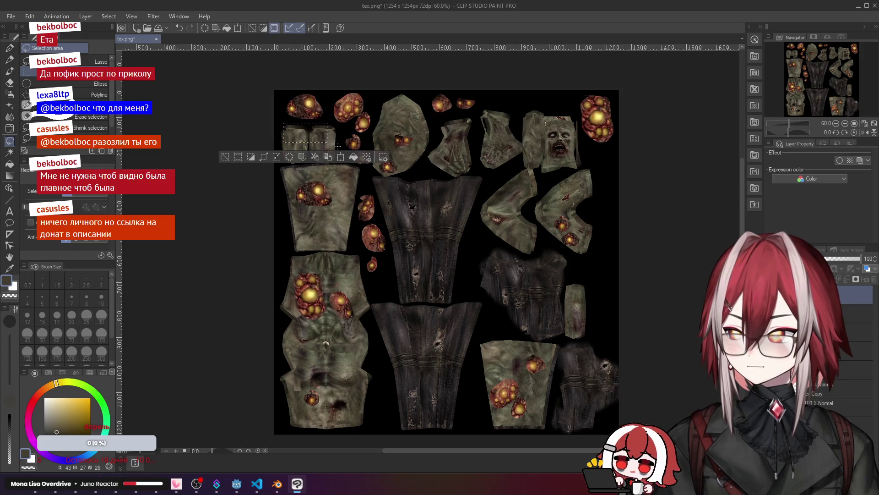
Step: Freehand-select areas along the top of the texture and commit the pasted piece as a layer
click(98, 61)
mouse_move(264, 128)
mouse_down()
mouse_move(323, 143)
mouse_move(343, 219)
mouse_move(387, 286)
mouse_move(378, 140)
mouse_move(275, 78)
mouse_up()
mouse_move(420, 85)
mouse_down()
mouse_move(479, 75)
mouse_move(490, 85)
mouse_up()
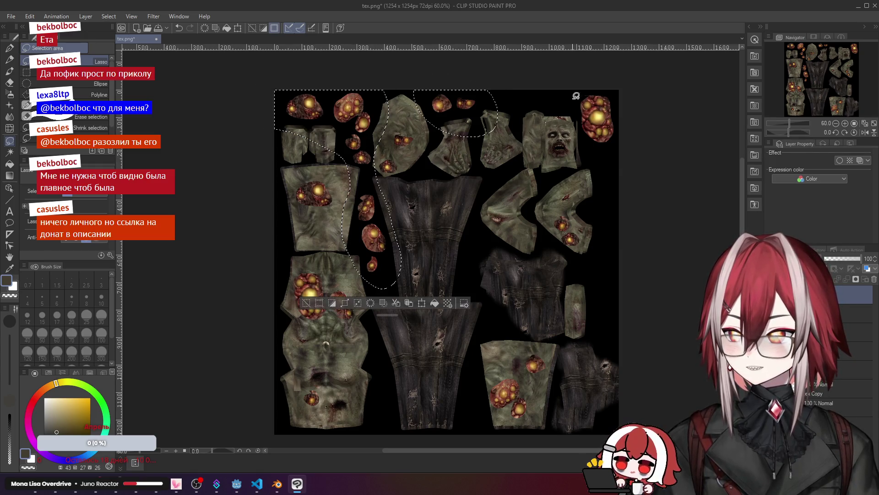
mouse_move(564, 83)
mouse_down()
mouse_move(642, 100)
mouse_move(566, 86)
mouse_up()
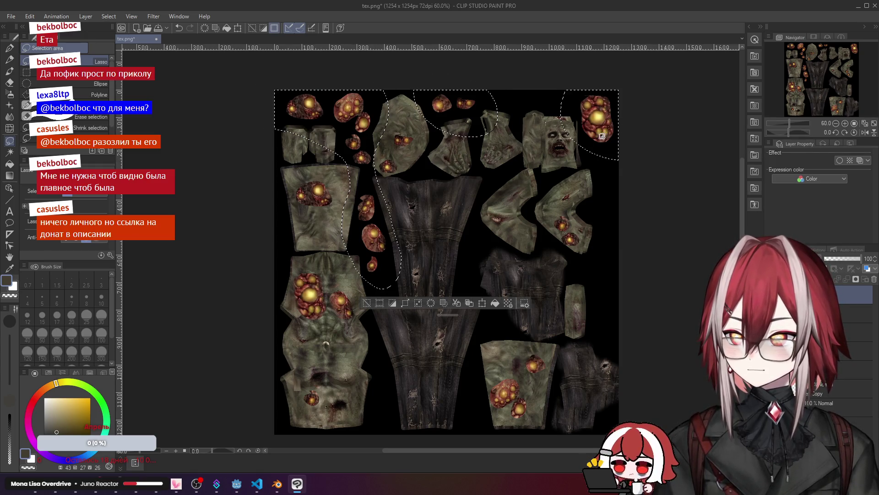
click(457, 304)
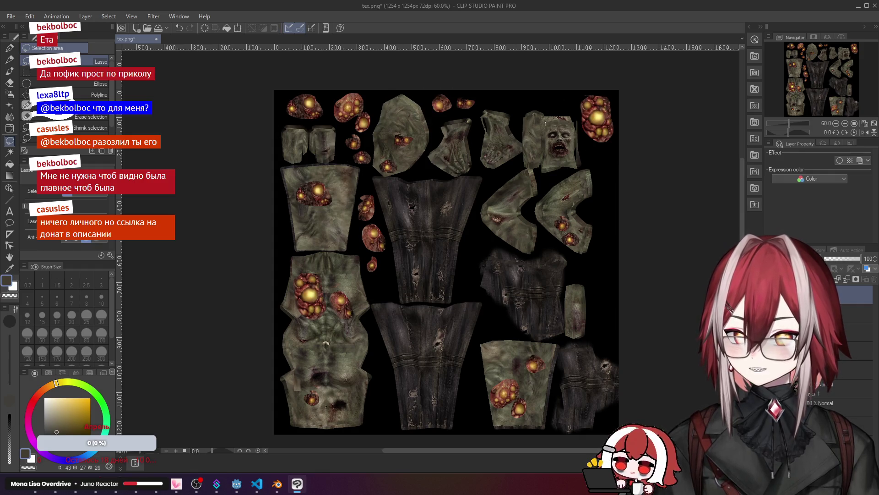
scroll(558, 238, down, 2)
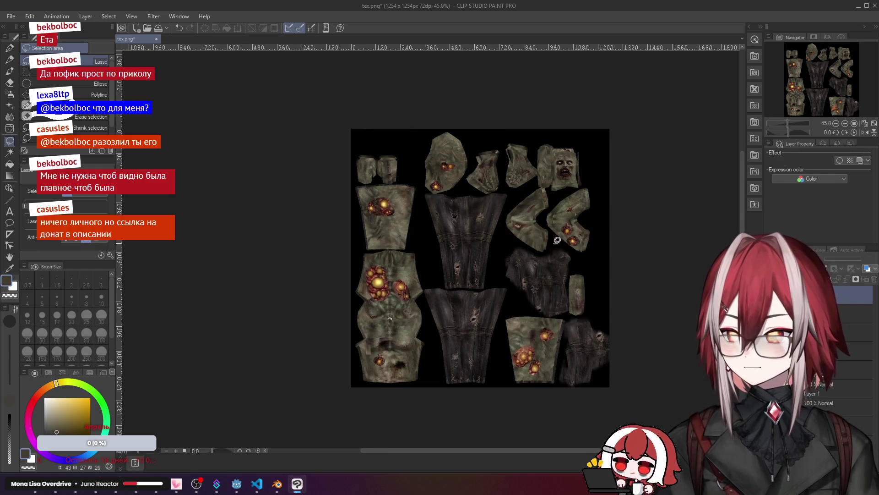
scroll(537, 240, up, 3)
scroll(537, 239, down, 2)
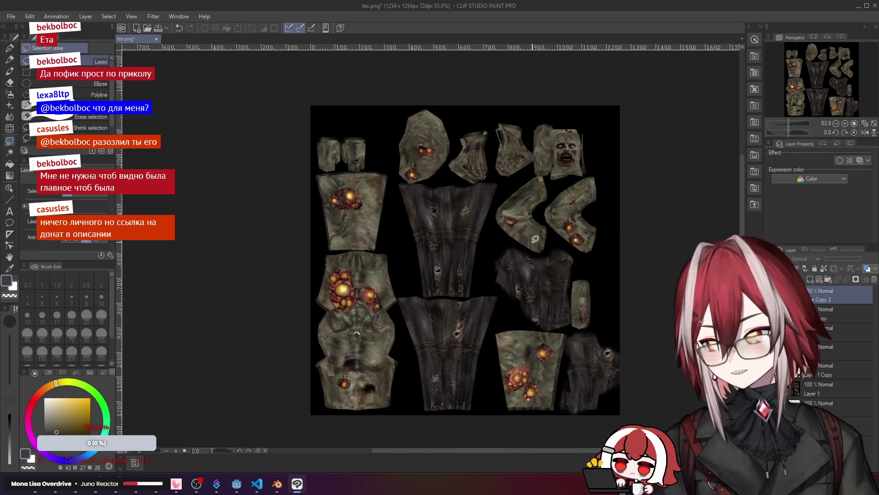
scroll(415, 297, up, 3)
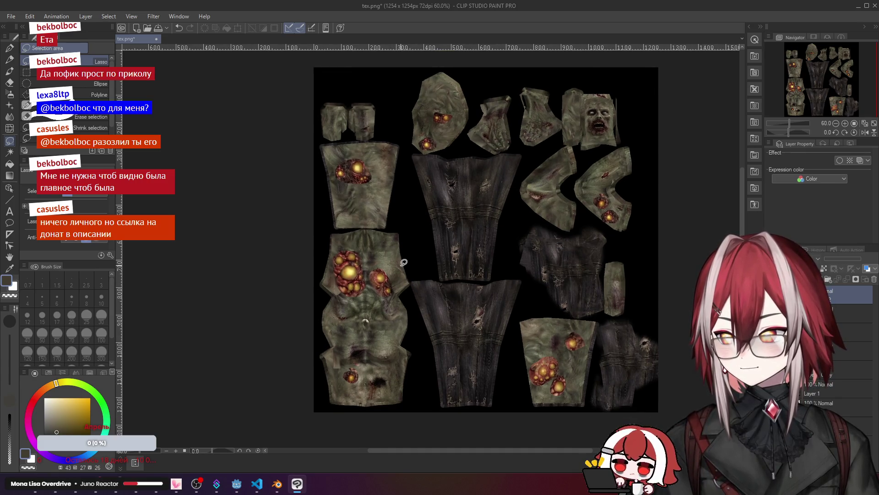
scroll(403, 261, down, 1)
scroll(398, 253, up, 2)
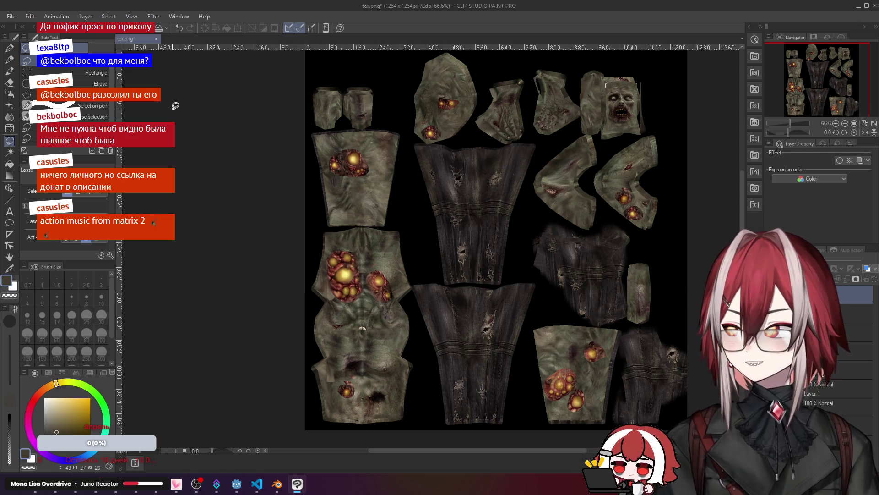
Step: Save the texture over tex.png in PNG format and switch to the browser
key(ctrl+s)
click(471, 183)
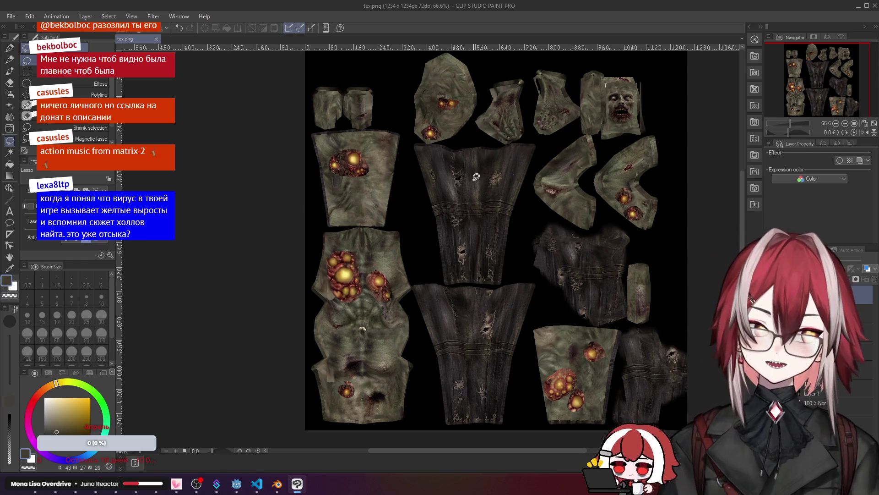
key(alt+Tab)
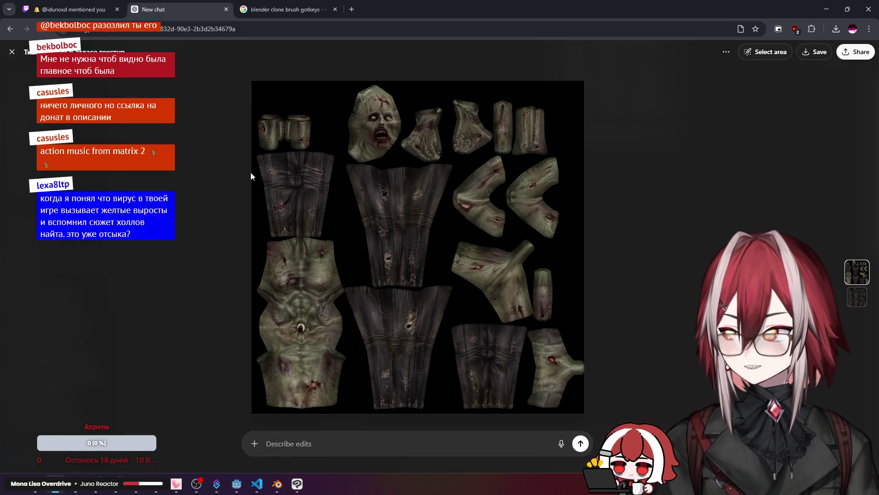
Step: Open a new empty ChatGPT chat, then bring the dog folder Explorer window forward
key(Escape)
scroll(202, 159, down, 4)
scroll(306, 160, down, 7)
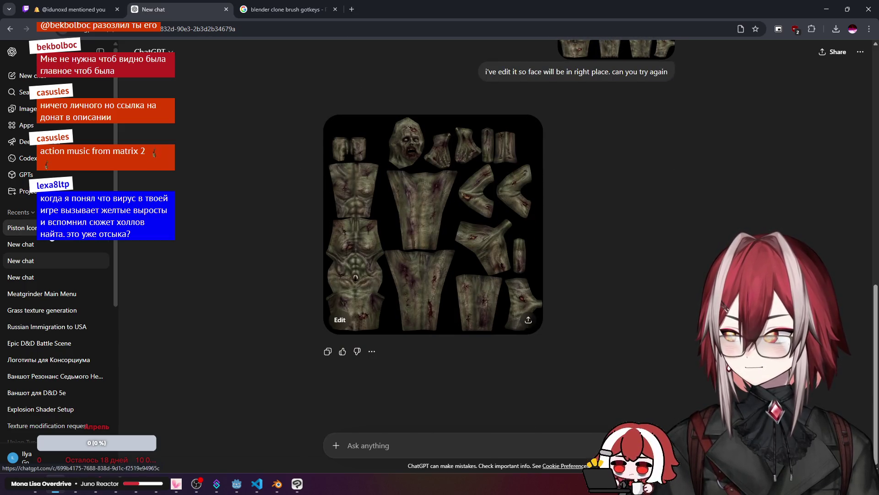
click(27, 244)
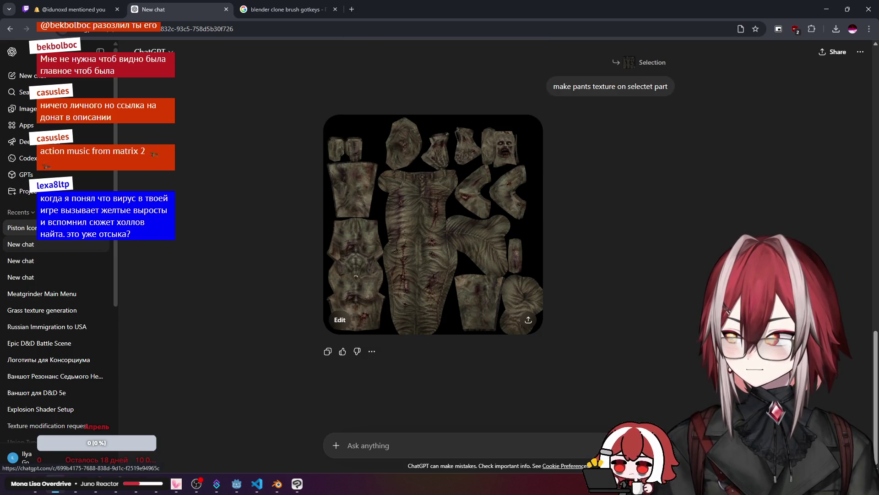
click(27, 76)
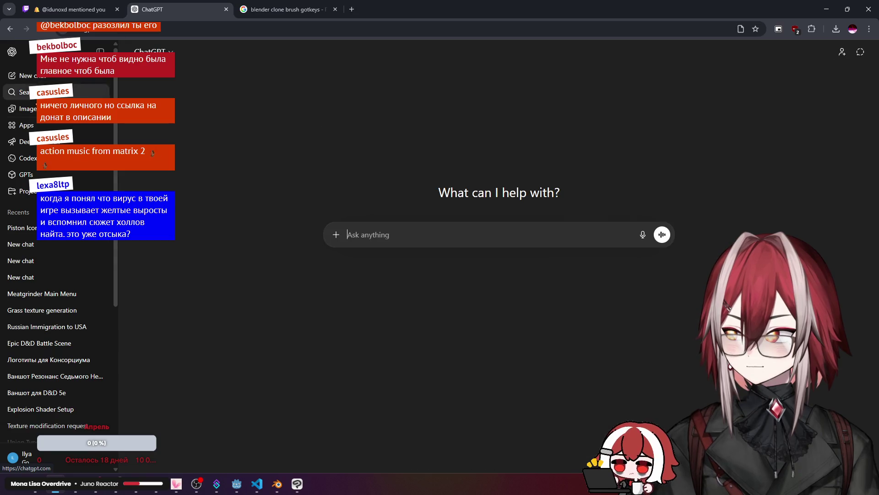
click(42, 490)
click(141, 431)
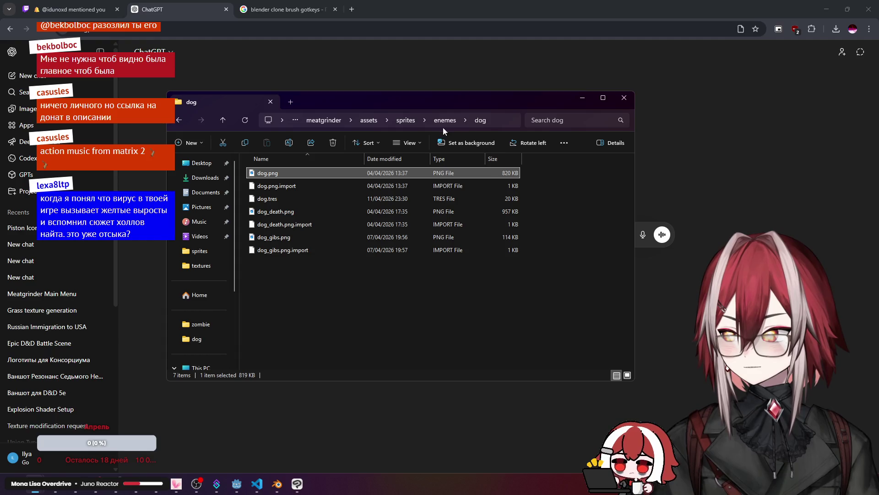
Step: Navigate to the Meatgrinder zombie folder and drag tex.png into the new ChatGPT chat
click(584, 98)
click(43, 490)
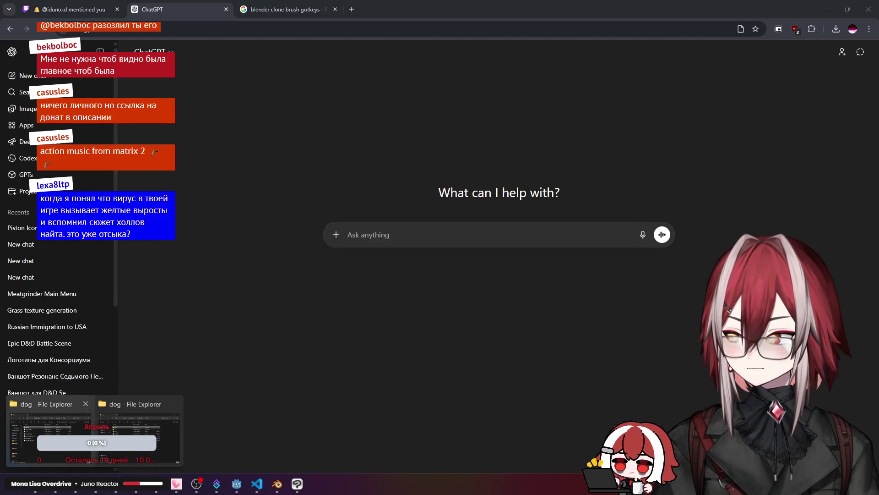
click(138, 430)
click(462, 110)
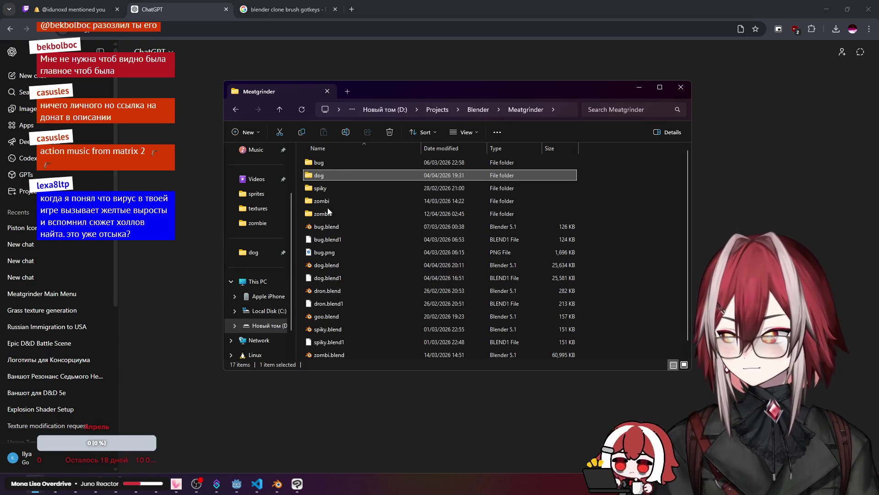
double_click(332, 199)
key(alt+Left)
double_click(327, 213)
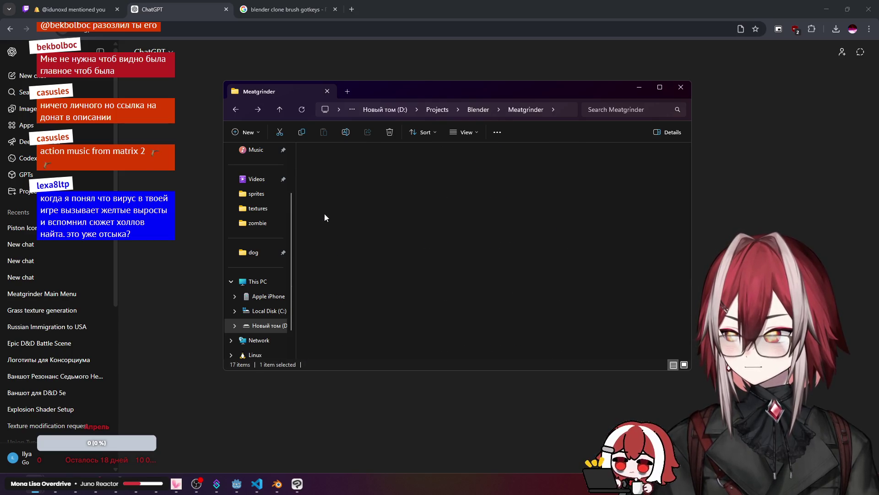
click(350, 161)
drag(423, 93, 411, 251)
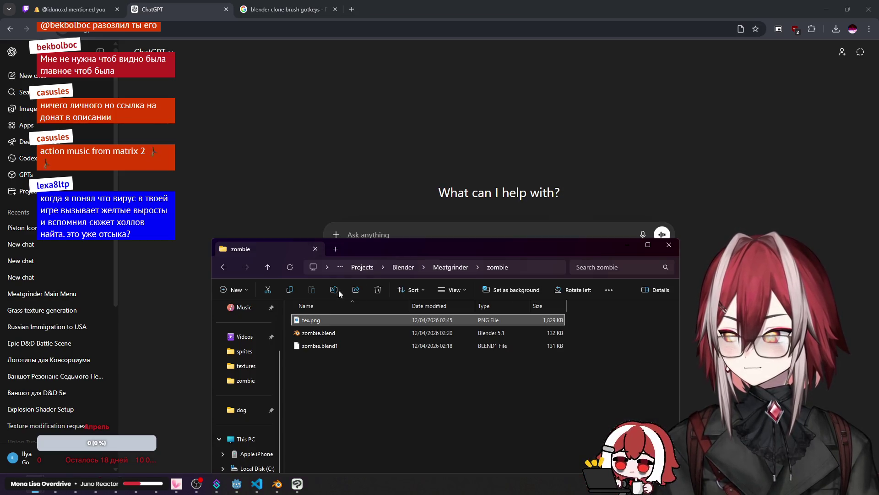
mouse_move(315, 321)
mouse_down()
mouse_move(461, 195)
mouse_move(439, 214)
mouse_up()
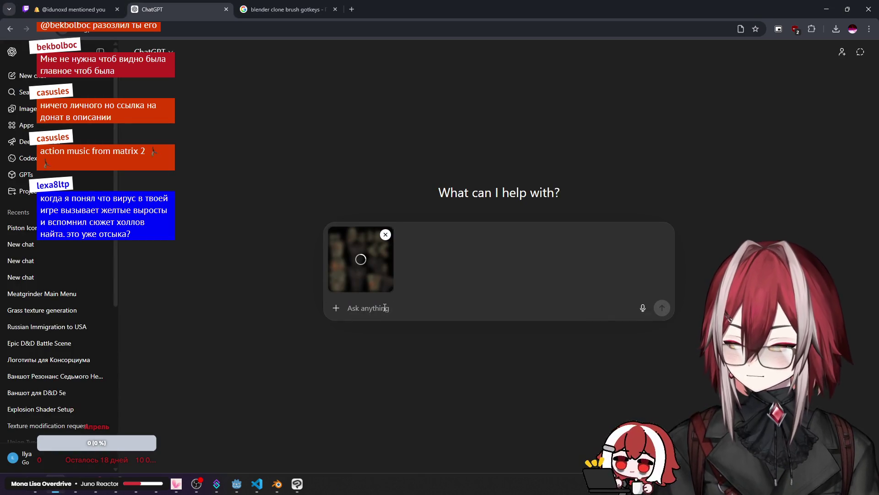
Step: Send tex.png with the prompt 'can you naturaly blend this virus blobs to zombie texture ?'
text(can you blend)
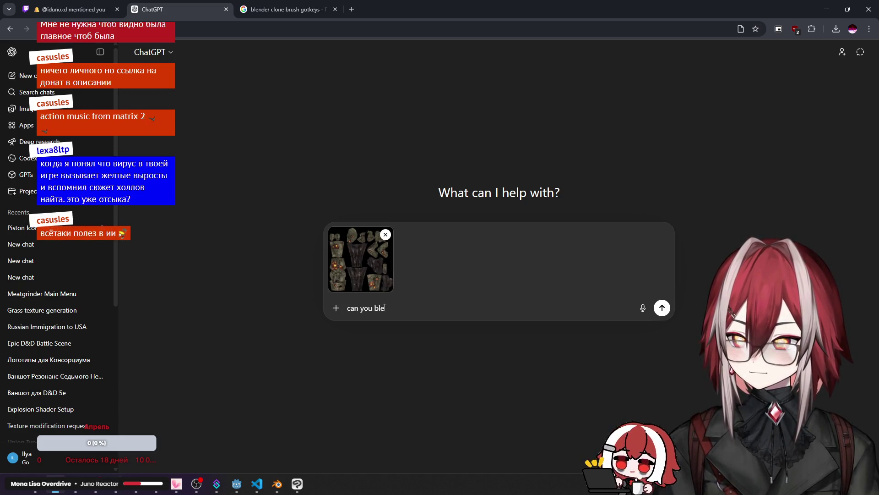
text( t)
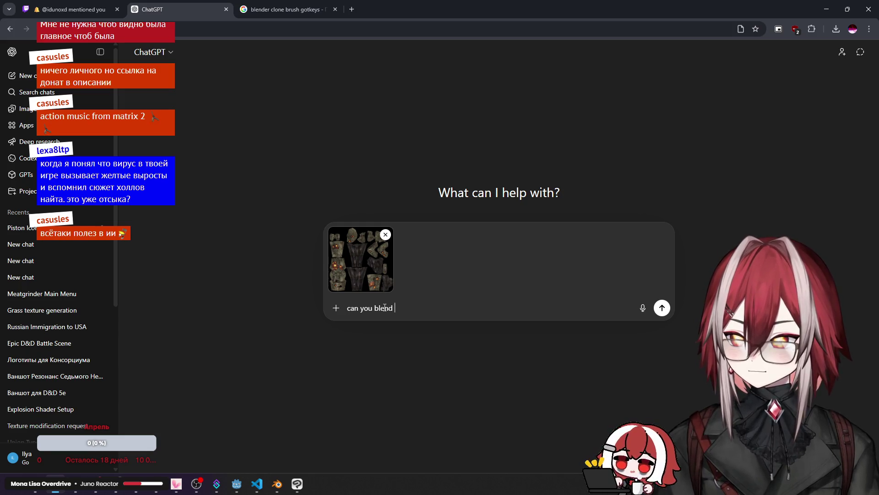
text(his)
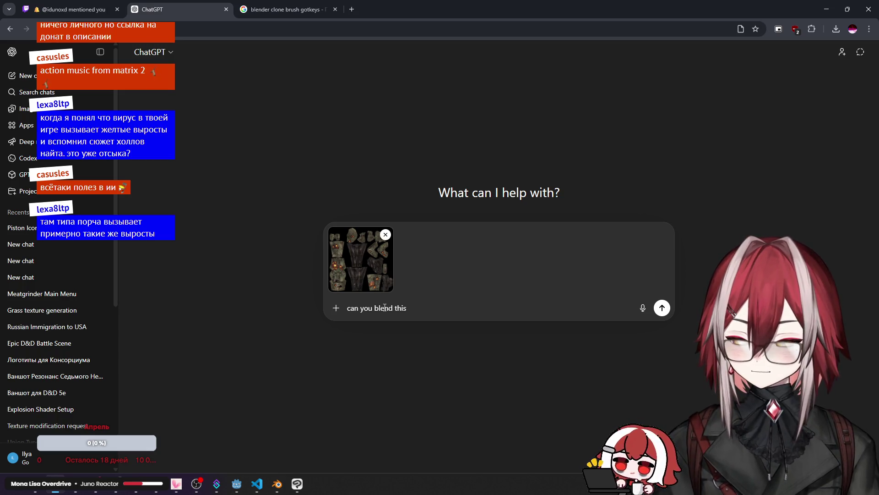
text( blo)
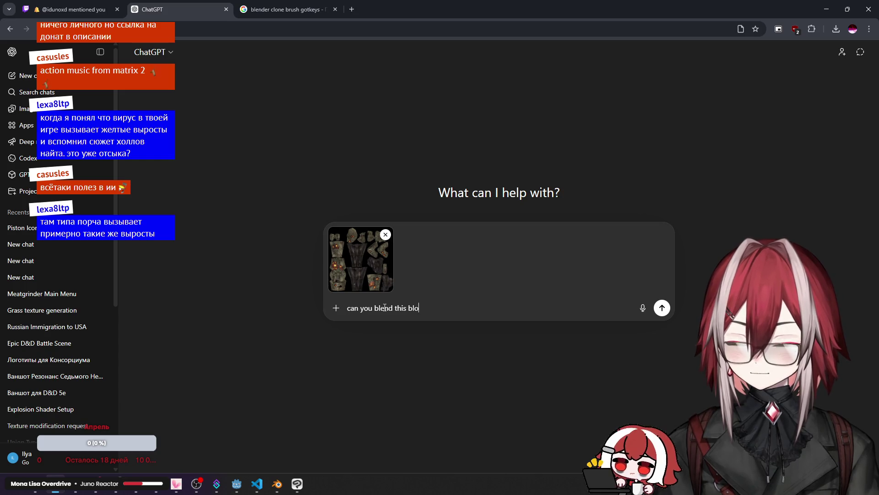
text(bs to )
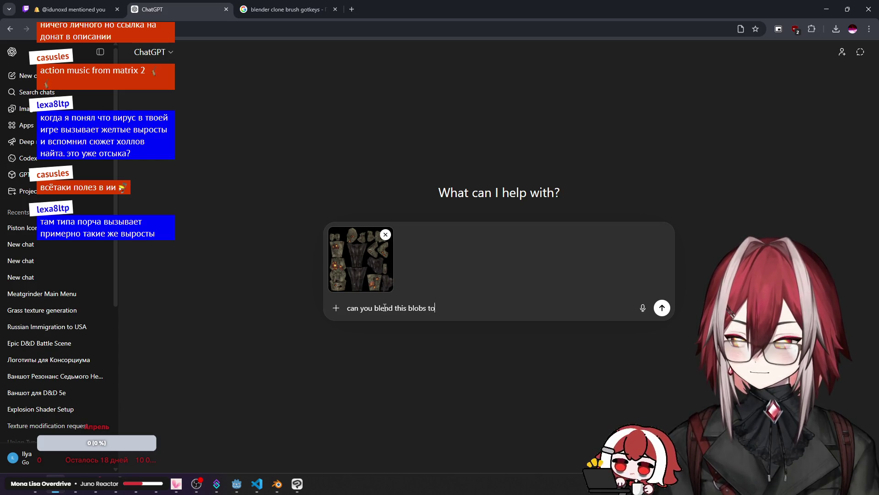
text(z)
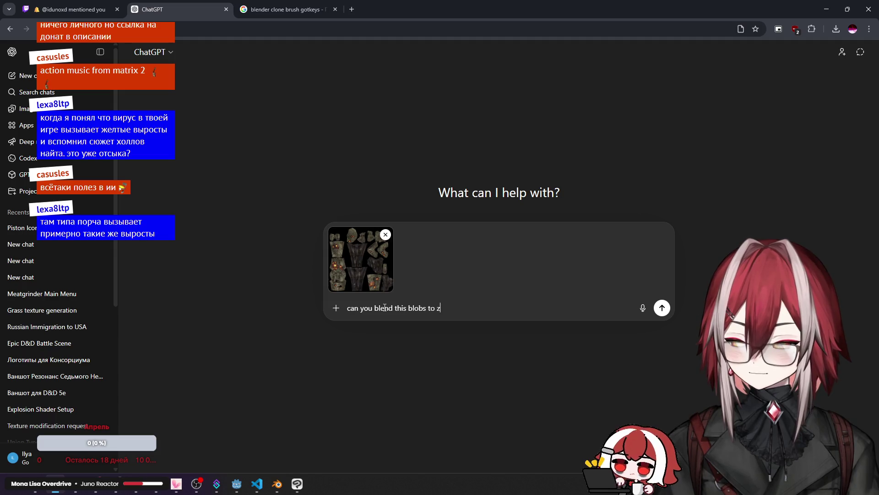
text(ombie )
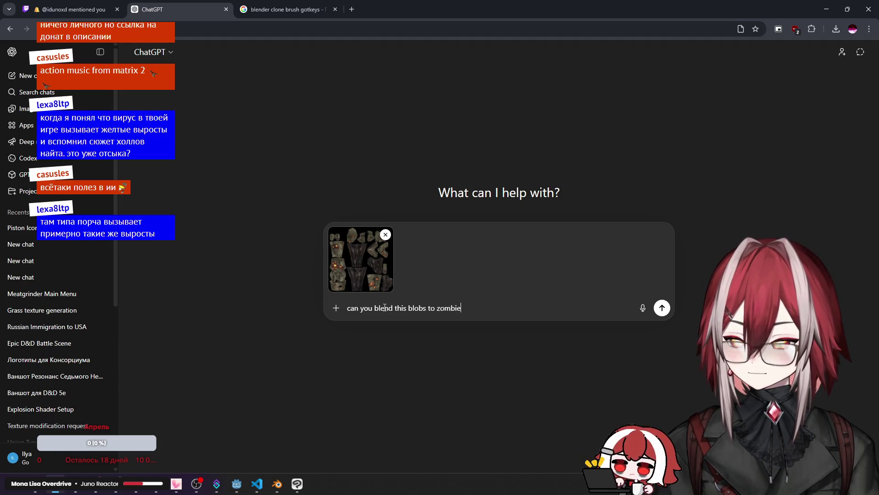
text(texture )
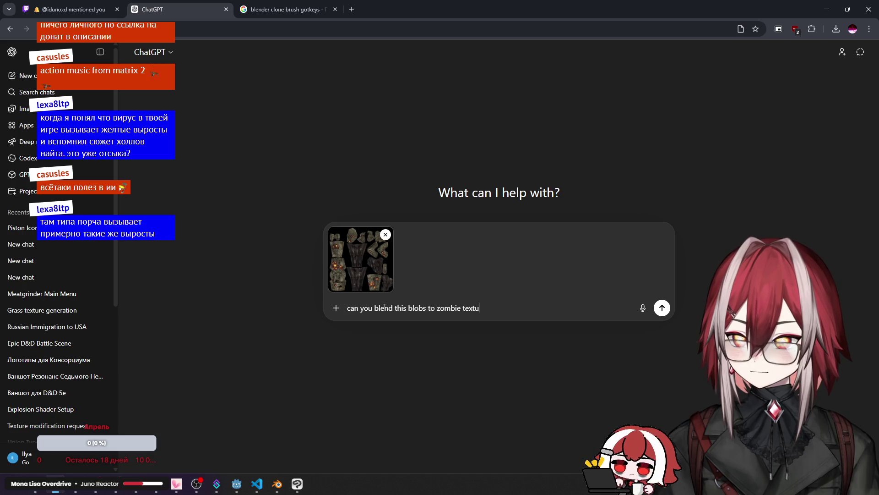
text(>?)
key(BackSpace)
key(BackSpace)
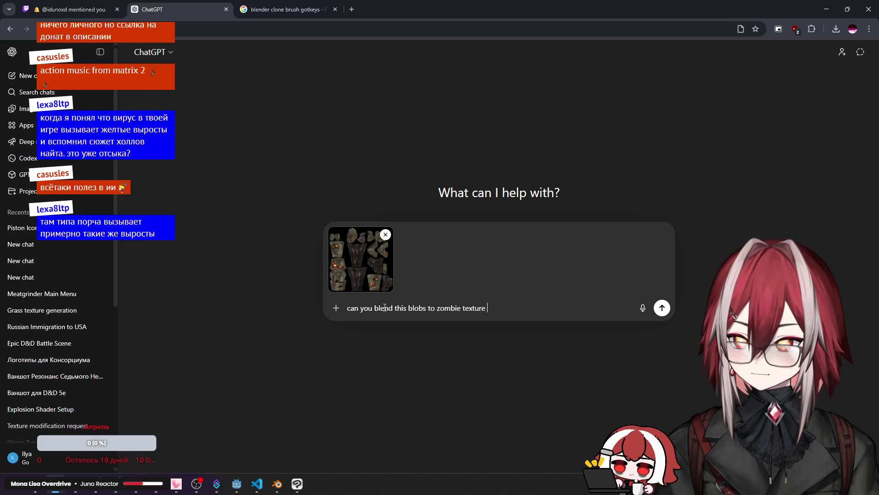
key(Left)
key(Left)
key(Left)
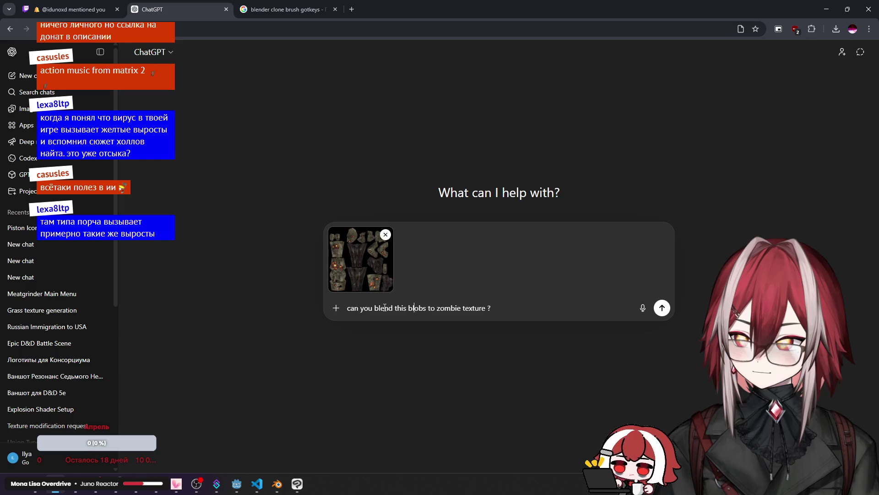
text(natur)
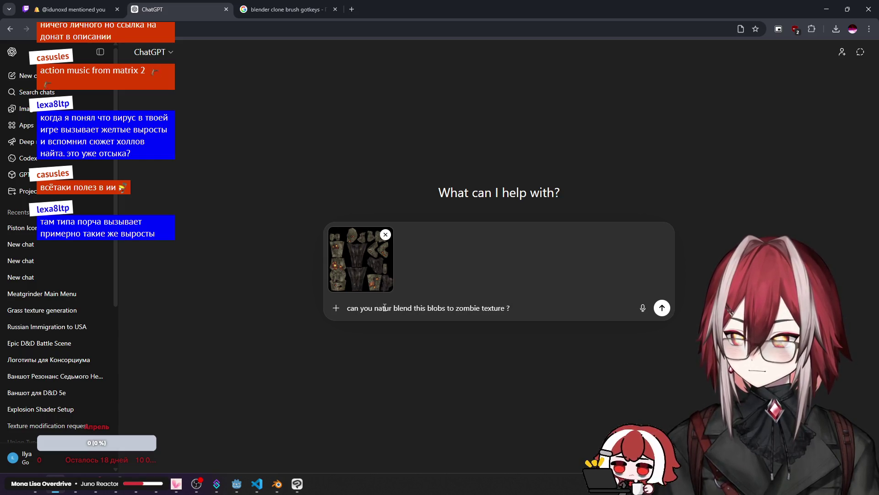
text(aly)
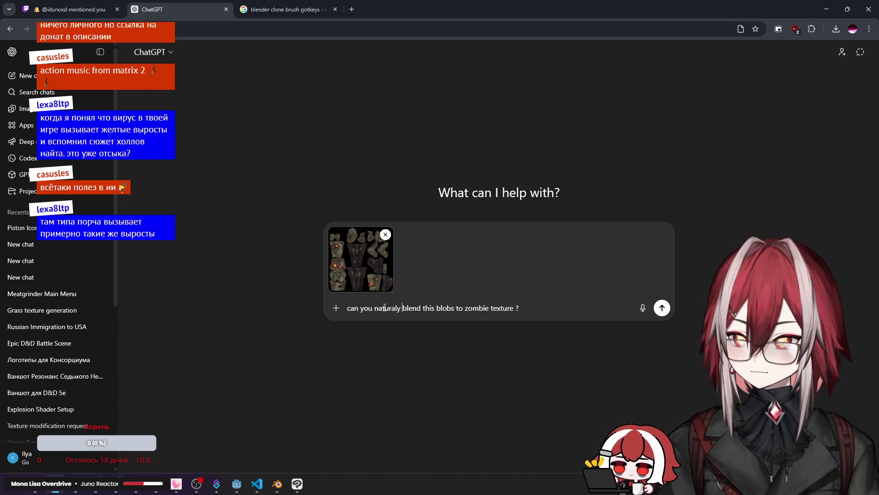
key(Right)
key(Right)
text(viru)
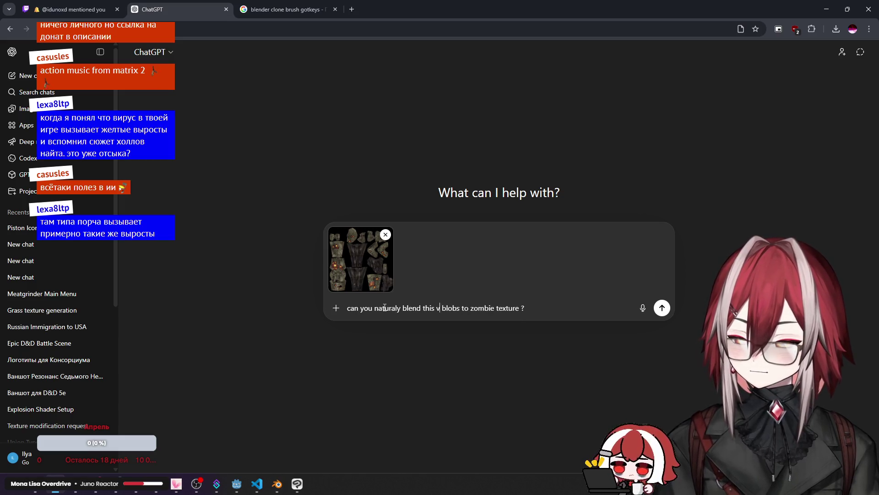
text(s)
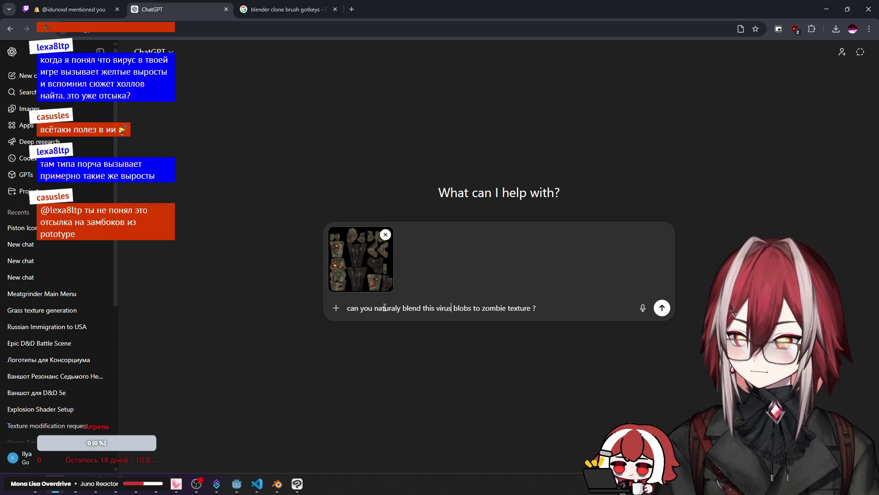
key(Return)
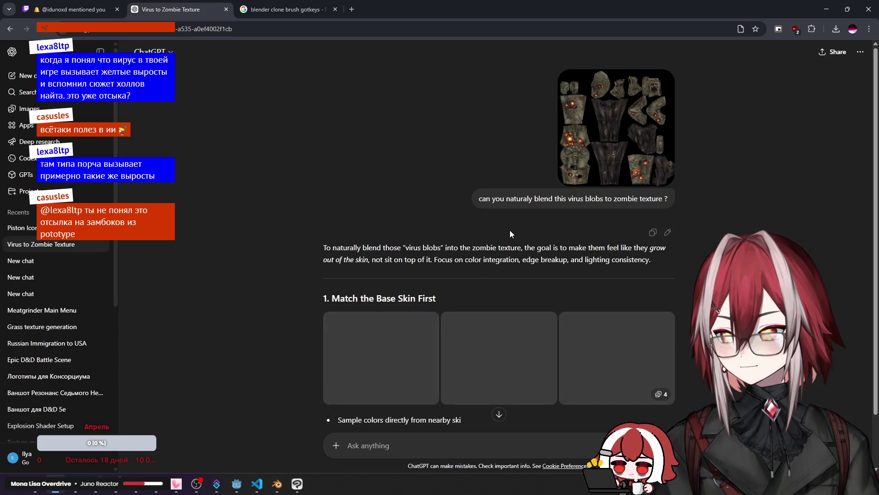
Step: Scroll through ChatGPT's blending advice down to 'Unify Lighting & Shadows'
scroll(510, 230, down, 2)
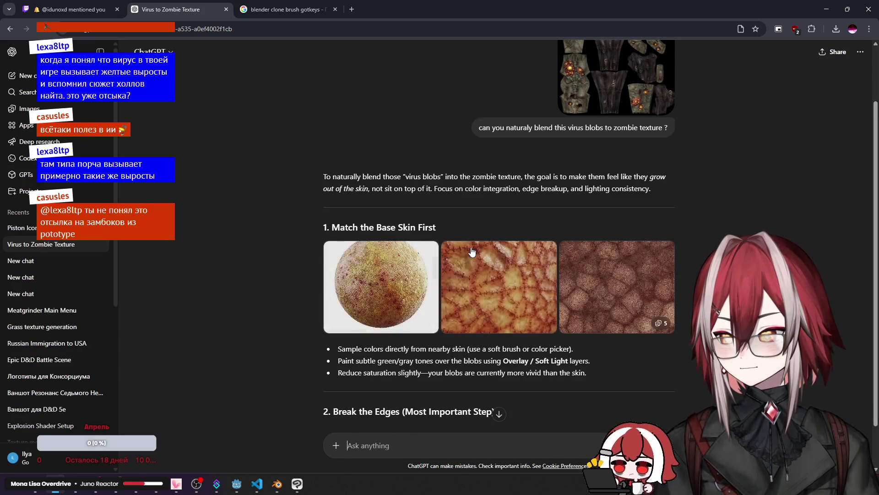
scroll(472, 252, down, 1)
scroll(472, 250, down, 2)
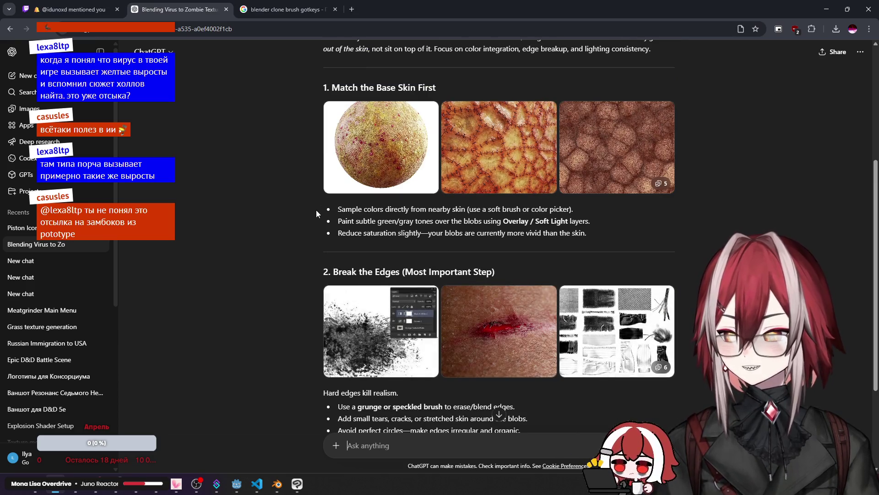
scroll(319, 239, down, 2)
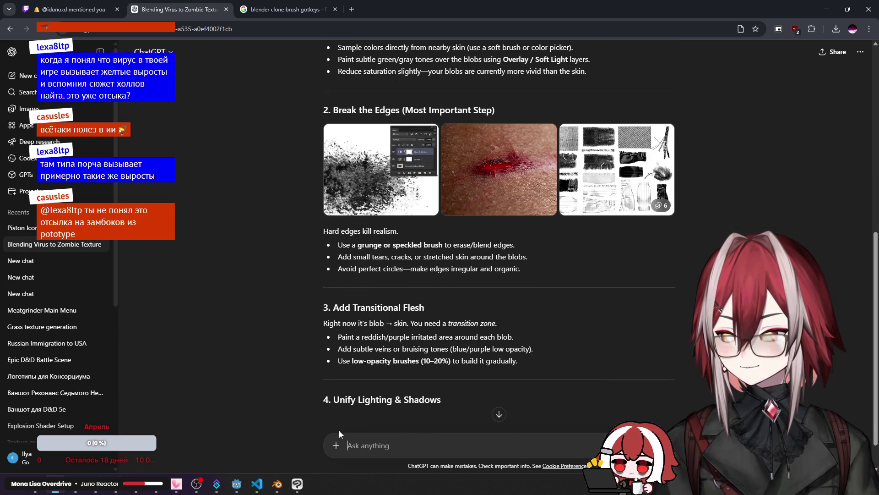
scroll(334, 394, down, 2)
Step: Switch the composer to Create image mode and type 'can you do that ?'
click(336, 446)
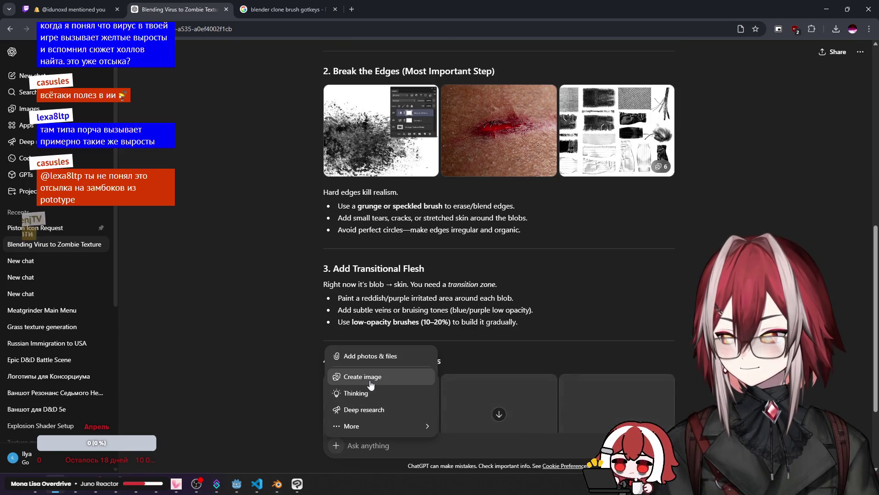
click(355, 376)
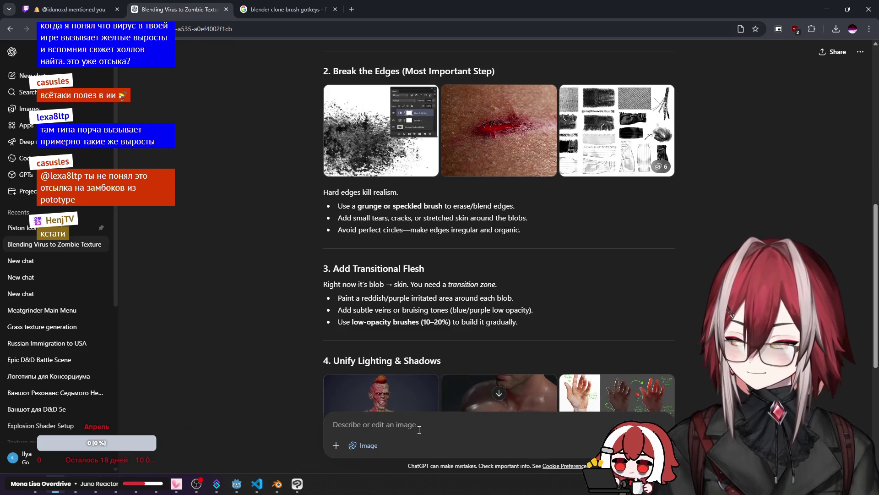
text(can you )
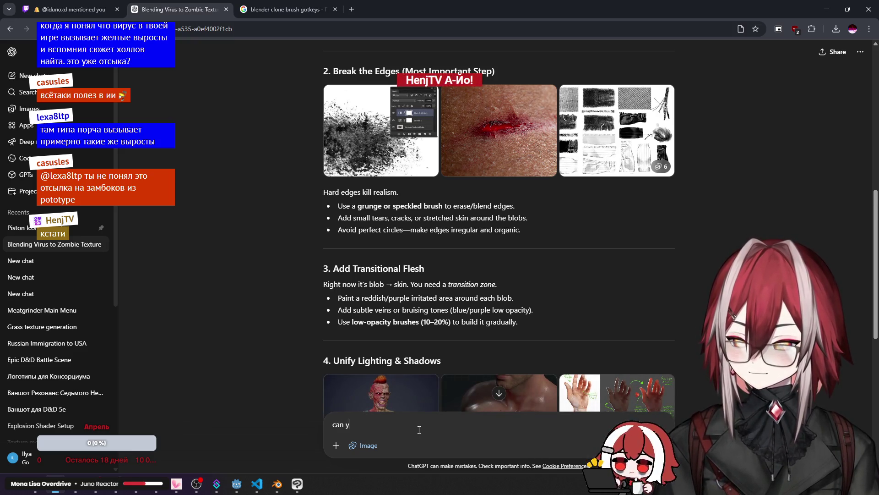
text(do that )
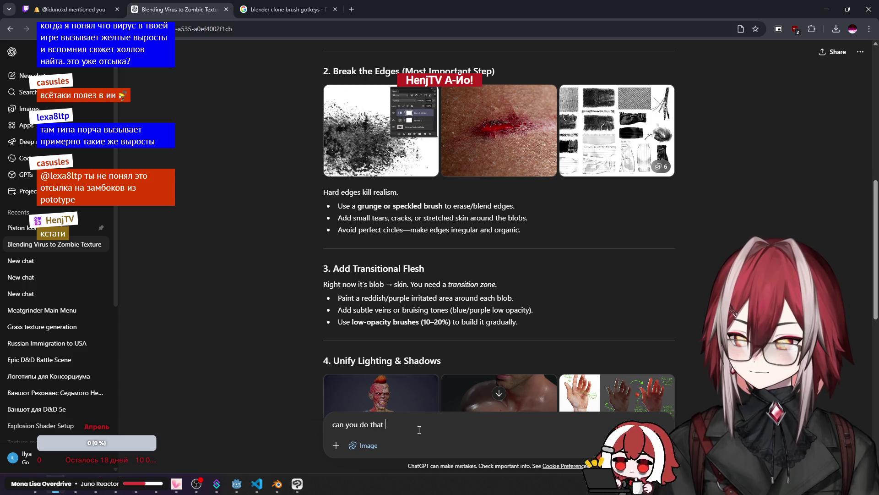
text(?)
scroll(488, 266, down, 10)
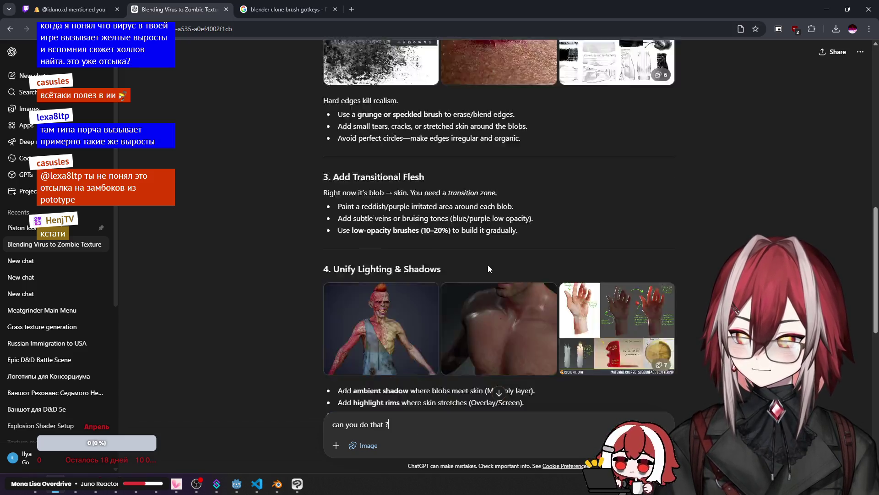
Step: Send the 'can you do that ?' prompt and scroll to the generated blended zombie texture
key(Return)
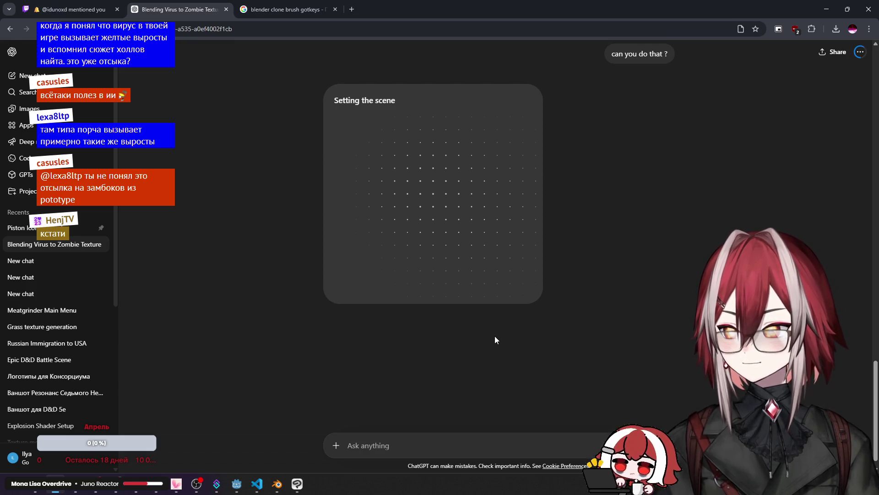
scroll(469, 304, up, 5)
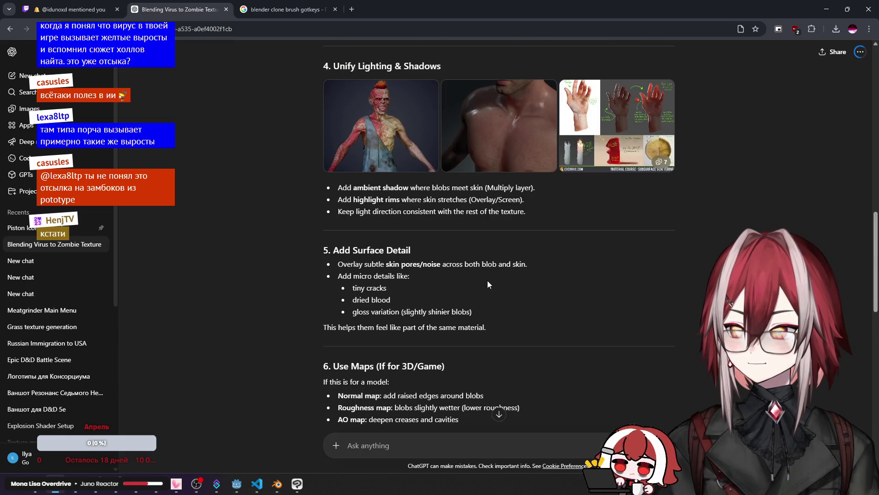
scroll(487, 279, down, 10)
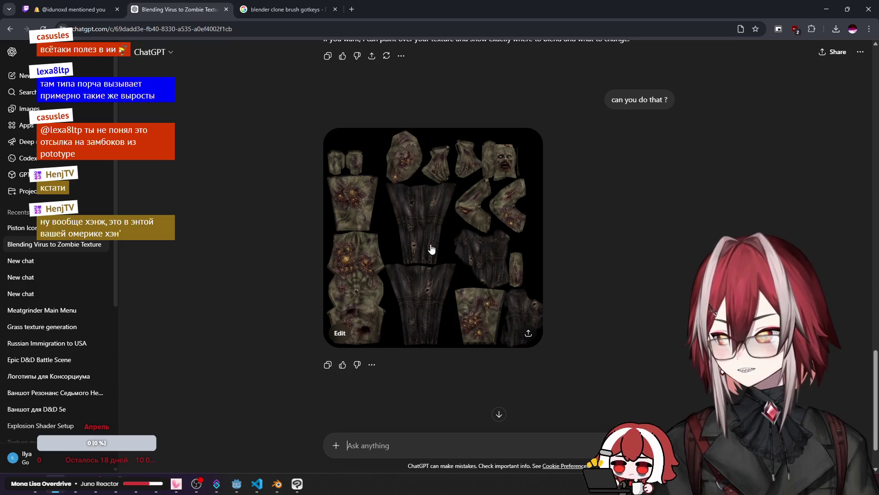
Step: Open the generated blended zombie texture sheet full size and copy the image
click(430, 249)
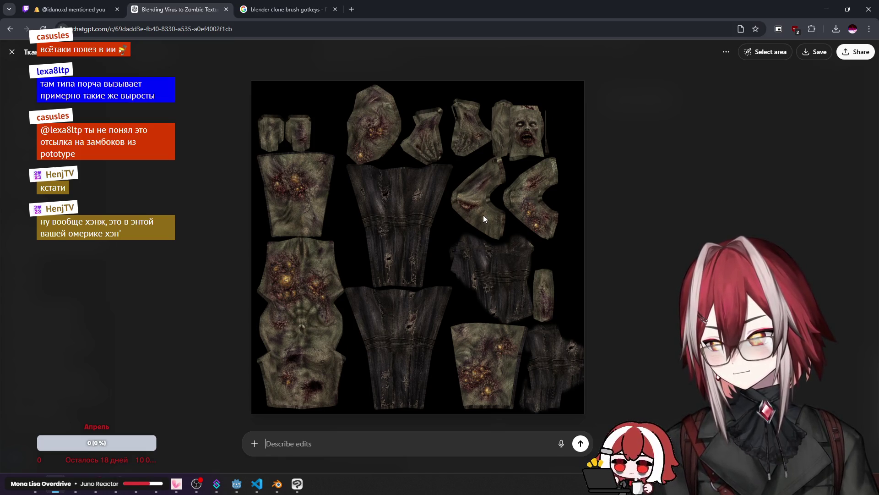
right_click(471, 216)
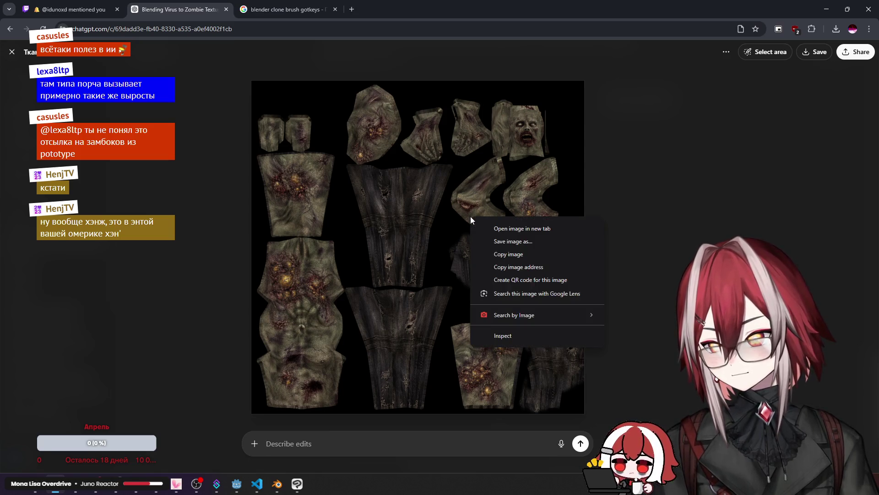
click(510, 254)
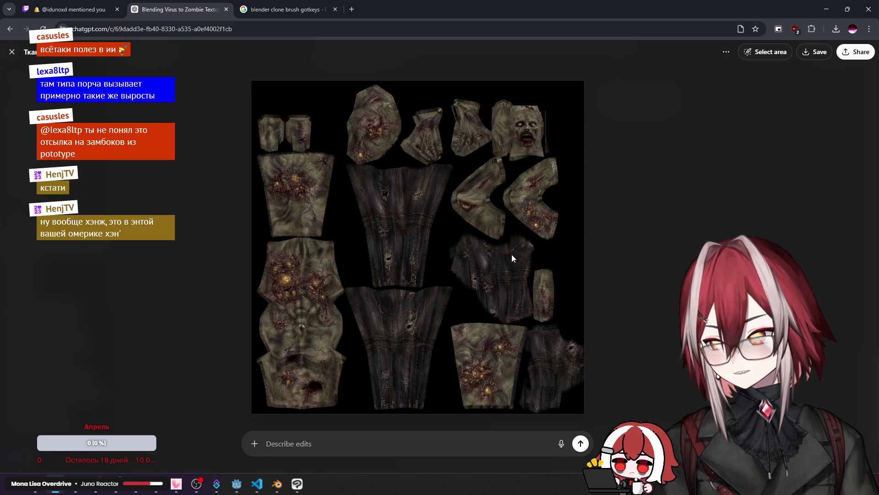
click(277, 483)
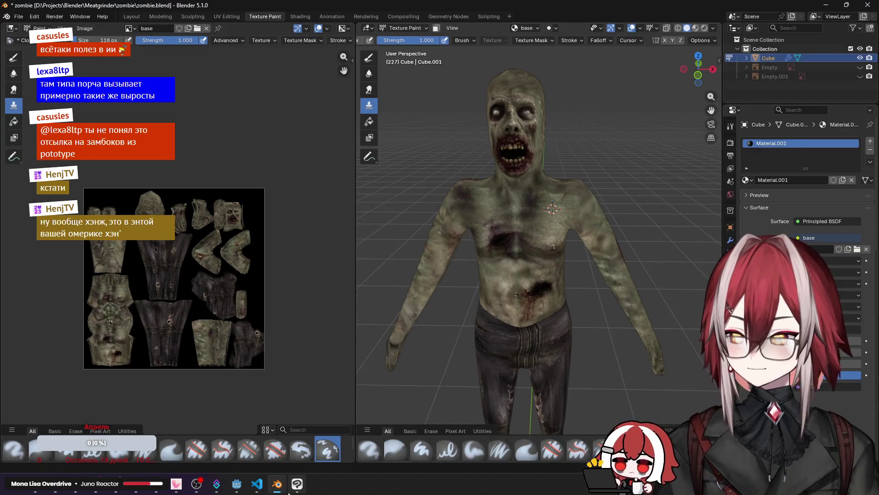
Step: Paste the generated texture onto the tex.png canvas in Clip Studio Paint and inspect it
click(298, 484)
key(ctrl+v)
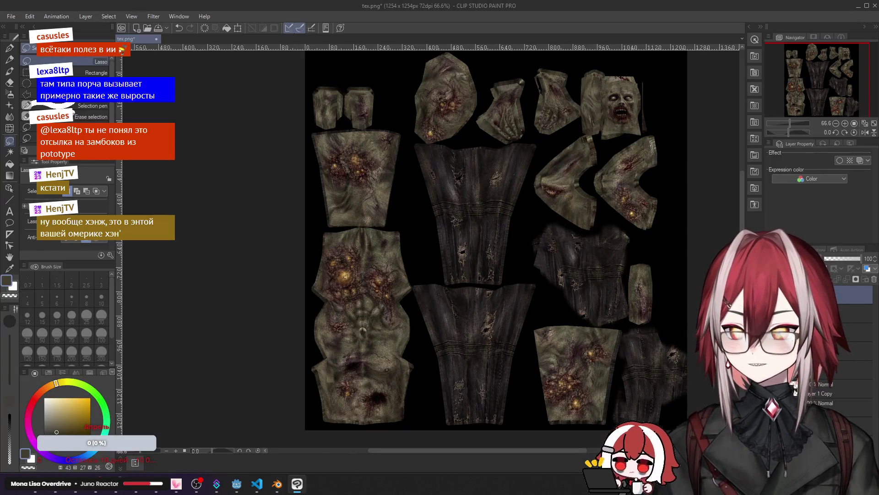
scroll(602, 159, up, 4)
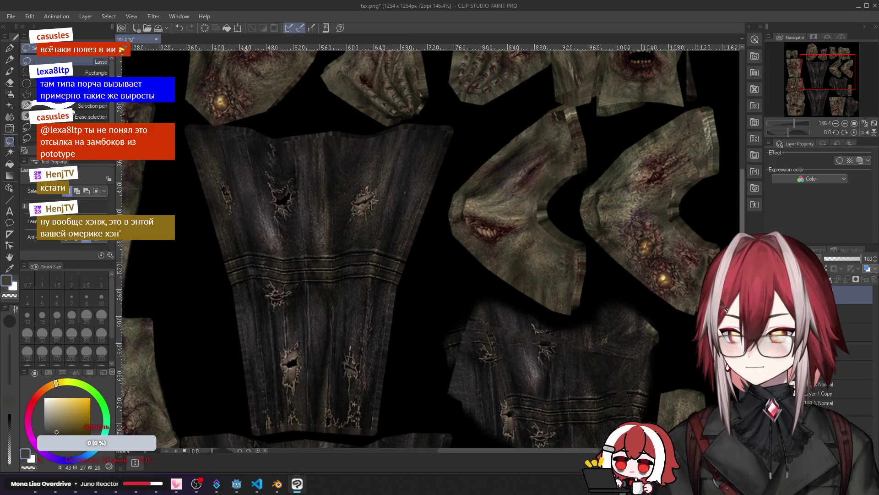
mouse_move(828, 73)
mouse_down()
mouse_move(797, 108)
mouse_move(804, 65)
mouse_up()
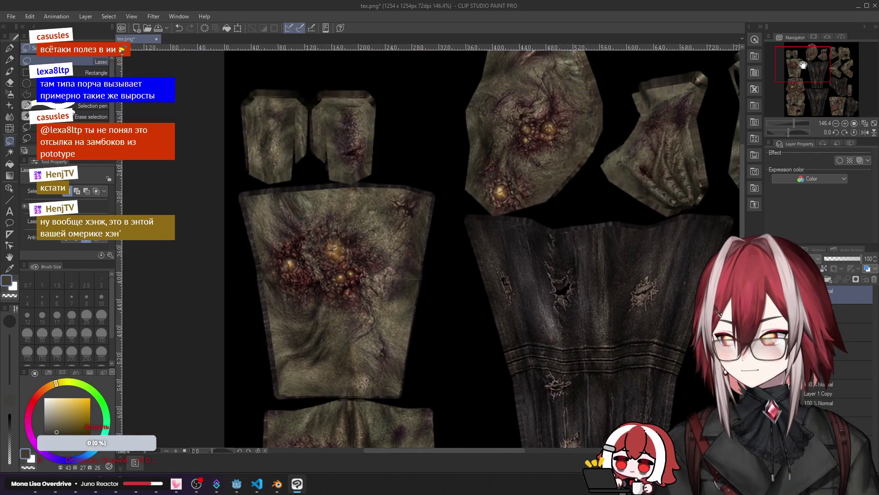
scroll(536, 176, down, 5)
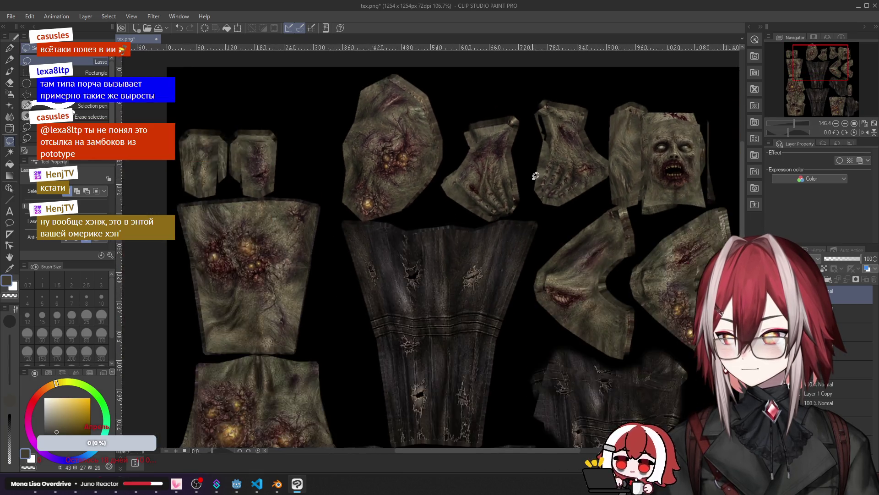
Step: Save the canvas over tex.png as PNG, accepting the replace and layer-loss warnings
key(ctrl+shift+s)
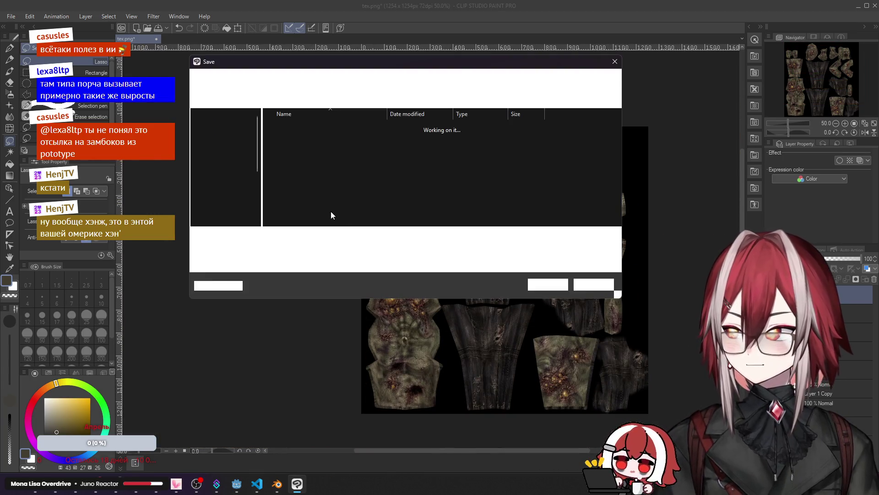
click(309, 130)
click(548, 284)
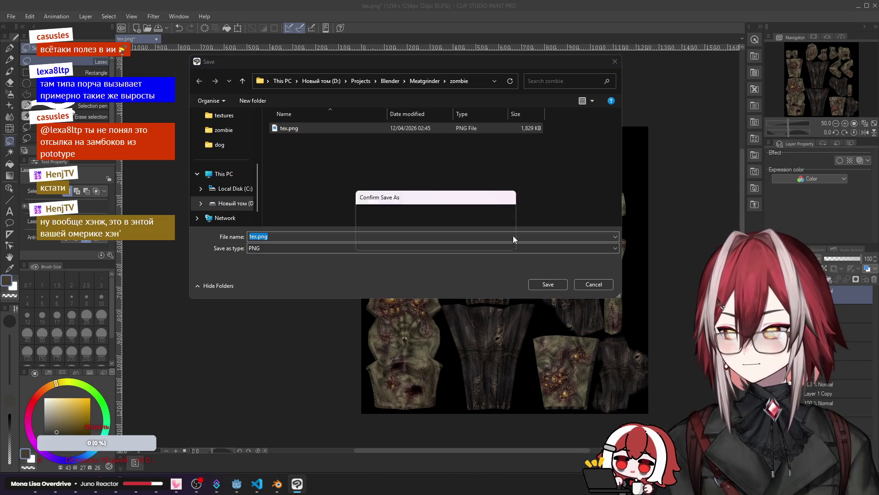
click(457, 240)
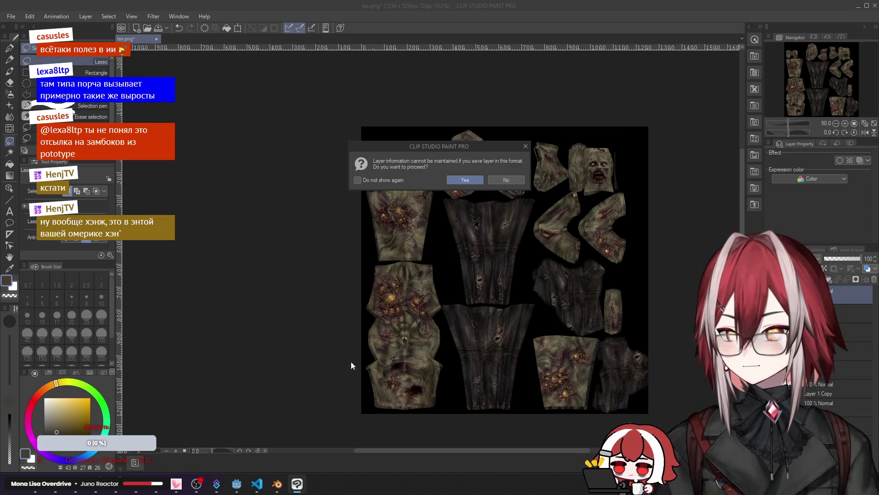
click(458, 181)
click(282, 482)
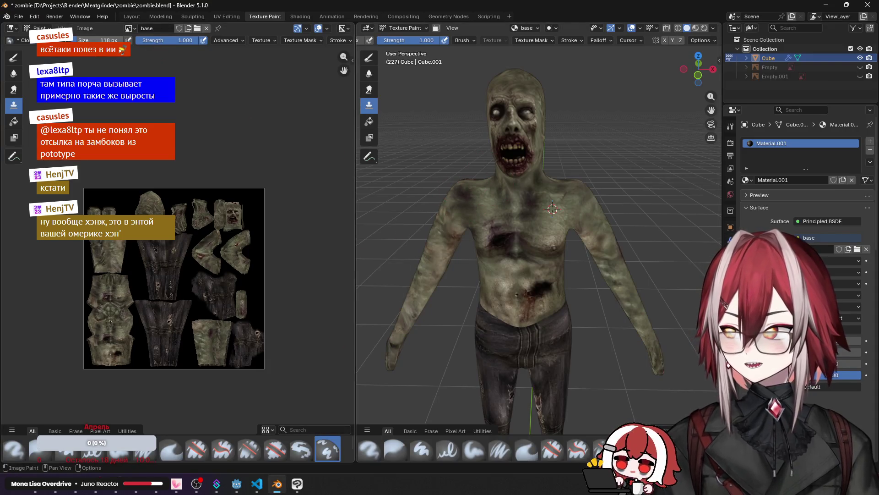
Step: Reload tex.png from disk in Blender and view the retextured zombie from behind and above
click(73, 30)
click(92, 76)
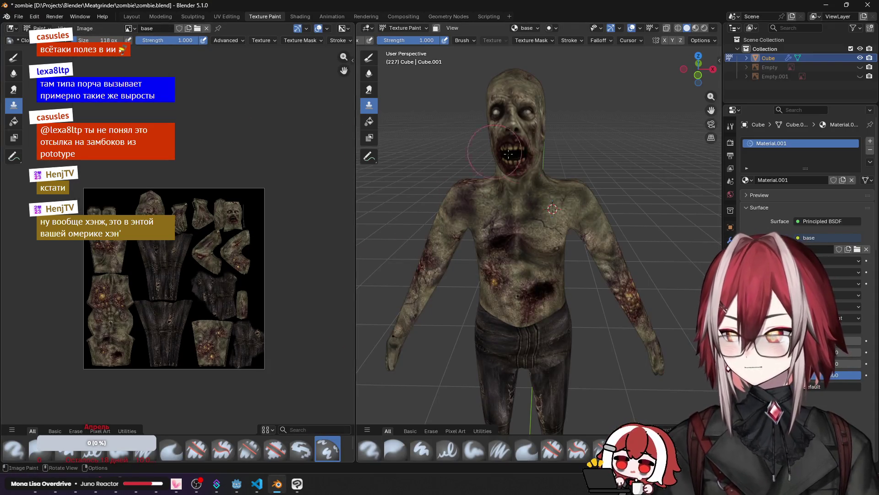
scroll(538, 173, down, 3)
mouse_move(538, 173)
middle_down()
mouse_move(577, 183)
mouse_move(467, 198)
mouse_move(578, 167)
mouse_move(626, 229)
middle_up()
key(KP_7)
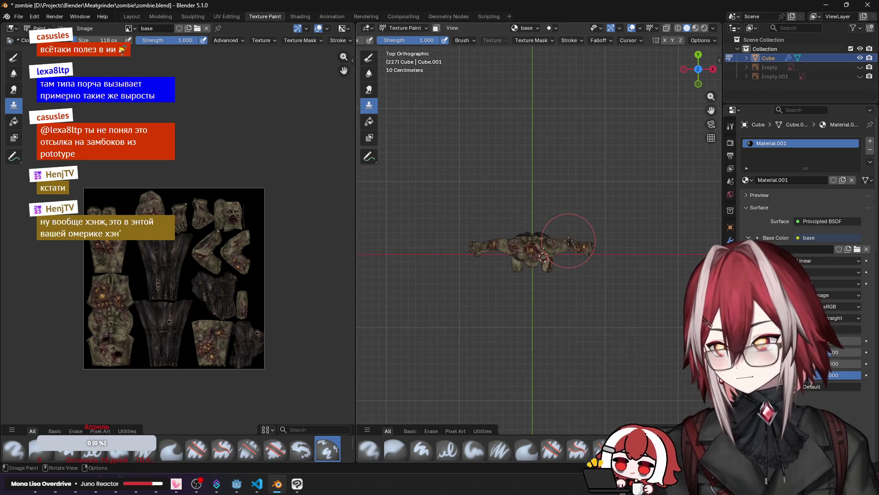
mouse_move(589, 207)
middle_down()
mouse_move(602, 185)
mouse_move(422, 162)
mouse_move(522, 174)
mouse_move(433, 191)
mouse_move(580, 146)
mouse_move(486, 149)
mouse_move(565, 153)
middle_up()
Step: Inspect the zombie's torn trousers and legs from several angles, then return to Godot
scroll(522, 174, up, 3)
scroll(523, 174, down, 3)
scroll(526, 144, up, 5)
scroll(564, 153, down, 4)
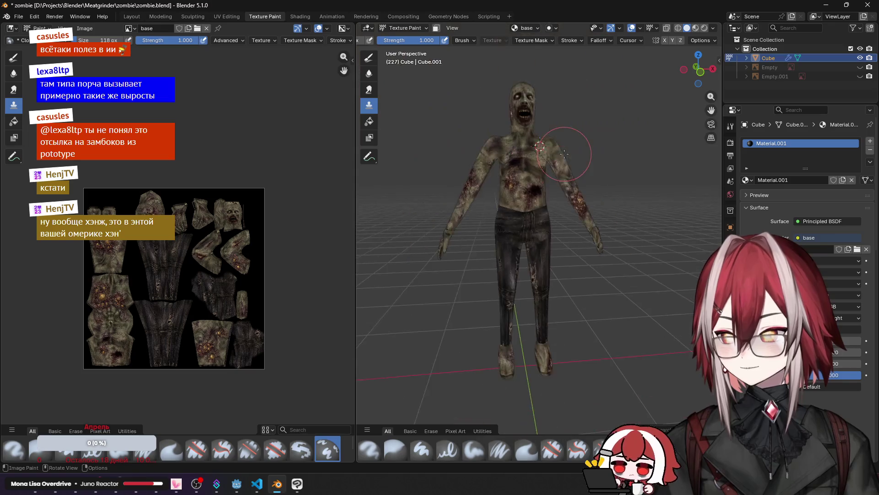
scroll(564, 153, down, 4)
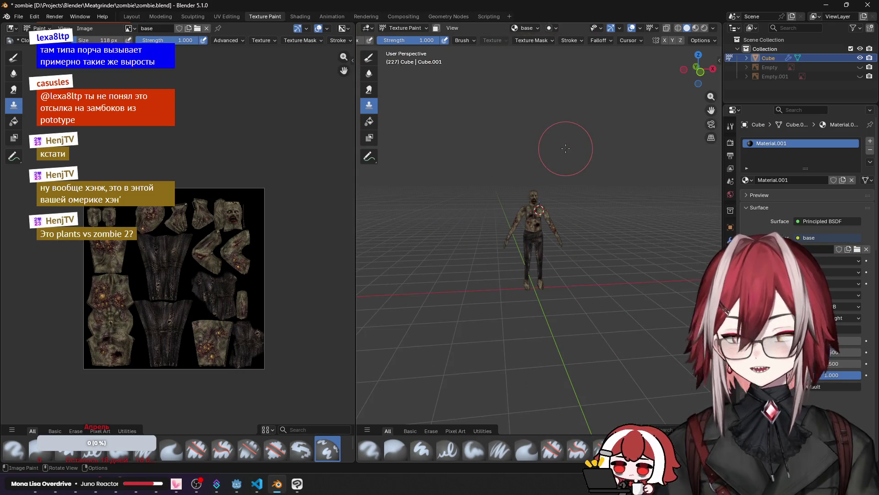
scroll(565, 148, up, 8)
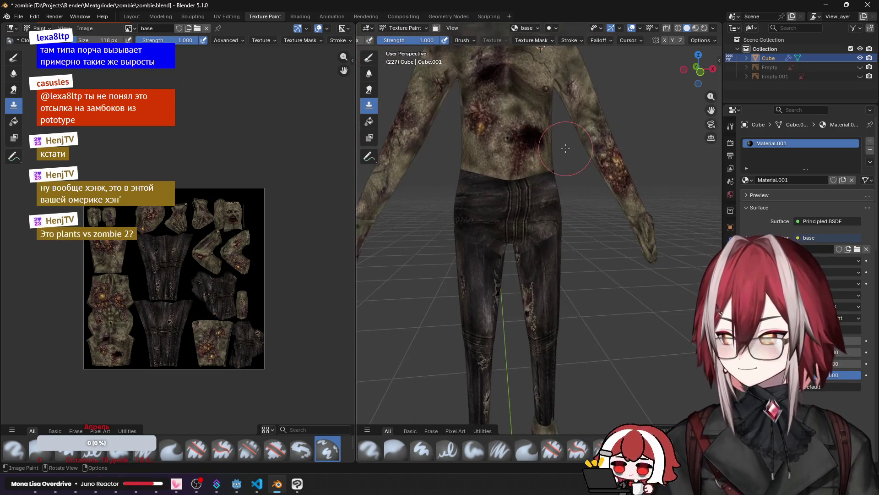
scroll(566, 148, up, 3)
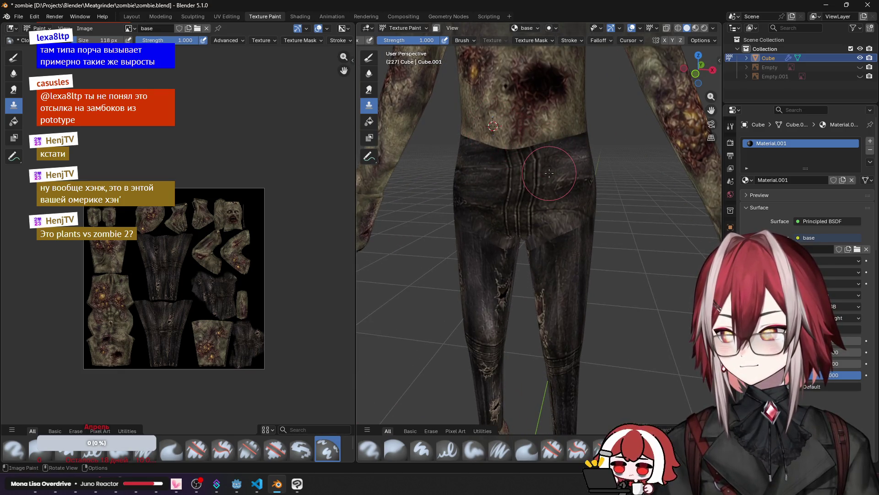
scroll(549, 173, up, 2)
mouse_move(550, 173)
middle_down()
mouse_move(570, 234)
mouse_move(610, 221)
mouse_move(569, 235)
mouse_move(628, 311)
mouse_move(604, 299)
mouse_move(582, 233)
mouse_move(585, 209)
middle_up()
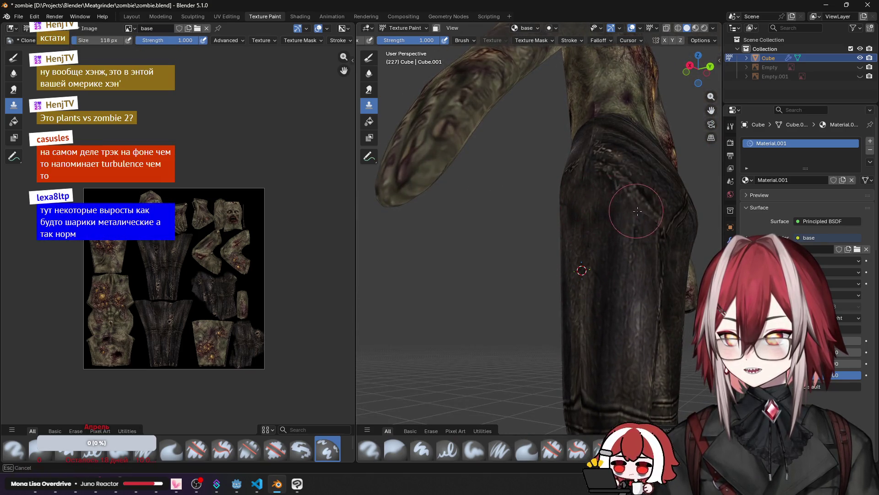
mouse_move(653, 206)
middle_down()
mouse_move(632, 259)
mouse_move(586, 251)
middle_up()
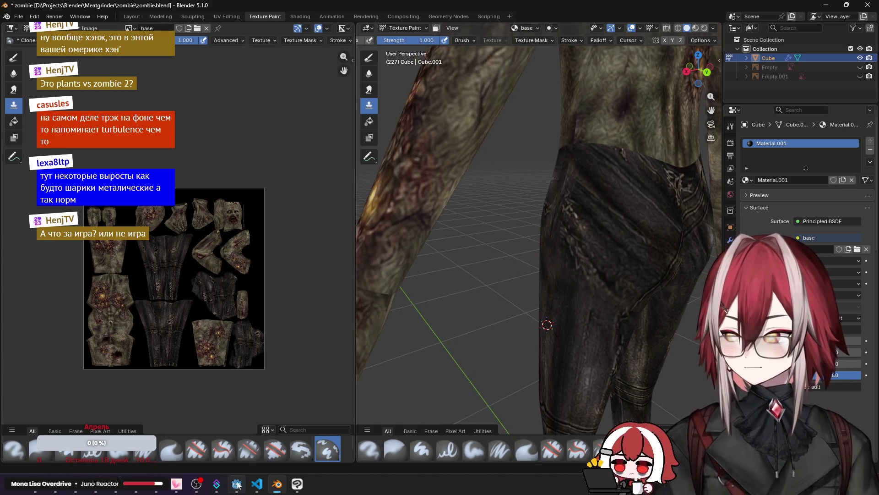
click(236, 484)
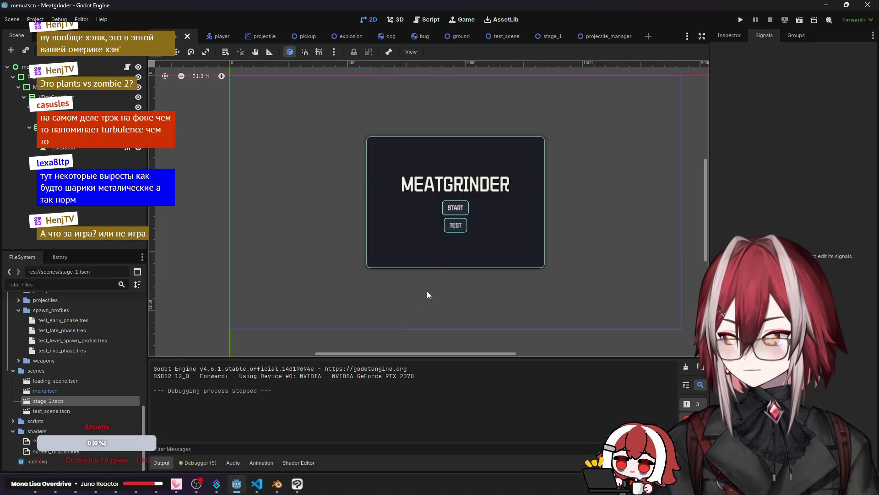
Step: Run Meatgrinder, start a new game, and move the player around the grass field
click(737, 20)
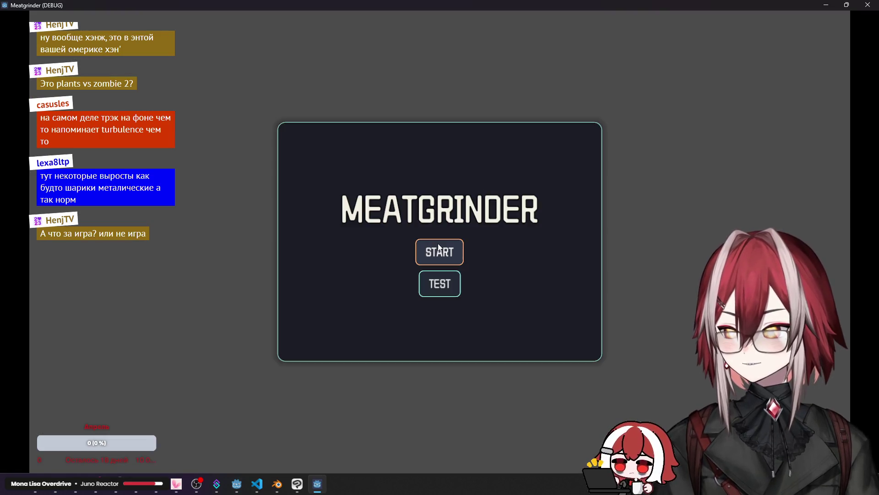
click(438, 249)
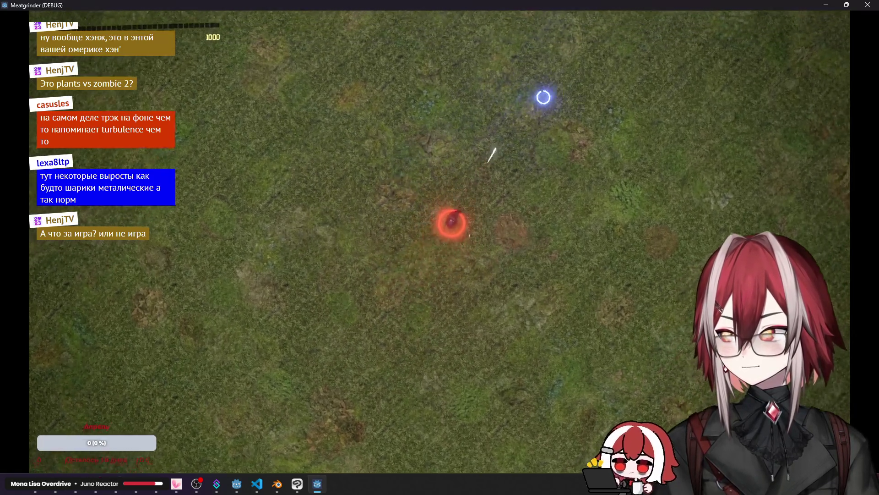
key(w)
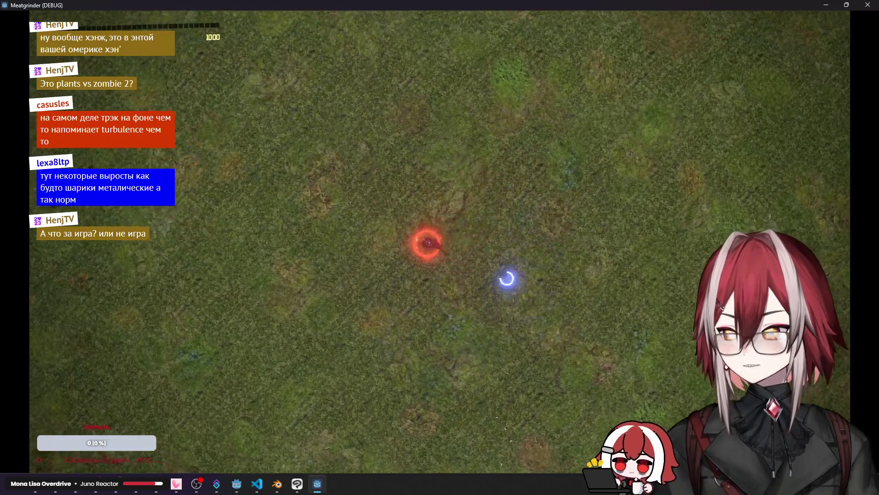
key(a)
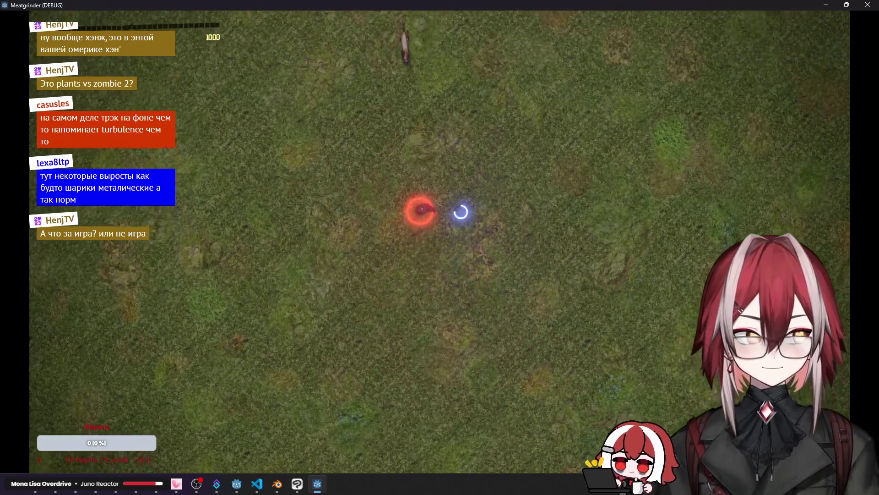
key(s)
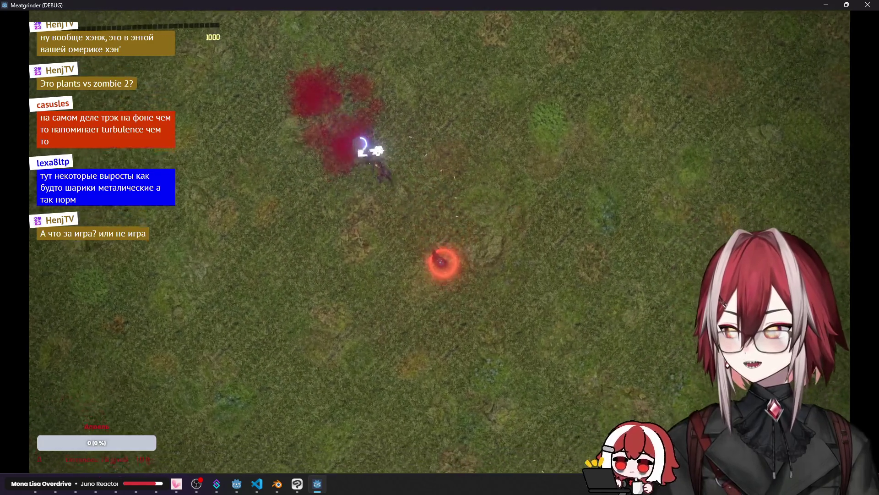
key(d)
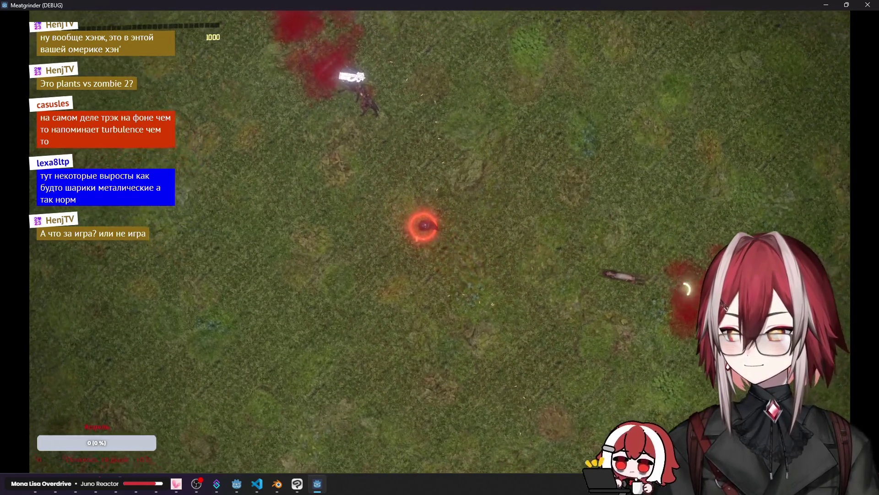
Step: Maneuver toward the zombie horde and fire a rocket into the enemy cluster
key(w)
key(a)
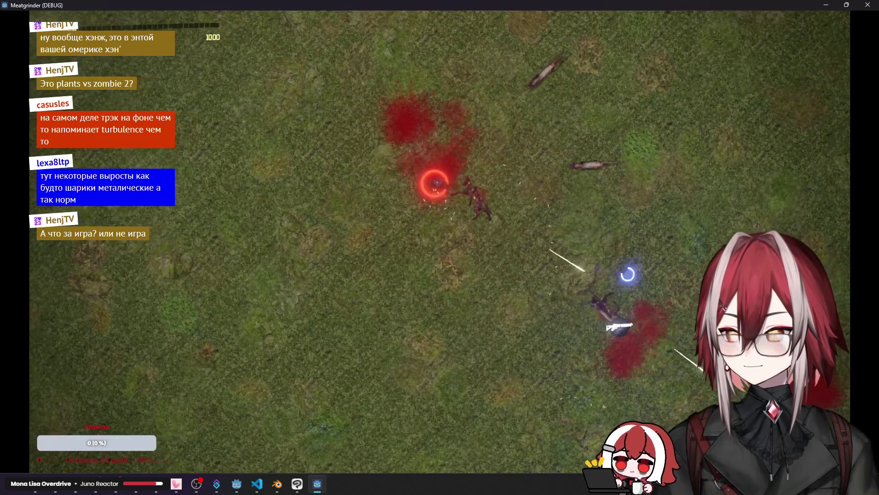
key(s)
key(d)
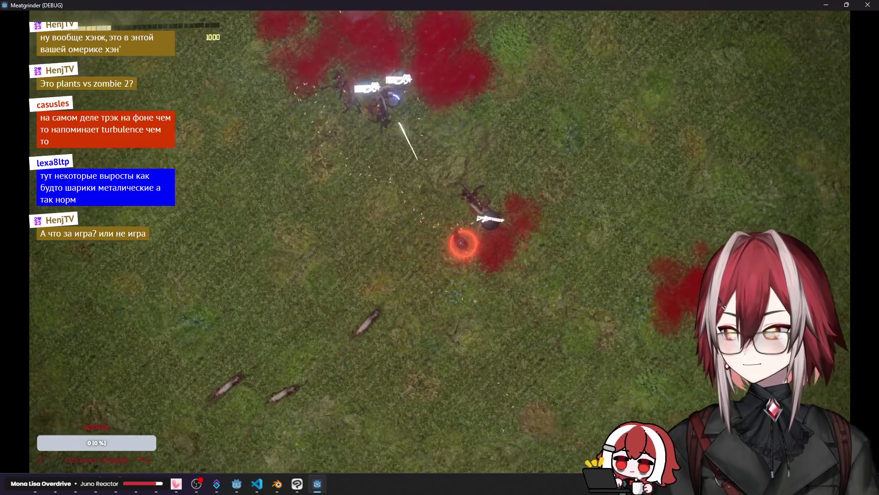
key(w)
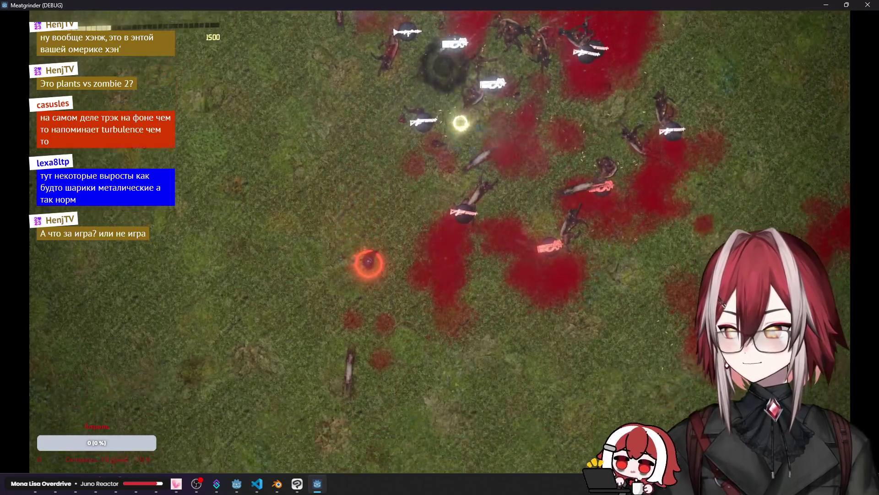
key(s)
key(d)
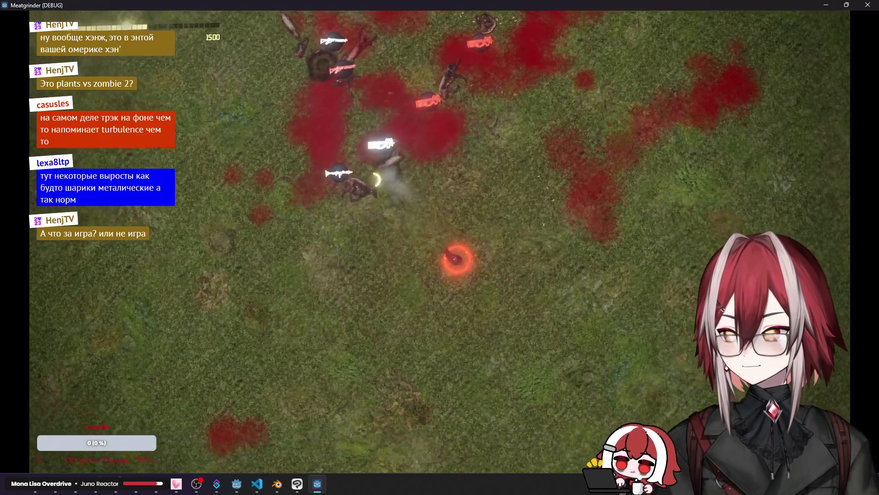
click(307, 71)
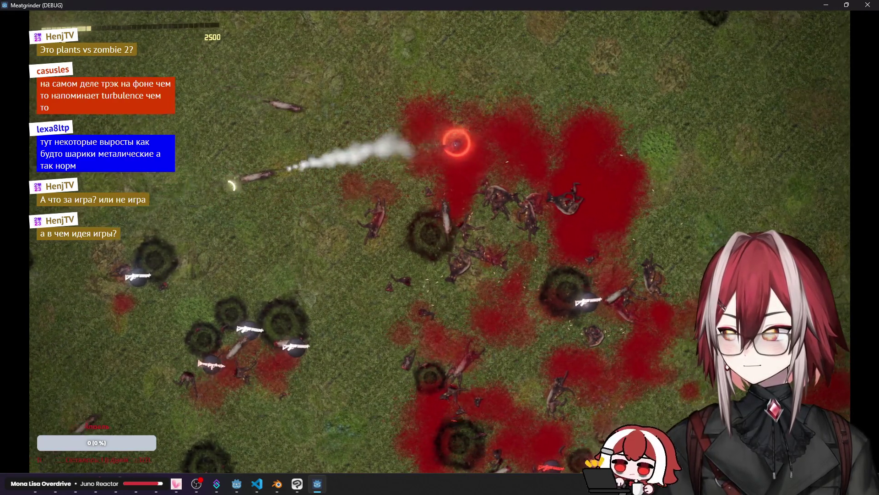
Step: Play on until the score reaches 6000, then close the game with Alt+F4
key(d)
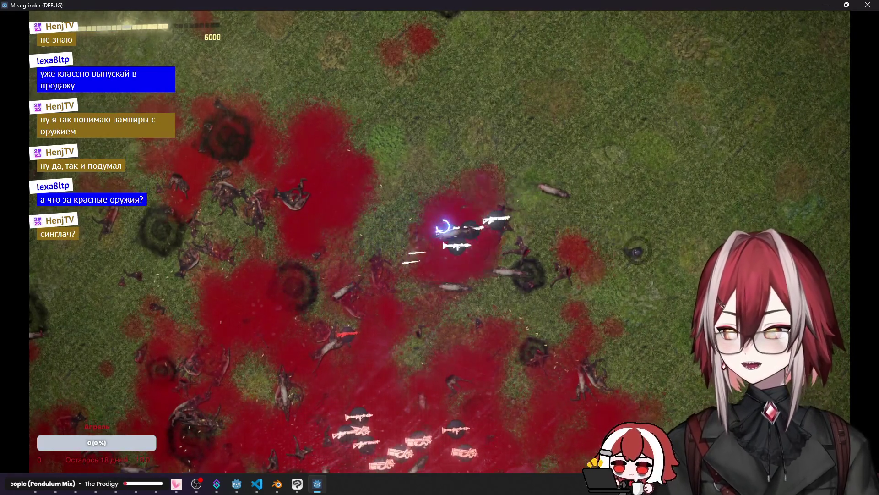
key(alt+F4)
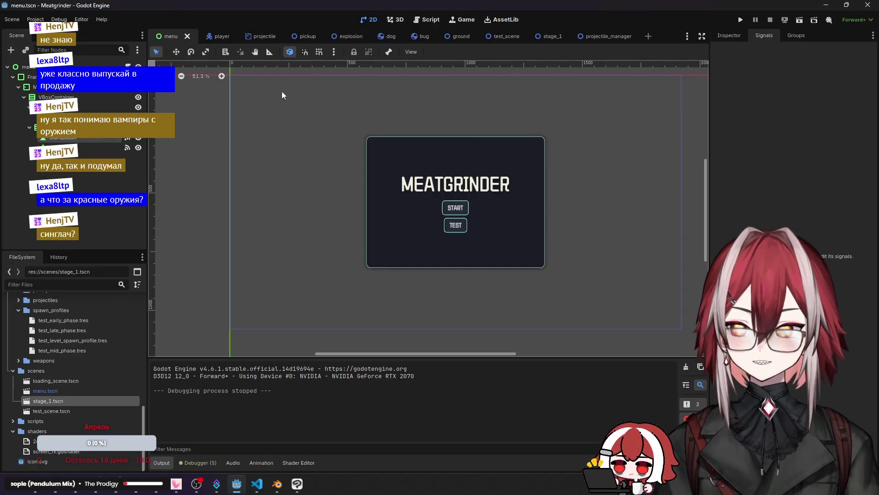
Step: In stage_1, set PickupManager's Drop Chance to 0.1 and run the project again
click(550, 37)
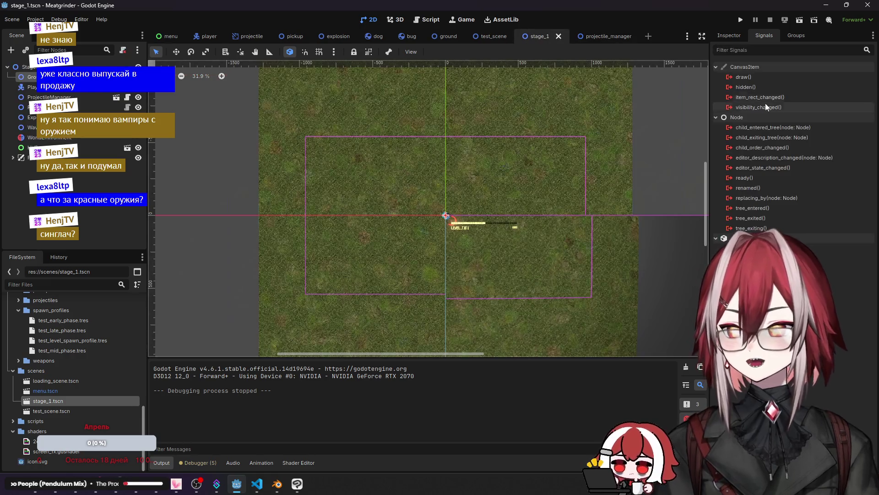
click(92, 127)
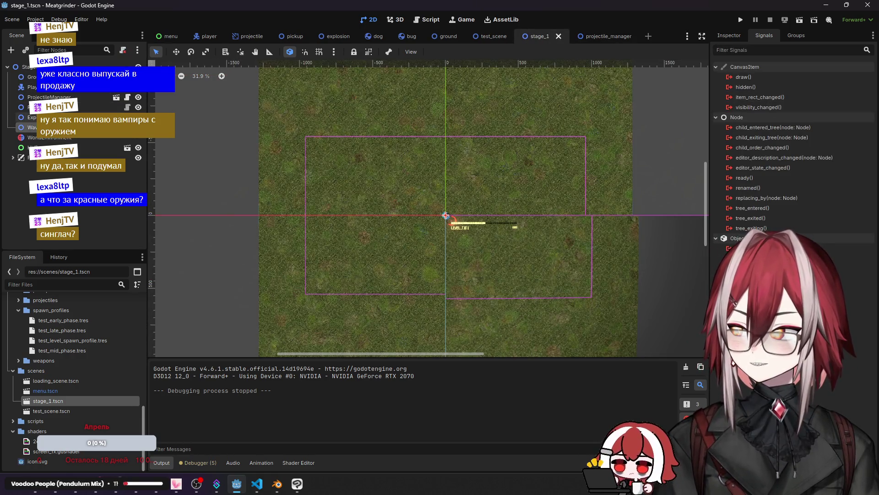
click(69, 108)
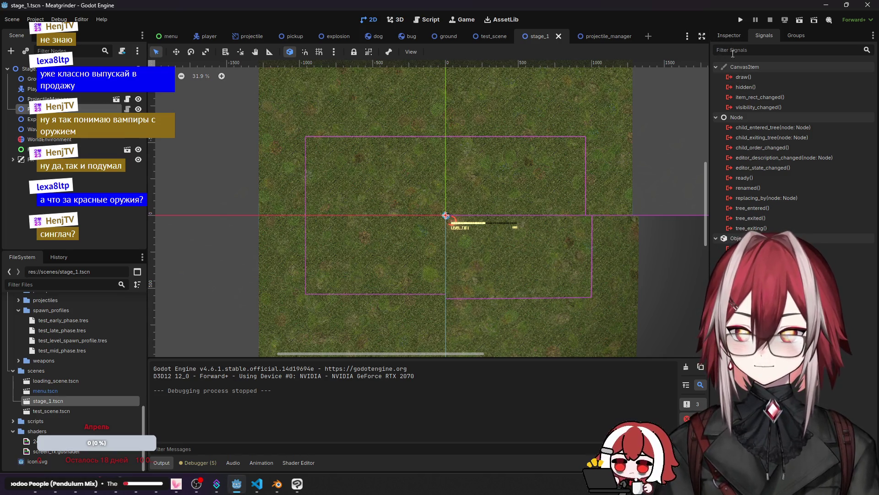
click(729, 36)
click(812, 105)
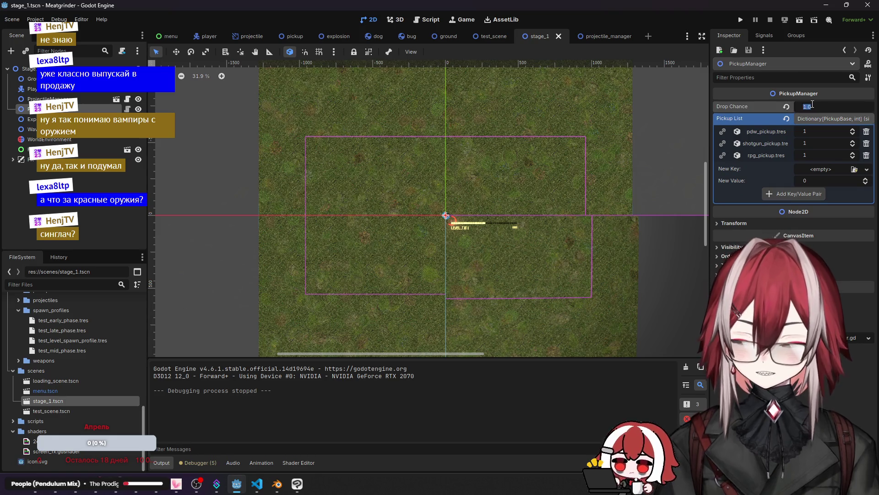
key(Return)
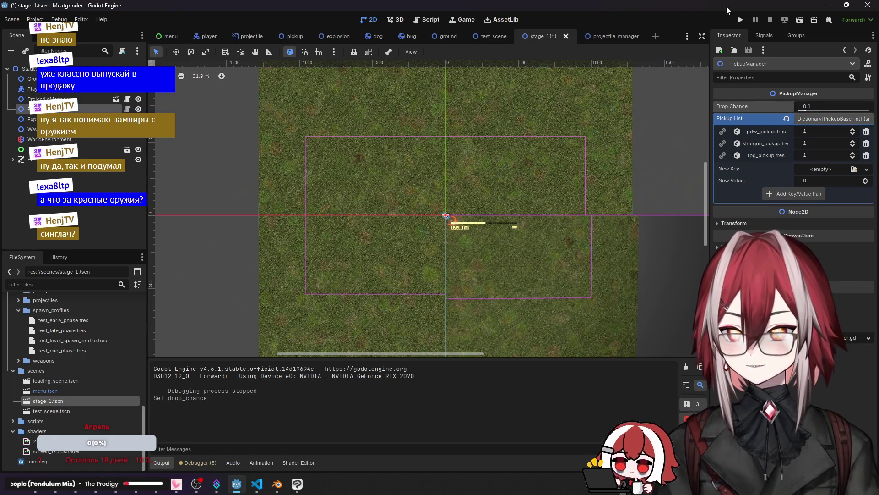
click(736, 21)
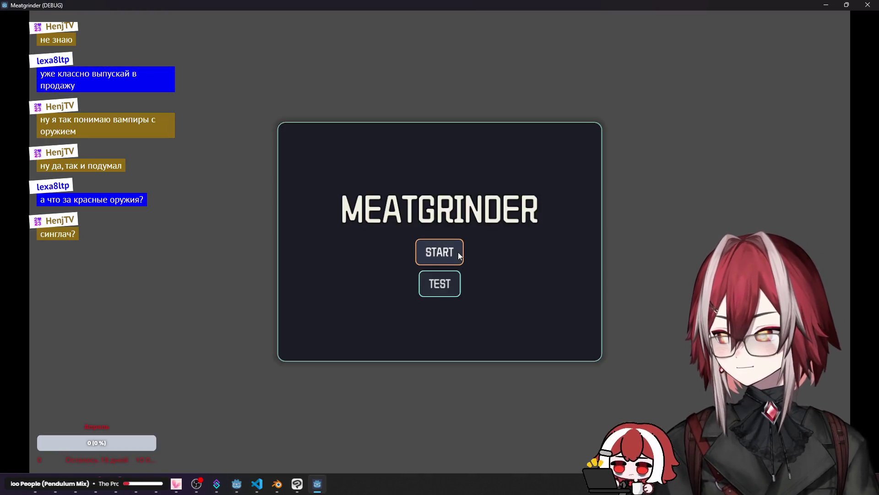
Step: Start a new round and move the player around the grass field toward the enemies
click(459, 256)
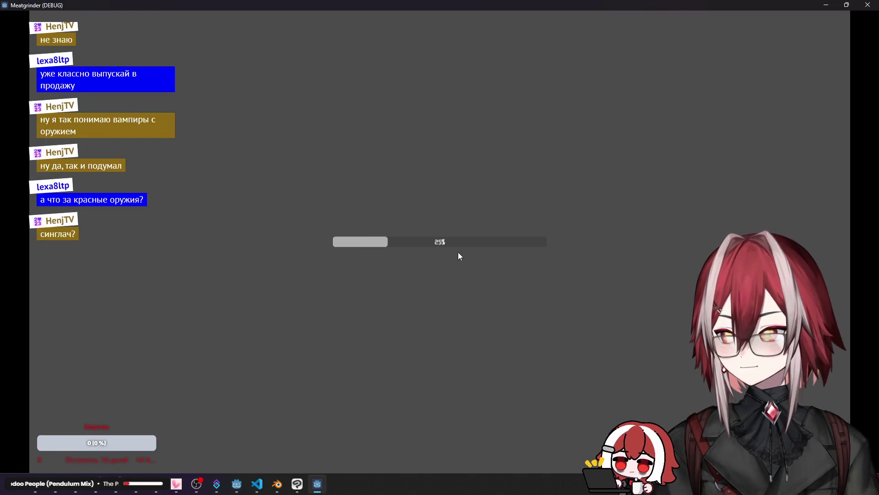
key(w)
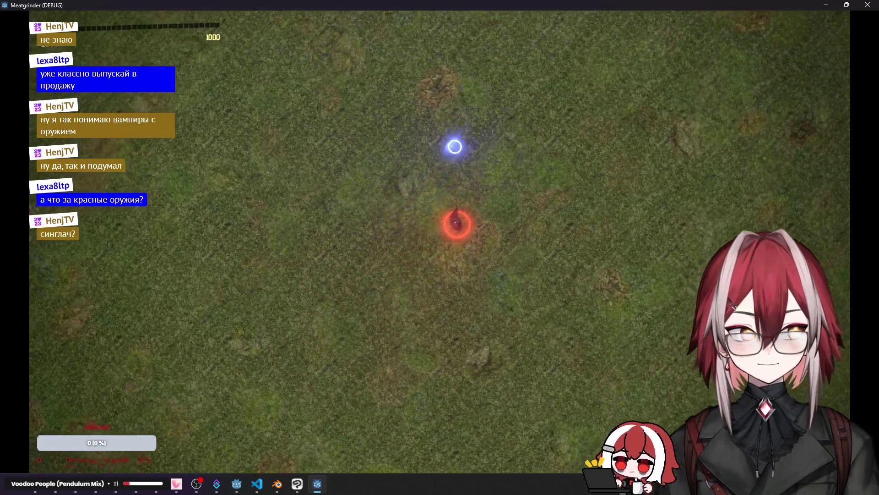
key(w)
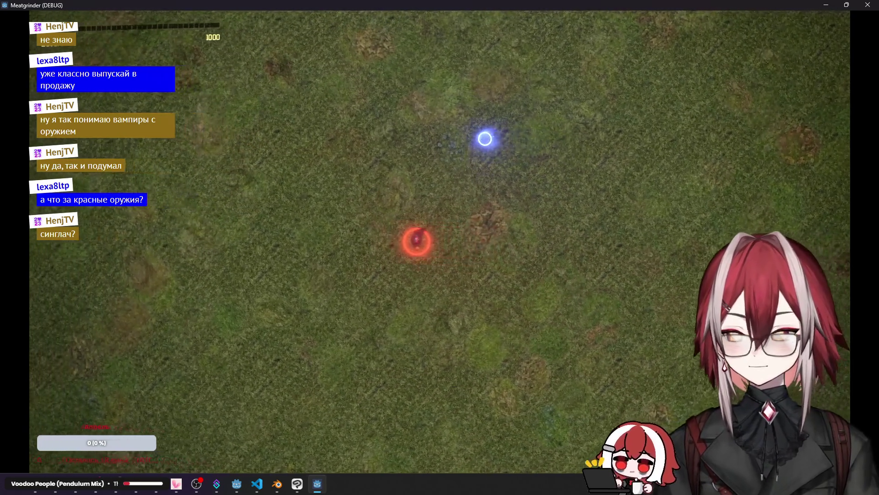
key(w)
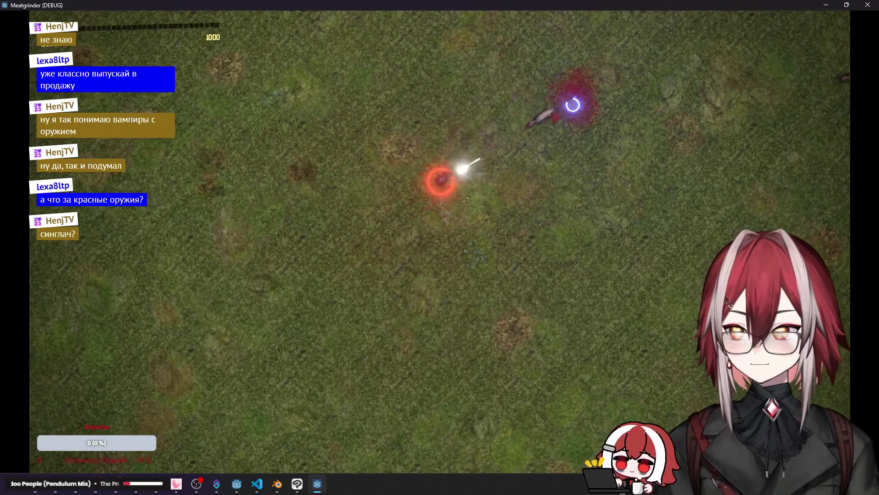
key(d)
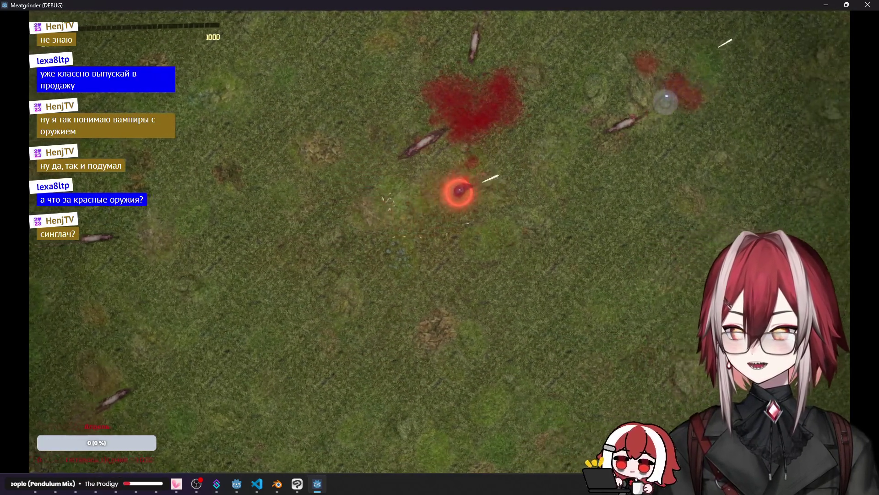
key(s)
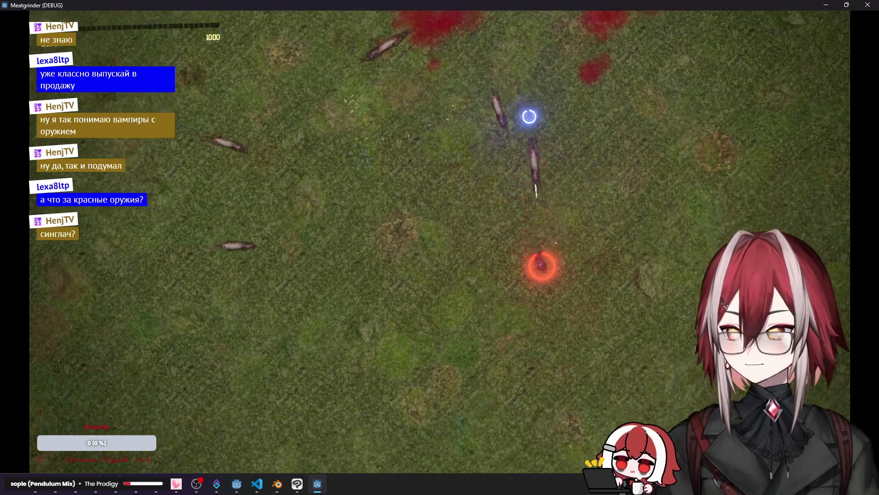
key(w)
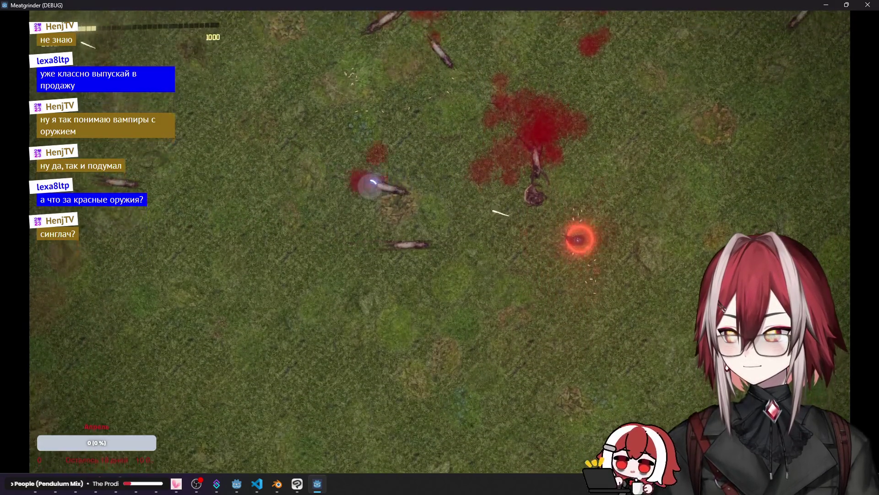
key(s)
key(a)
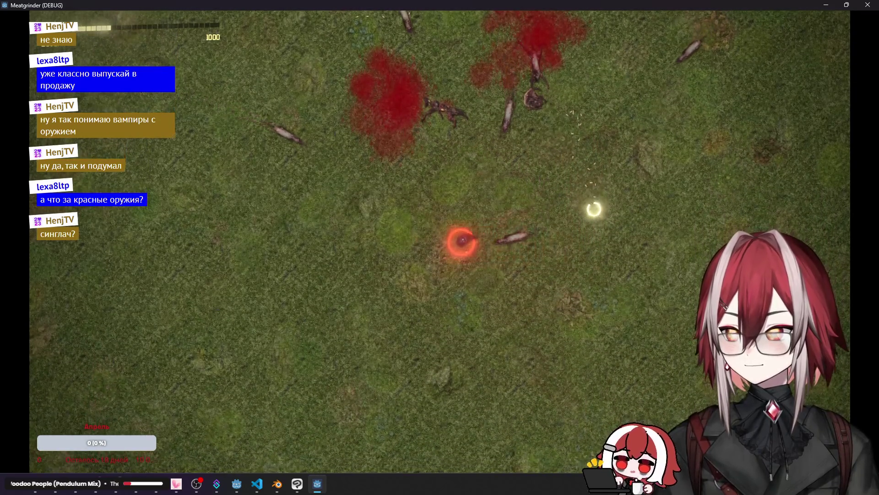
key(a)
Step: Gun down the zombie hordes while moving, raising the score to 2500
click(554, 204)
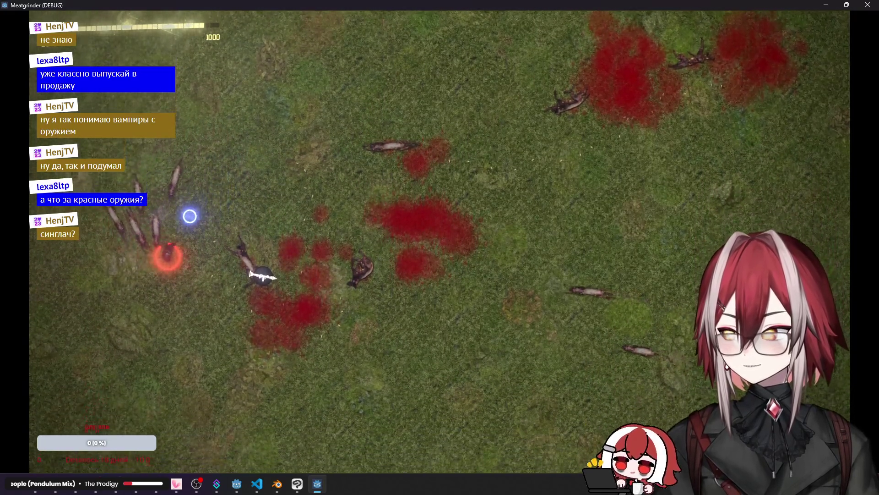
click(188, 233)
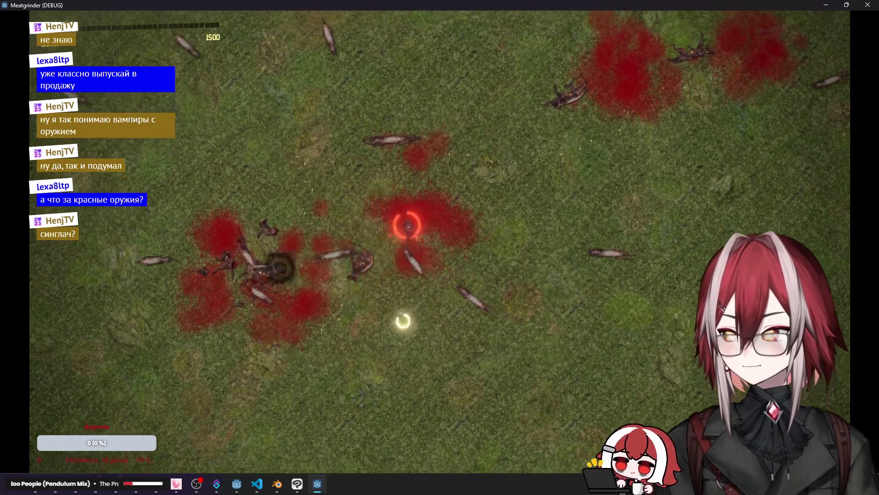
click(407, 225)
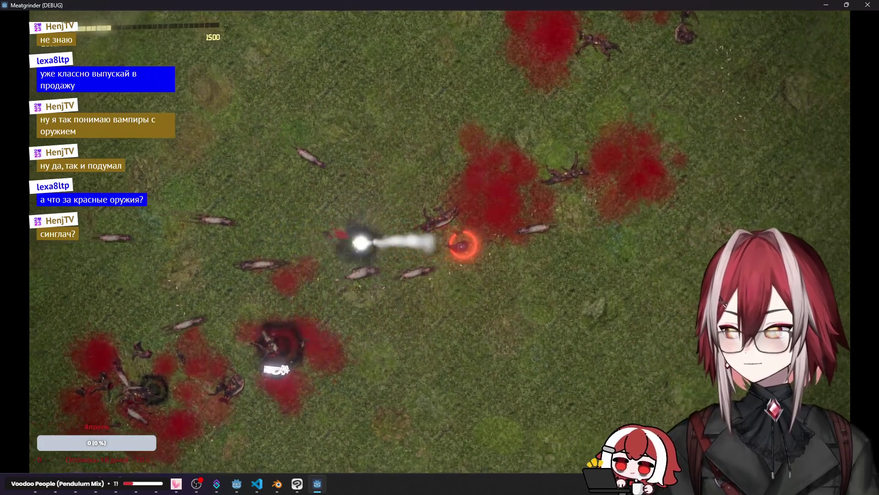
key(s)
click(407, 188)
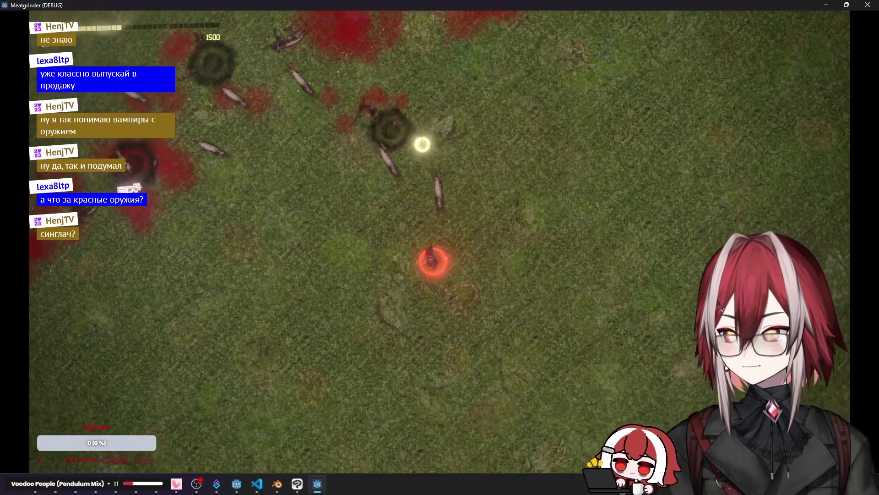
key(s)
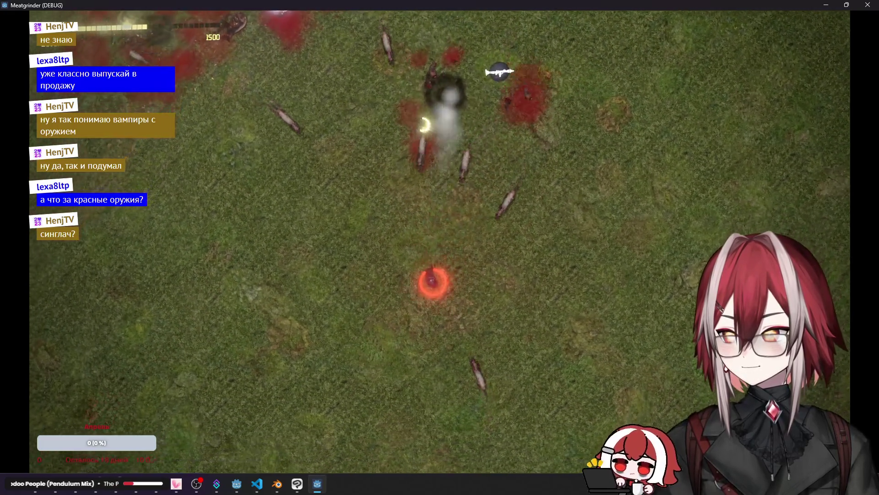
key(a)
click(483, 197)
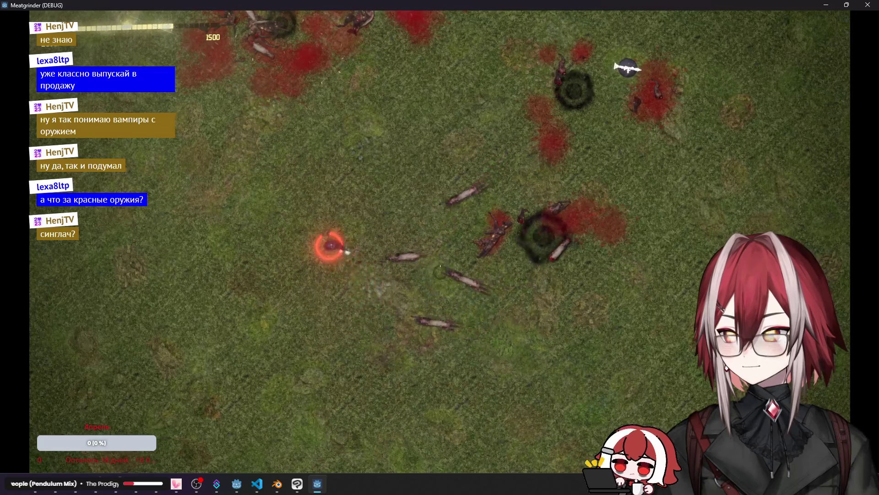
key(s)
click(455, 191)
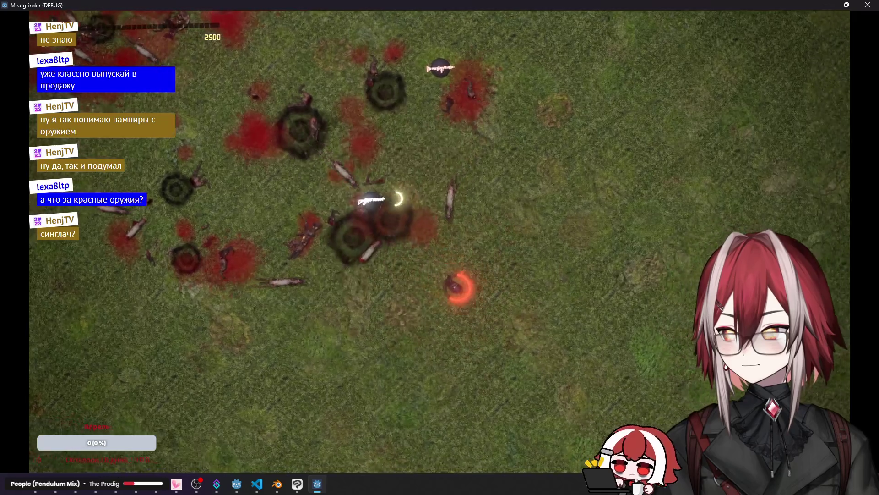
key(d)
click(355, 256)
key(s)
click(439, 268)
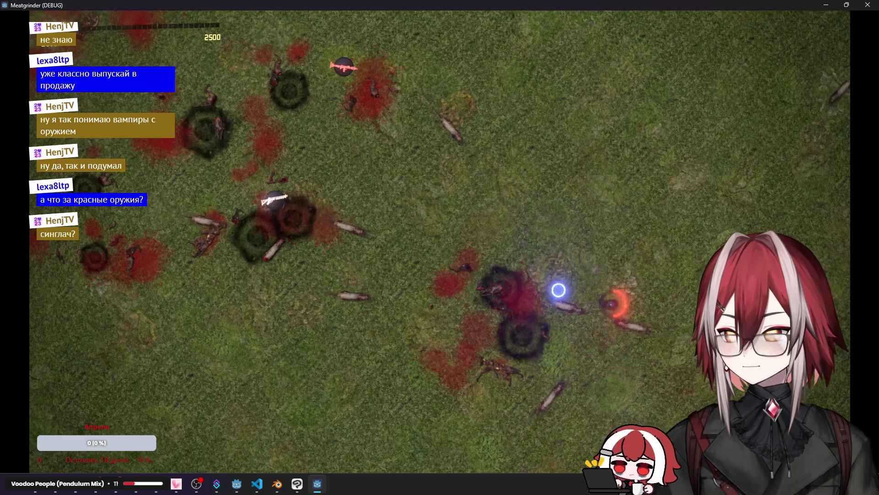
Step: Keep moving and firing at zombies as the score climbs and pickups drop
key(w)
click(572, 387)
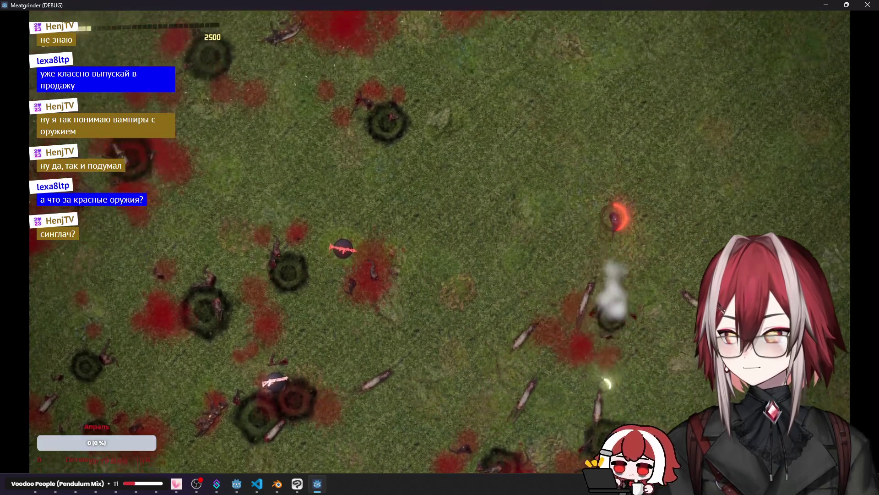
key(a)
click(567, 381)
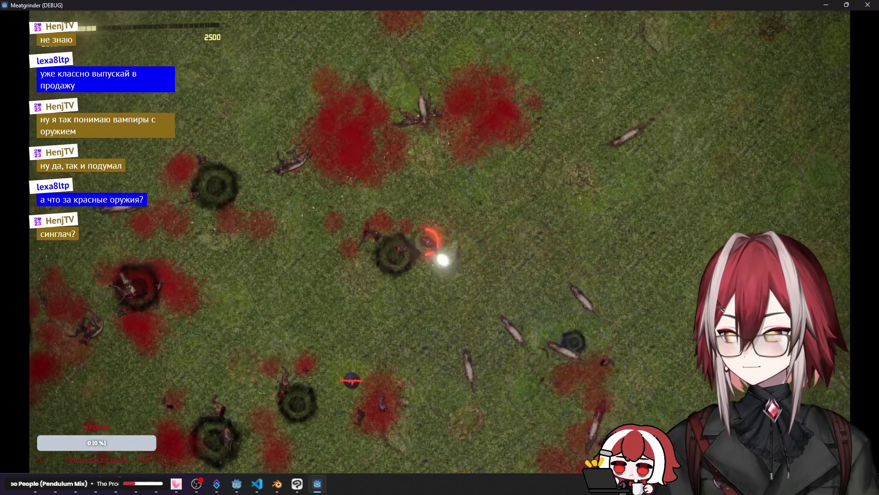
key(a)
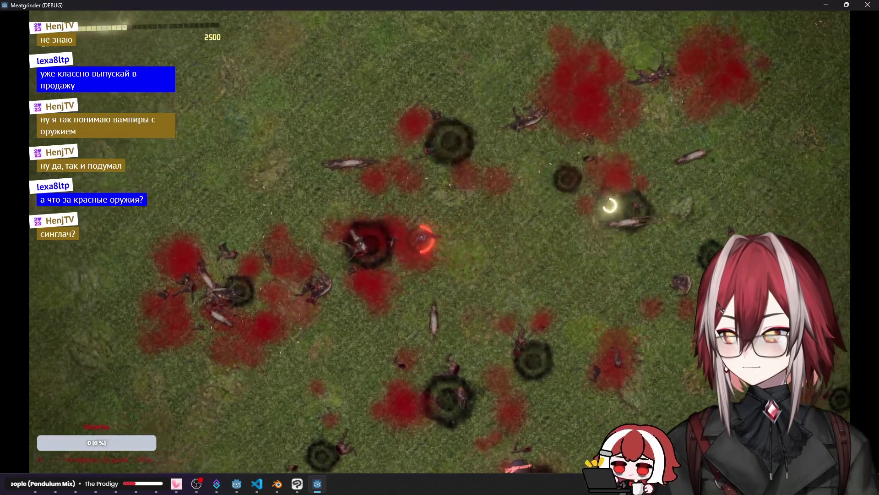
key(w)
click(504, 321)
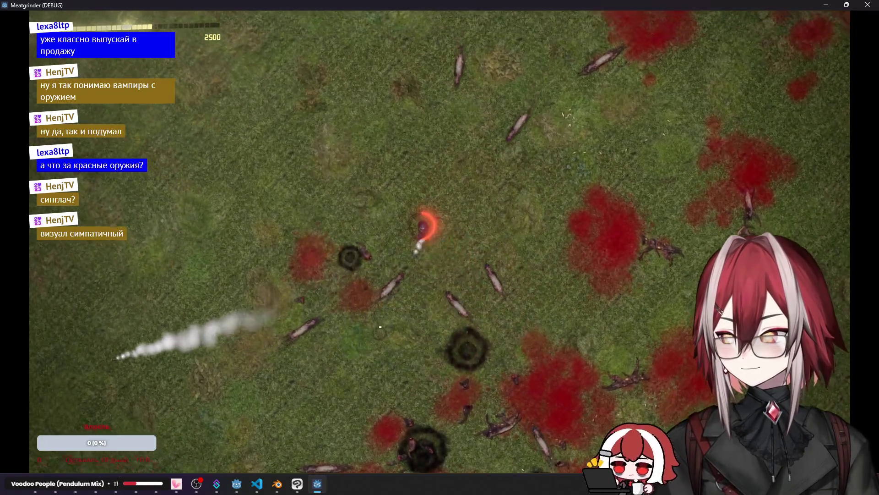
key(a)
key(s)
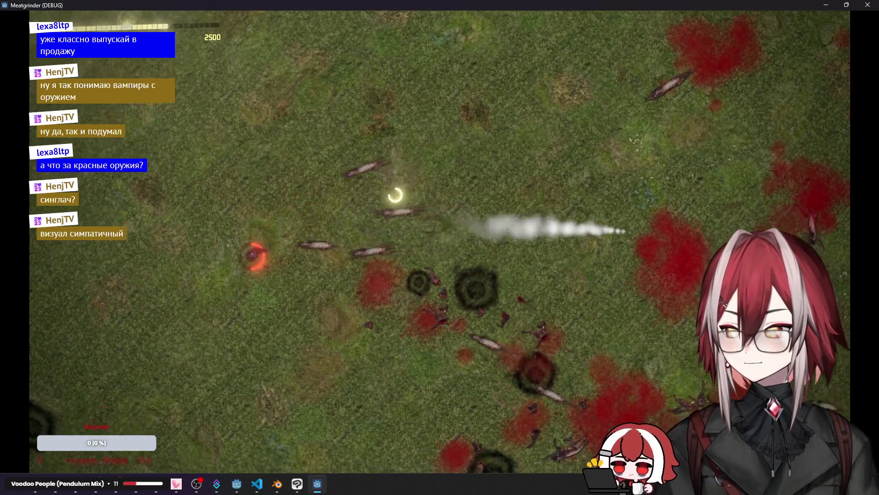
key(d)
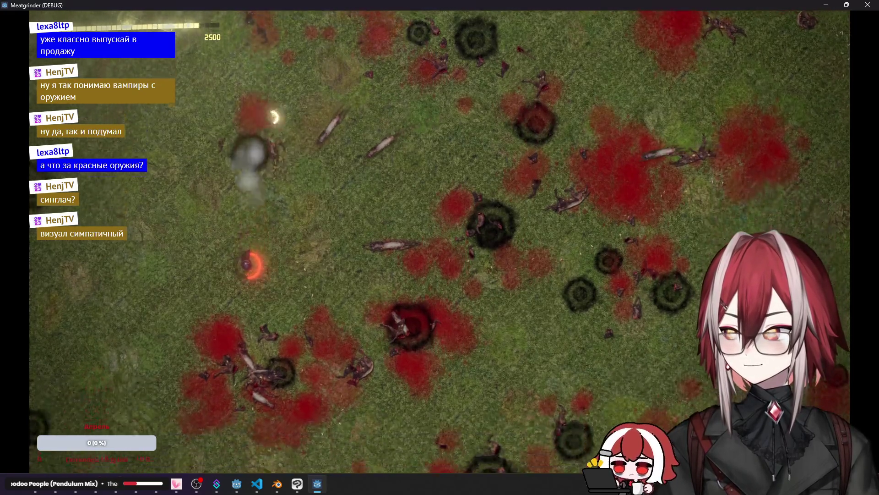
key(s)
key(d)
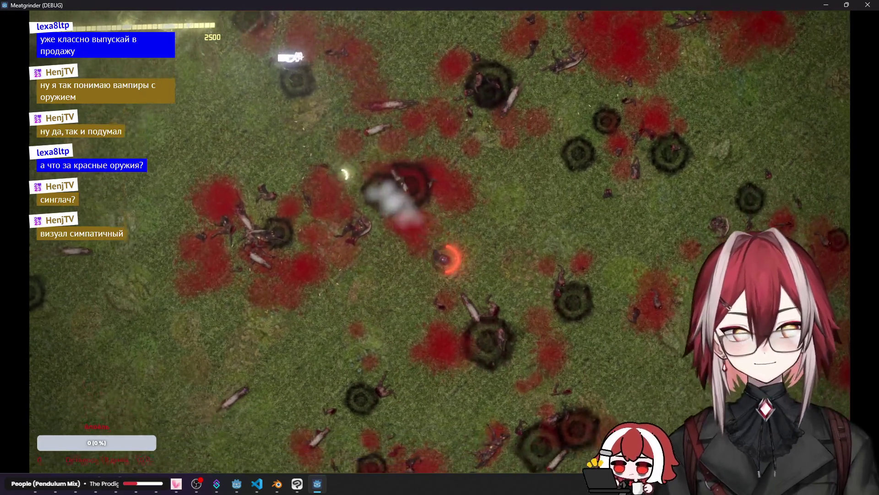
Step: Continue roaming the field until score 4000, then stop the game
key(d)
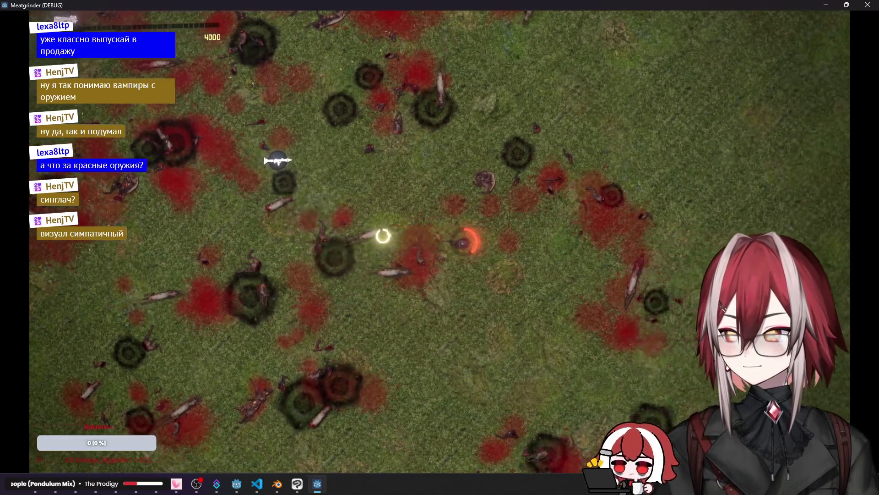
key(s)
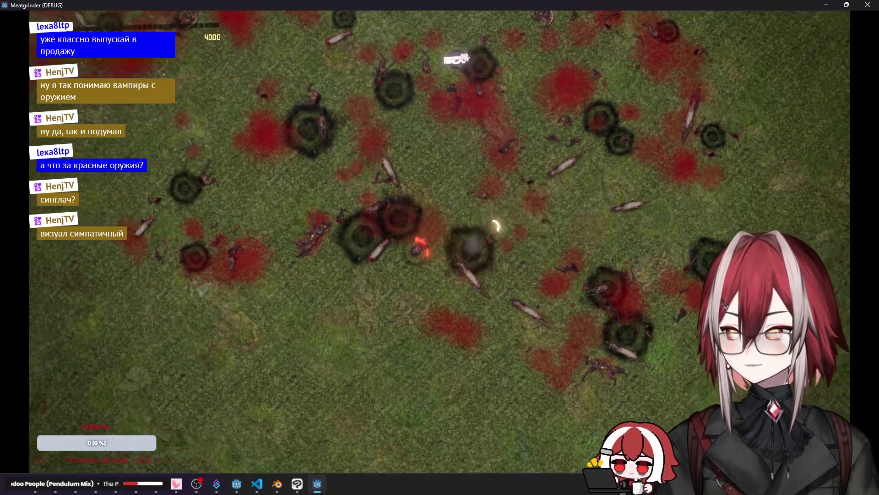
key(a)
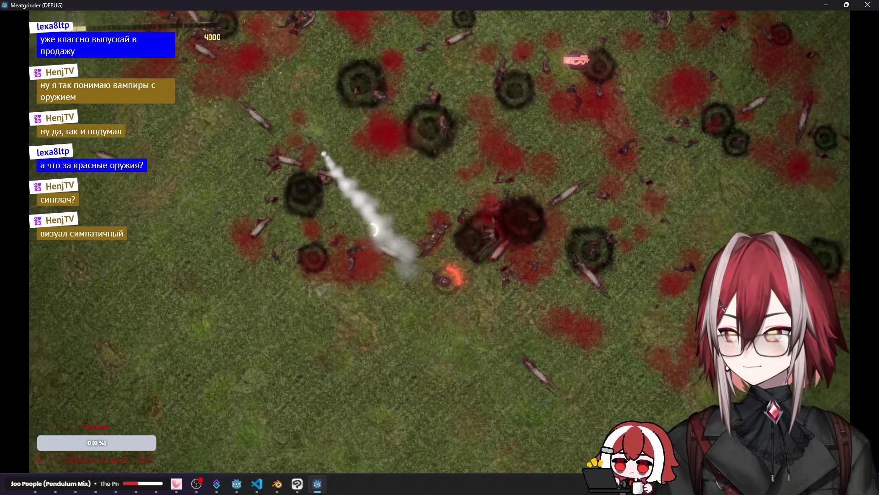
key(w)
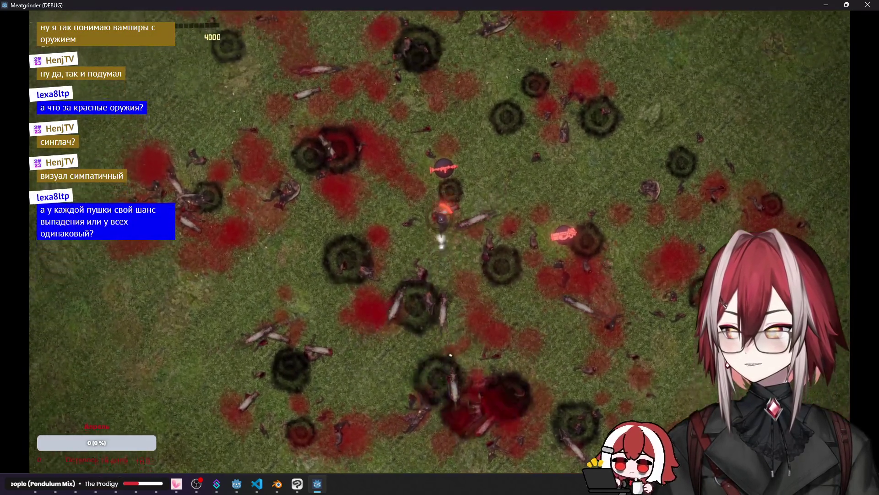
key(s)
key(a)
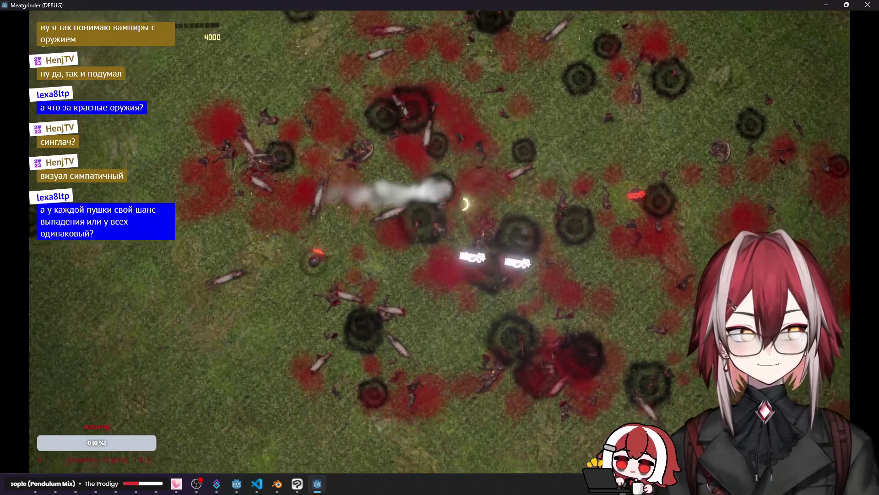
key(s)
key(d)
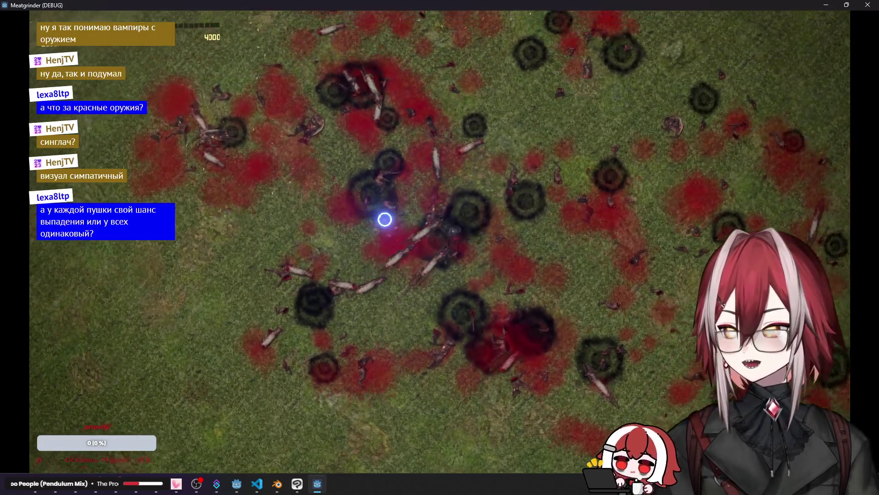
key(d)
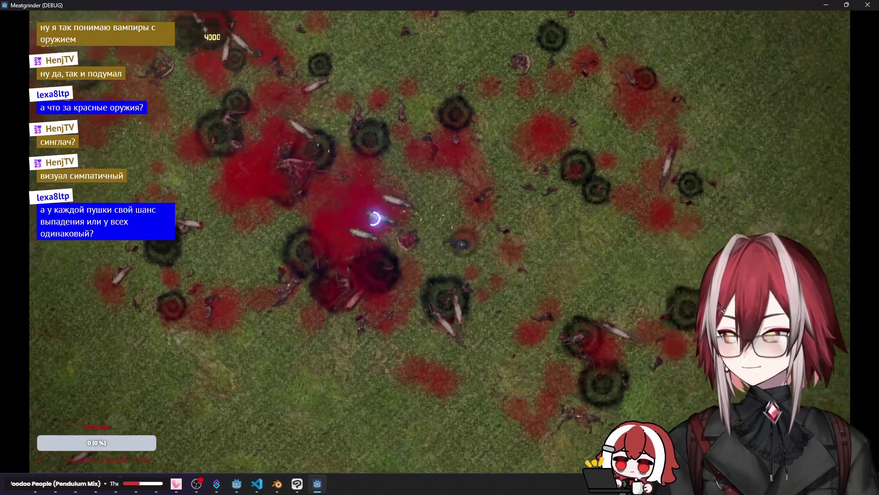
key(w)
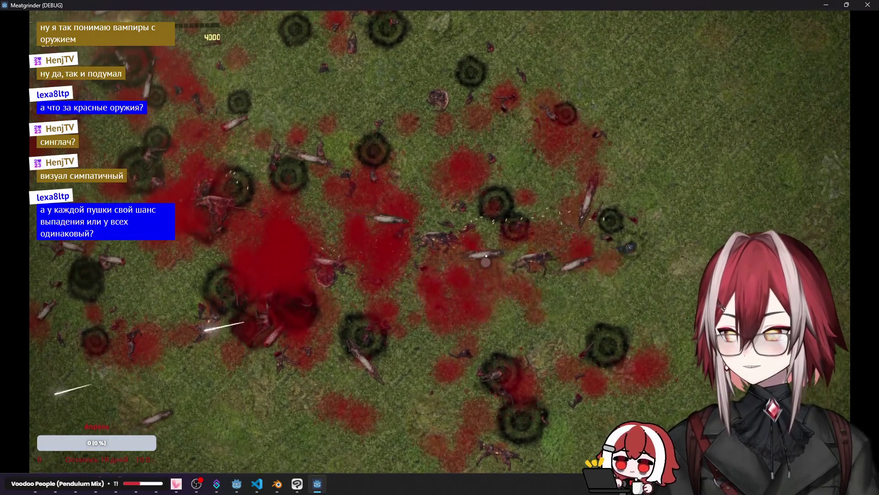
key(s)
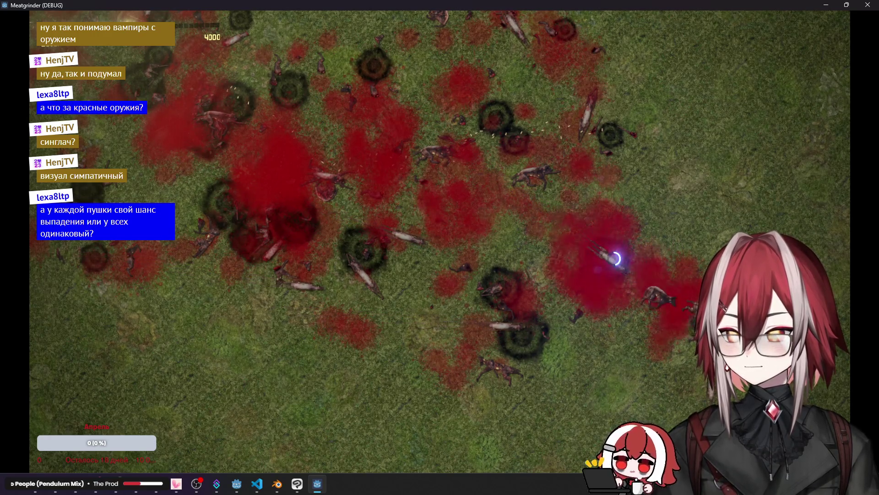
click(867, 5)
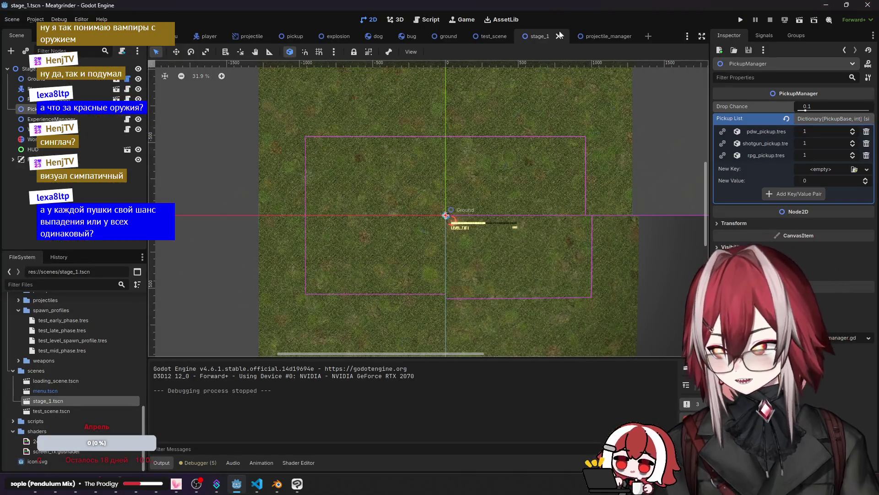
Step: Give shotgun_pickup.tres a drop weight of 10, leaving pdw and rpg at 1, and launch a test run
click(492, 37)
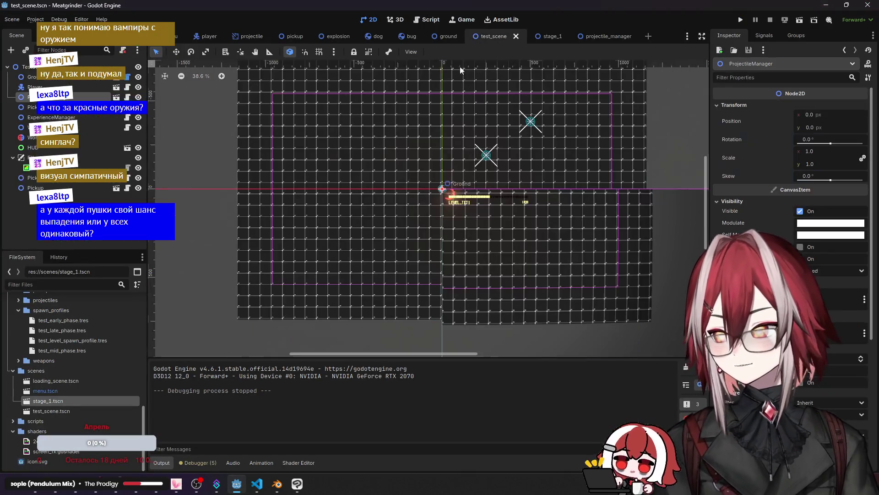
scroll(465, 166, up, 1)
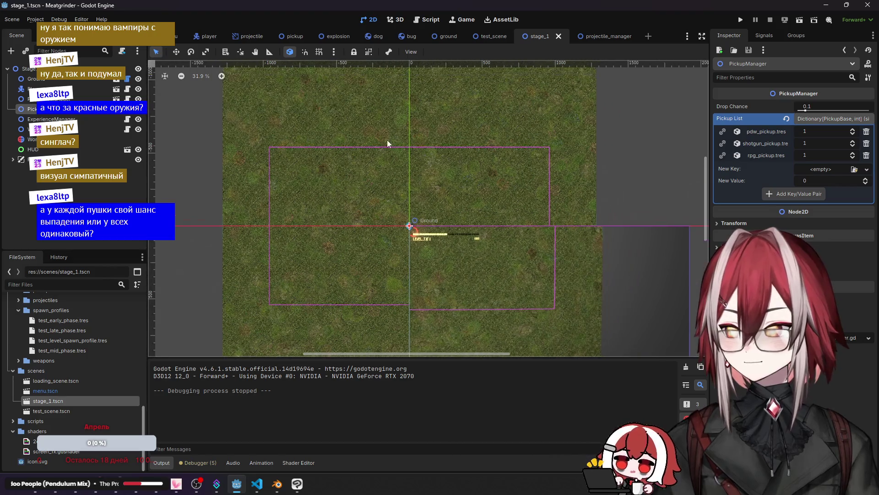
scroll(428, 169, up, 2)
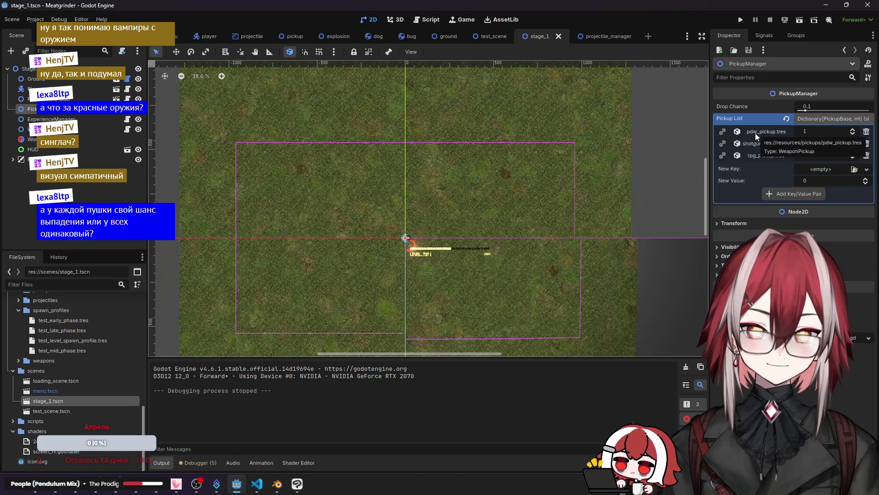
click(813, 130)
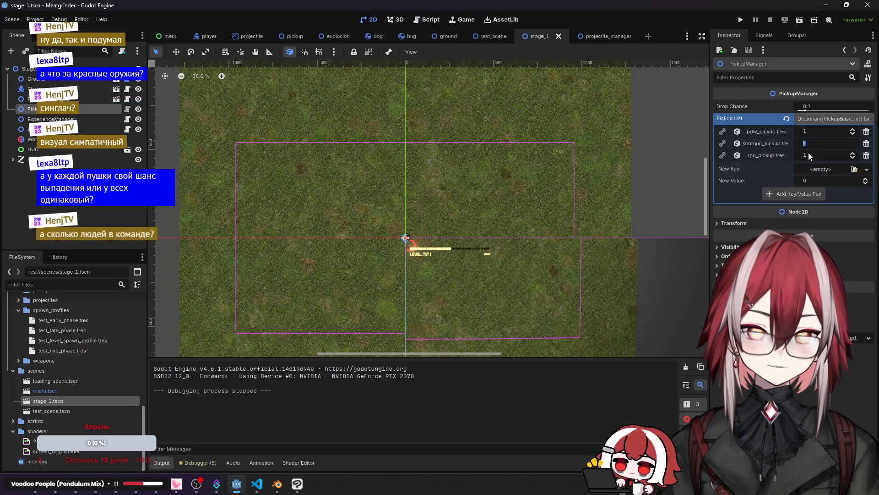
key(Return)
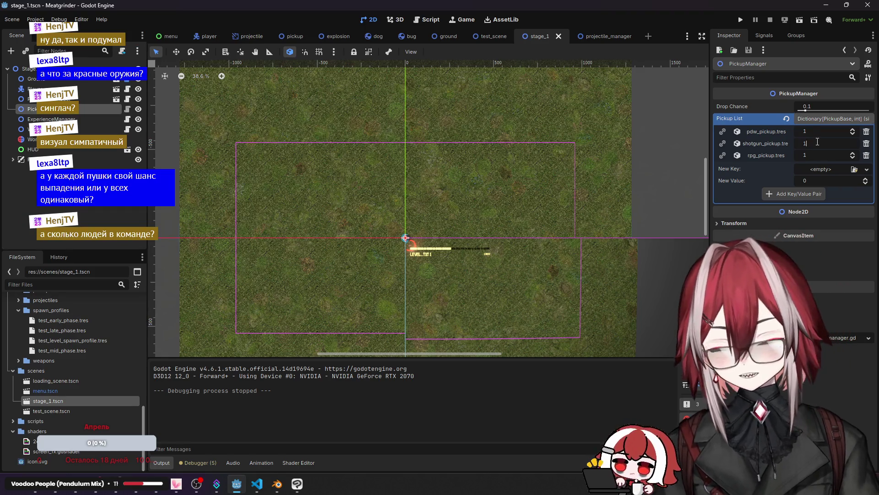
text(0)
key(Return)
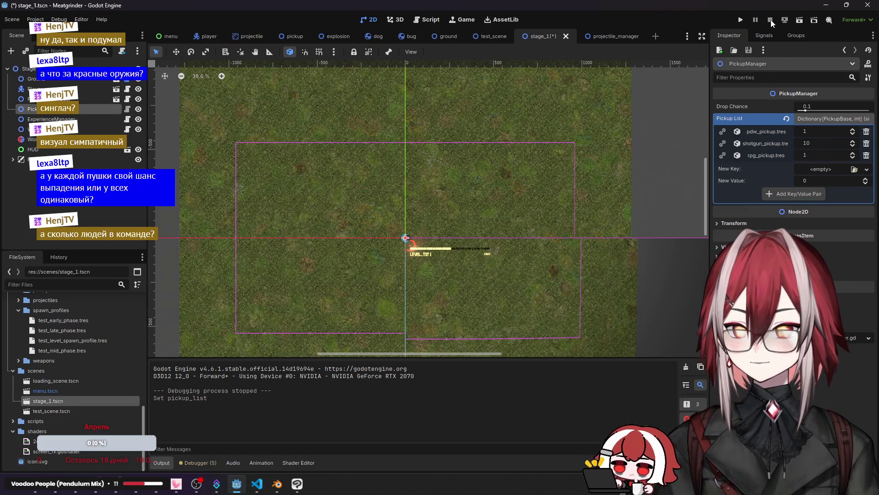
click(800, 20)
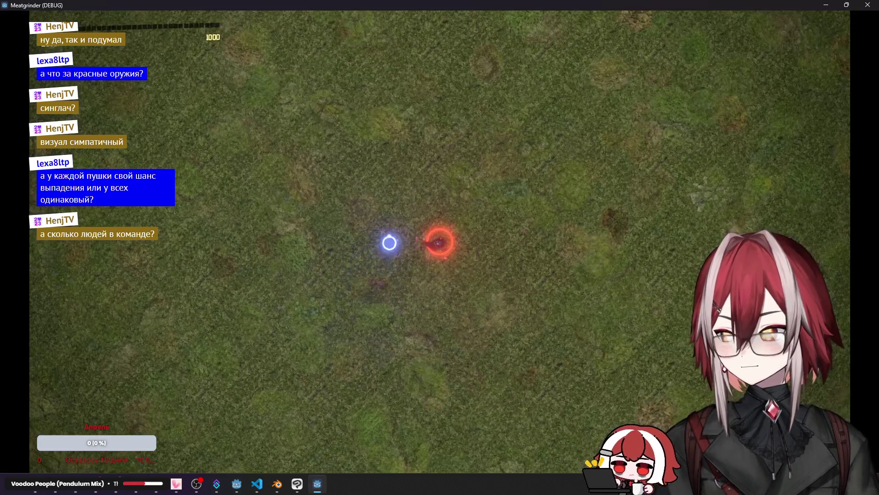
Step: Run the player around the map with WASD, shooting zombies until the score reaches 2500
key(w)
key(a)
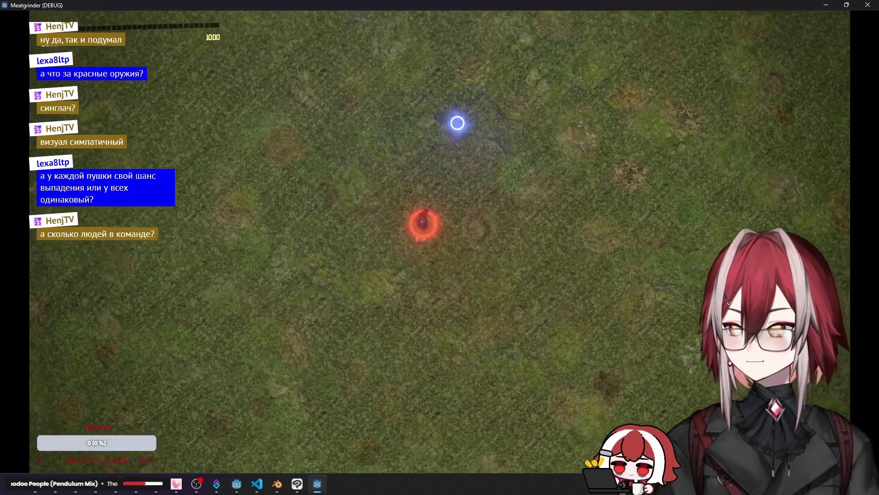
key(w)
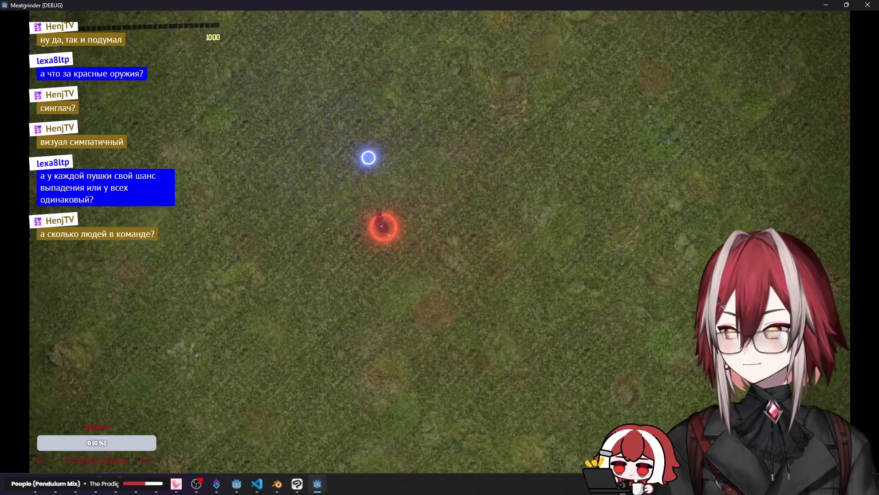
key(s)
key(d)
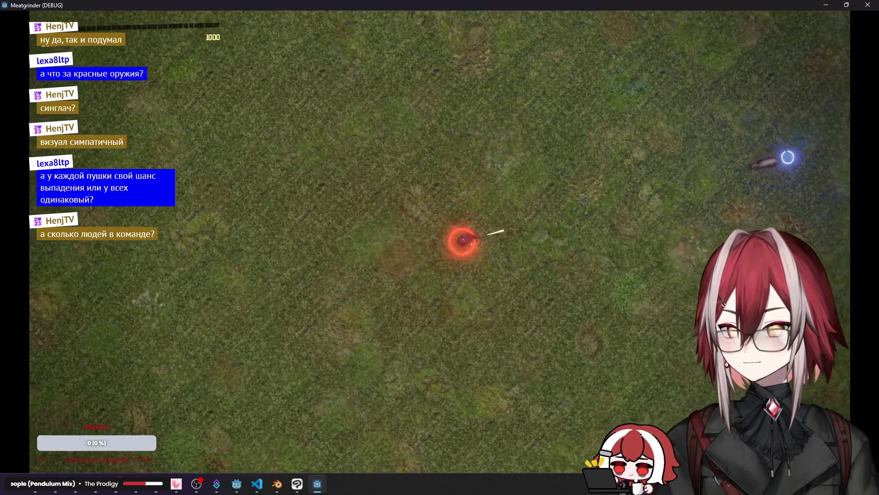
key(w)
key(d)
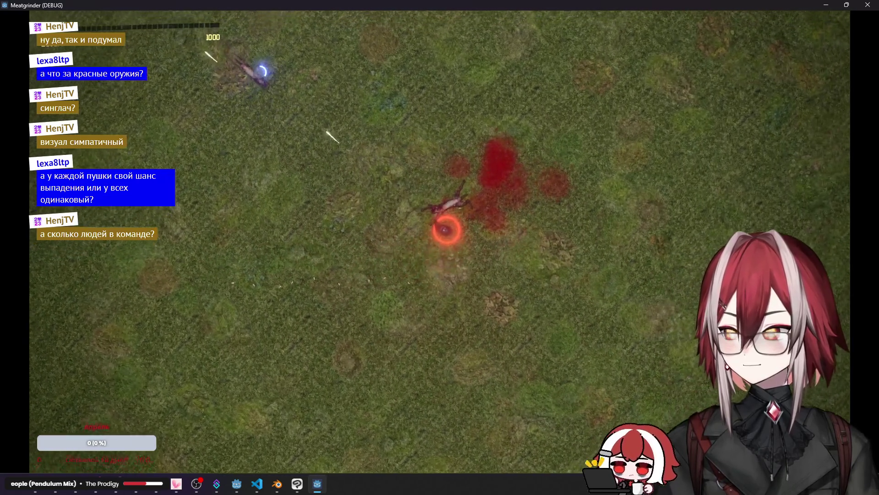
key(a)
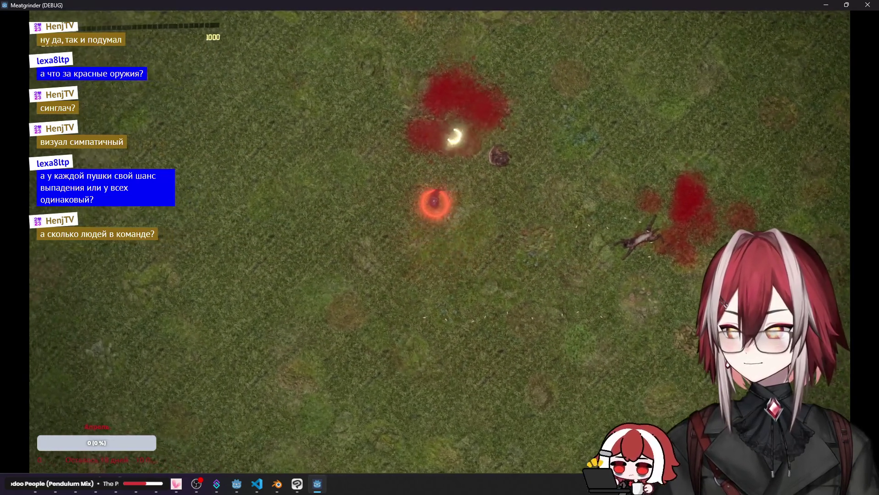
key(d)
key(s)
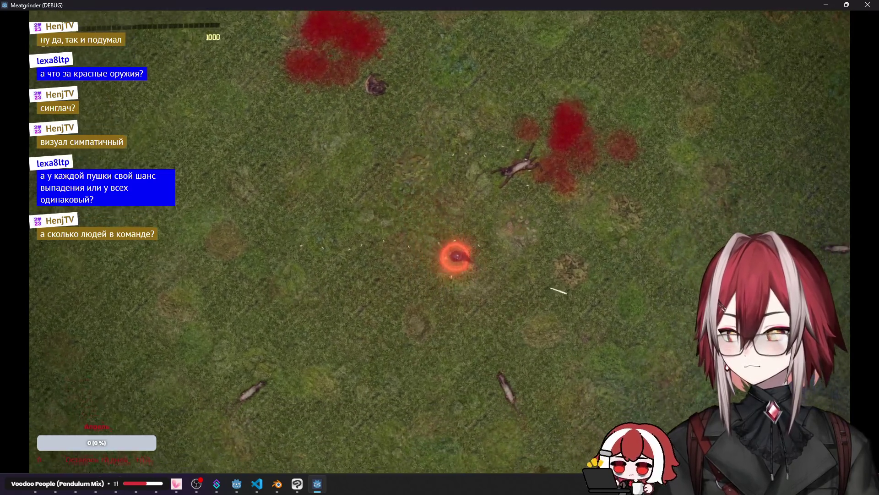
key(d)
key(w)
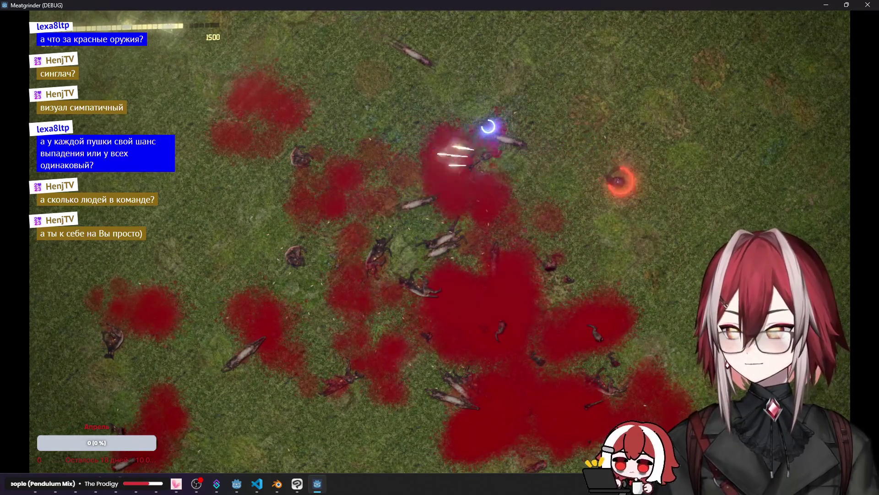
key(a)
key(s)
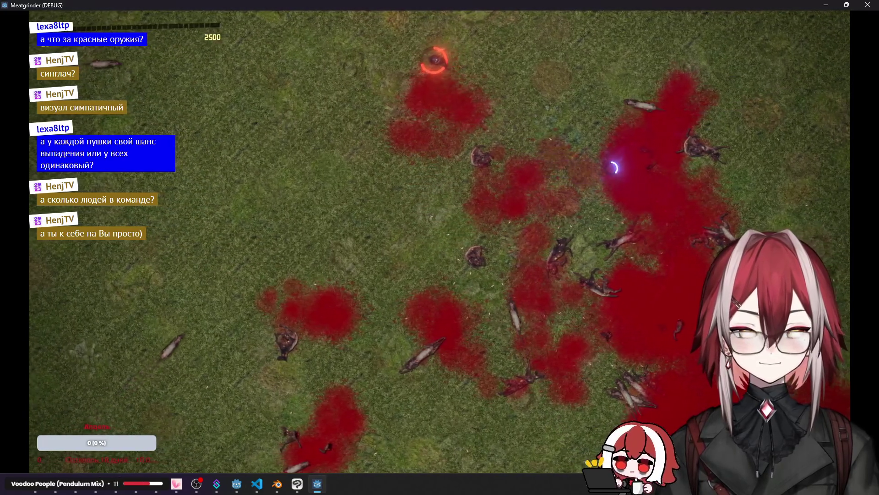
key(d)
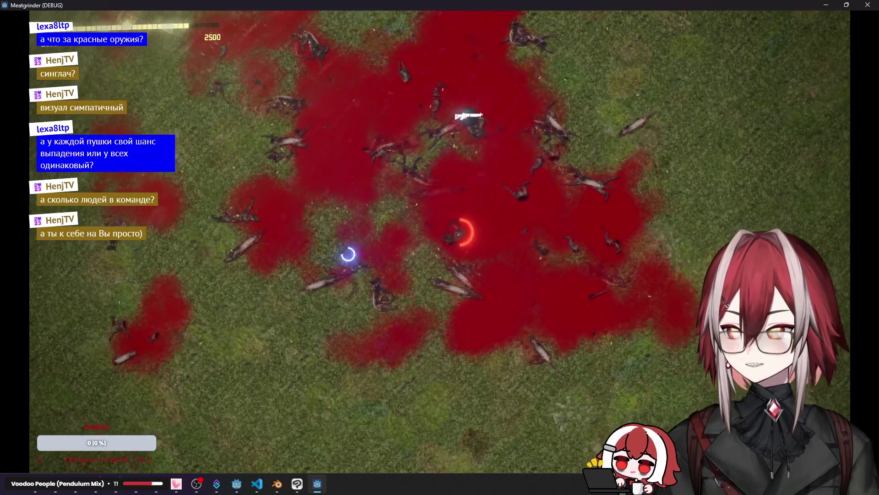
Step: Fire up-left and sweep the aim across the horde, pushing the score to 6000
click(607, 192)
mouse_move(607, 191)
mouse_down()
mouse_move(375, 130)
mouse_move(471, 82)
mouse_move(356, 136)
mouse_move(399, 133)
mouse_move(451, 330)
mouse_move(537, 322)
mouse_move(538, 172)
mouse_move(575, 141)
mouse_move(524, 137)
mouse_move(561, 162)
mouse_move(373, 382)
mouse_move(377, 350)
mouse_move(367, 324)
mouse_move(277, 147)
mouse_move(334, 129)
mouse_move(728, 320)
mouse_move(596, 330)
mouse_move(333, 307)
mouse_move(373, 269)
mouse_move(471, 314)
mouse_move(462, 291)
mouse_move(518, 251)
mouse_move(383, 186)
mouse_move(275, 157)
mouse_move(322, 143)
mouse_move(305, 107)
mouse_up()
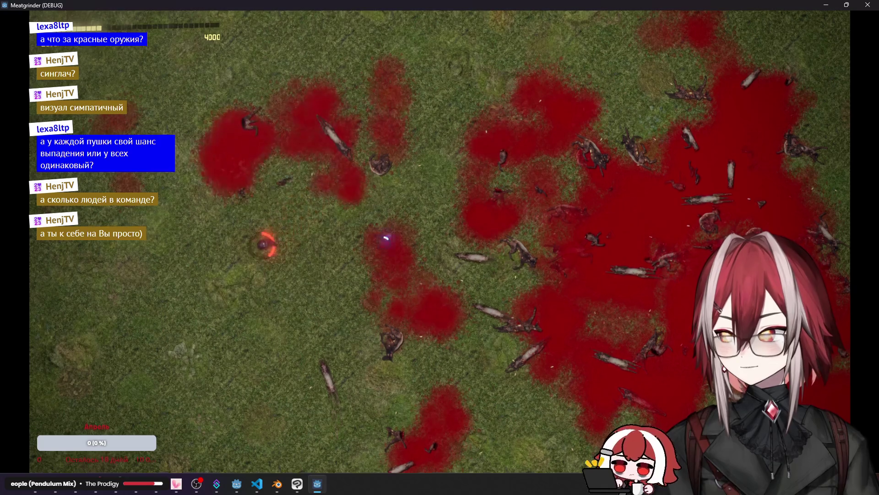
mouse_move(386, 238)
mouse_down()
mouse_move(377, 354)
mouse_move(398, 174)
mouse_move(323, 137)
mouse_move(294, 147)
mouse_move(389, 129)
mouse_move(409, 90)
mouse_move(384, 86)
mouse_move(418, 94)
mouse_move(295, 180)
mouse_move(457, 274)
mouse_move(585, 267)
mouse_move(538, 289)
mouse_move(573, 284)
mouse_move(621, 328)
mouse_move(667, 277)
mouse_move(673, 229)
mouse_move(618, 208)
mouse_move(463, 177)
mouse_up()
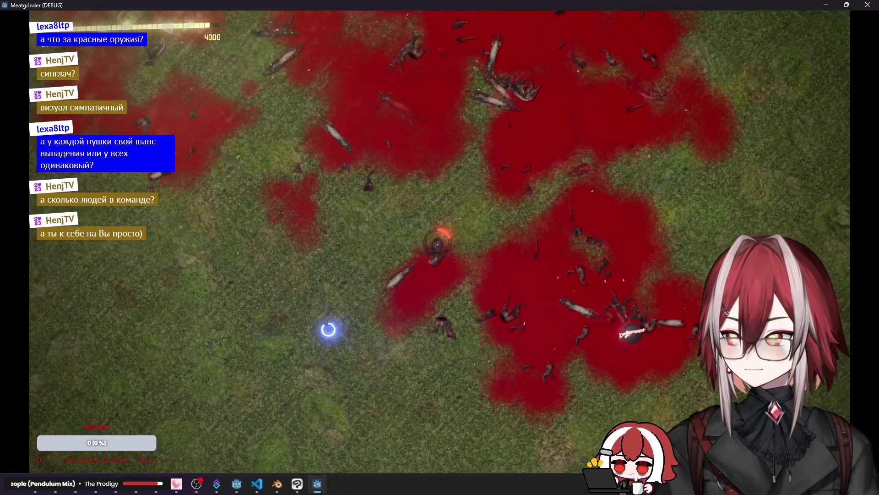
key(s)
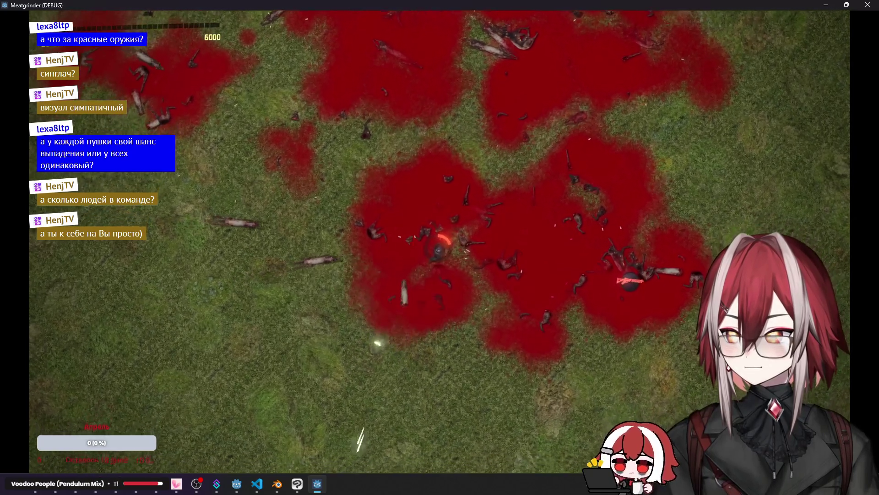
Step: Move near the dropped weapon and shoot the zombies to the left and bottom
key(d)
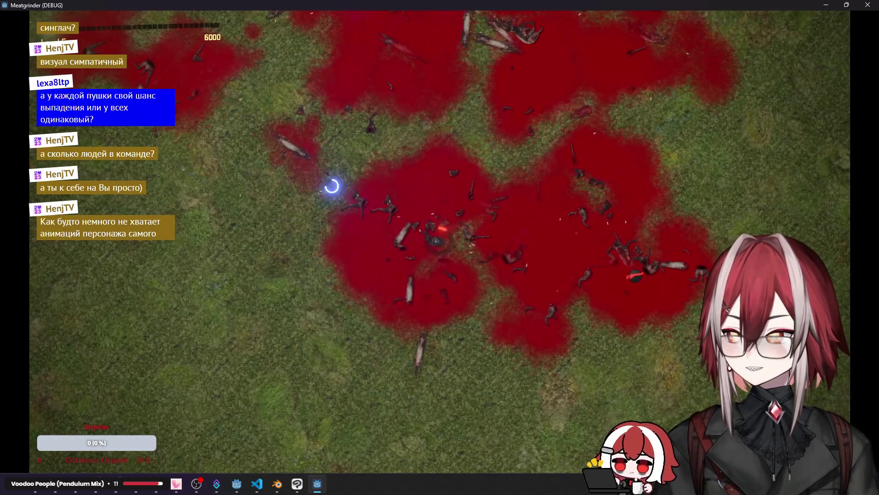
key(a)
key(d)
key(w)
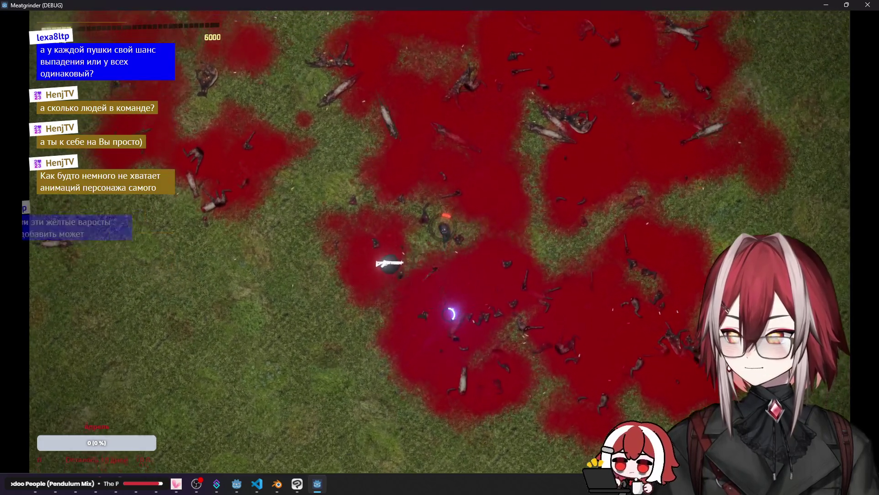
key(s)
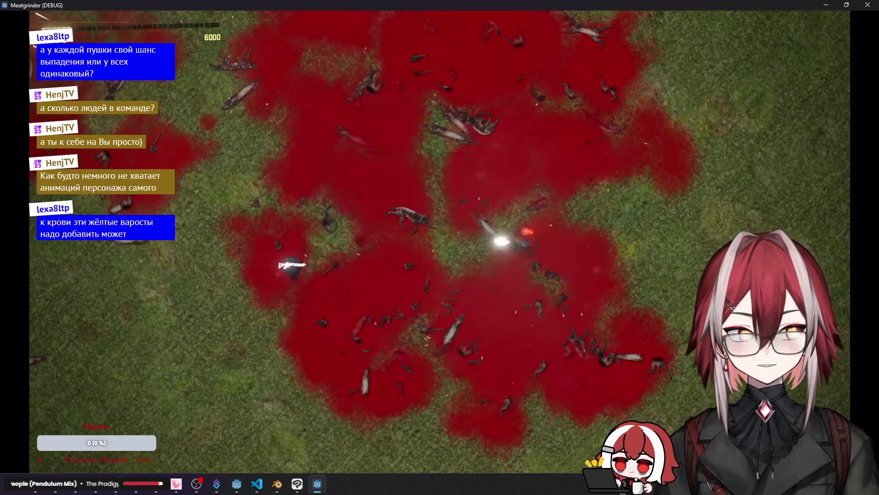
click(454, 213)
key(w)
key(a)
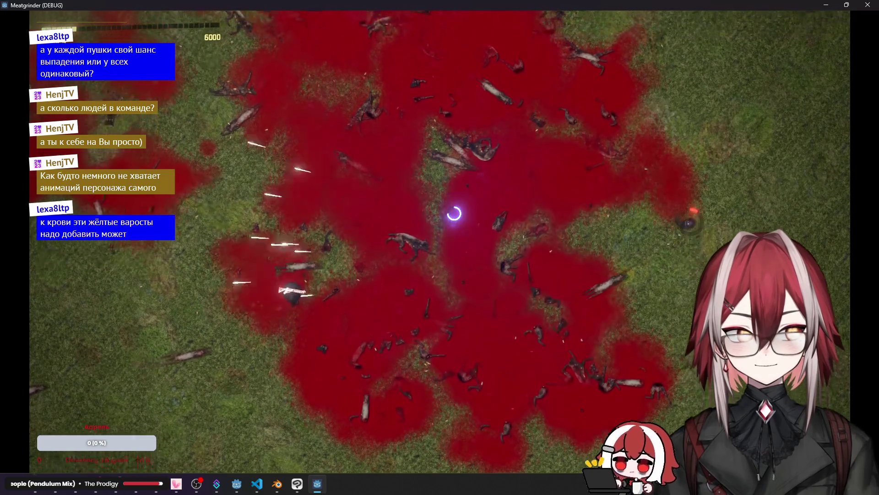
key(a)
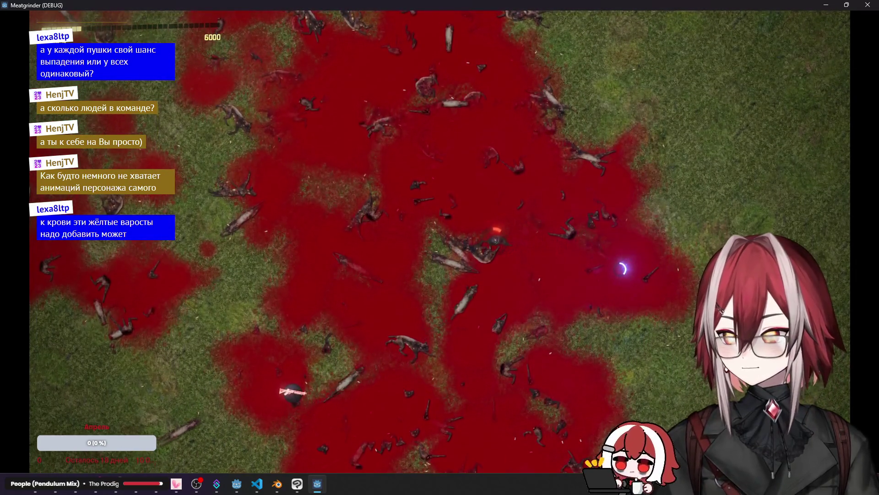
click(474, 338)
key(s)
key(a)
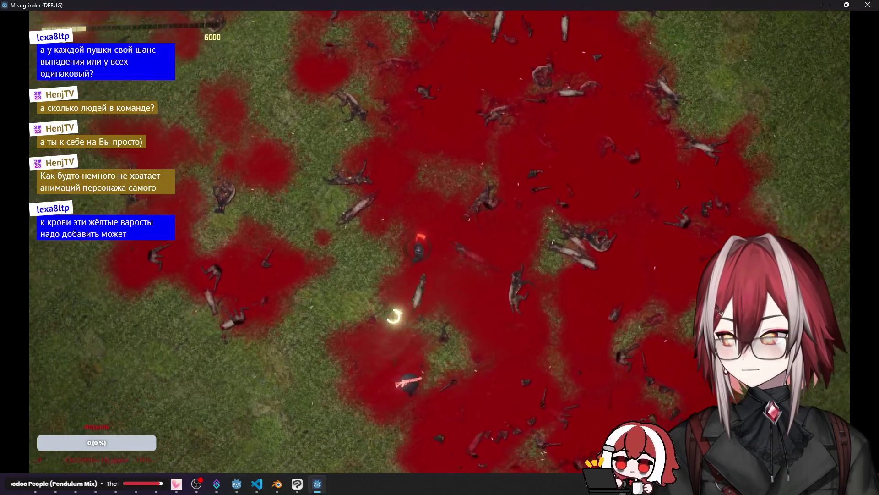
Step: Keep circling the field among the dead zombies, dodging the remaining horde
key(d)
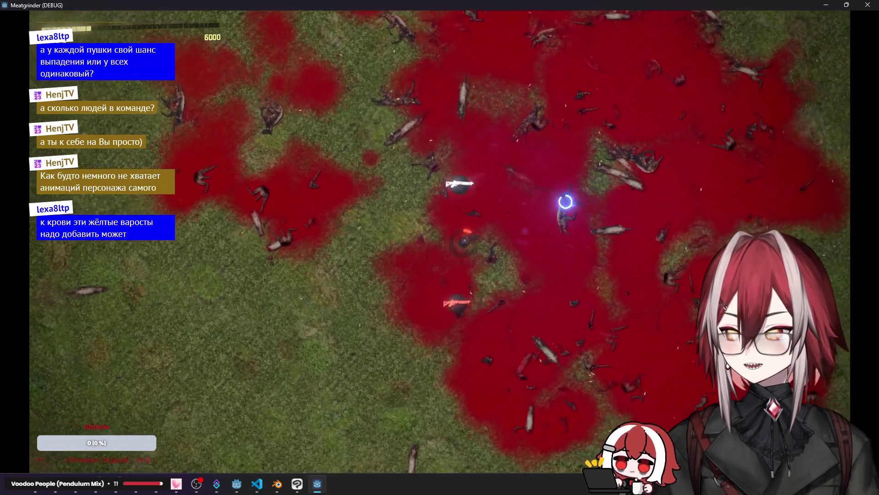
key(w)
key(d)
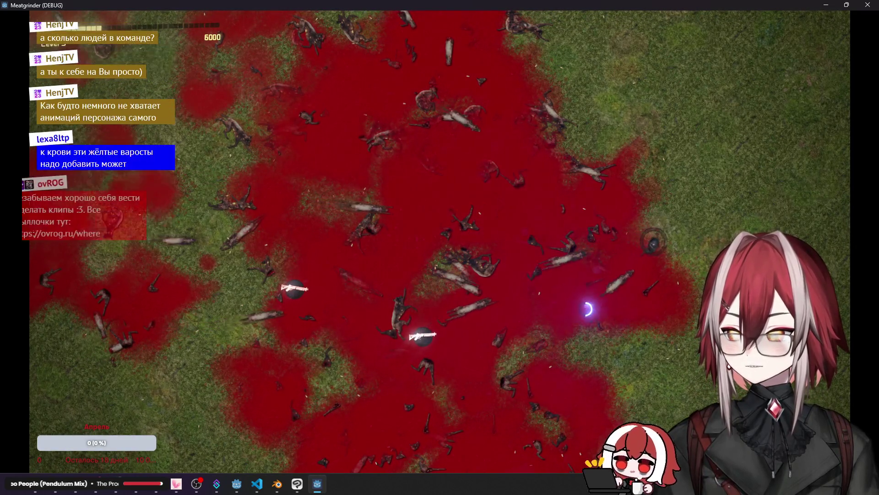
key(w)
key(a)
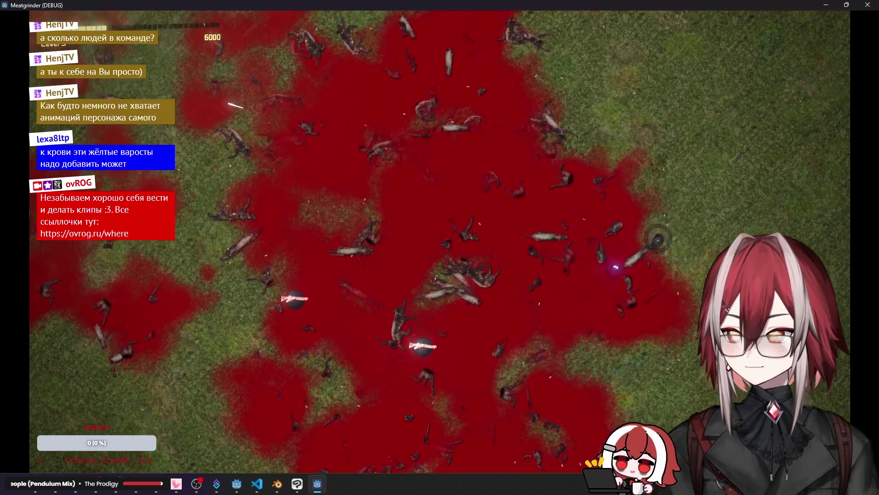
key(w)
key(a)
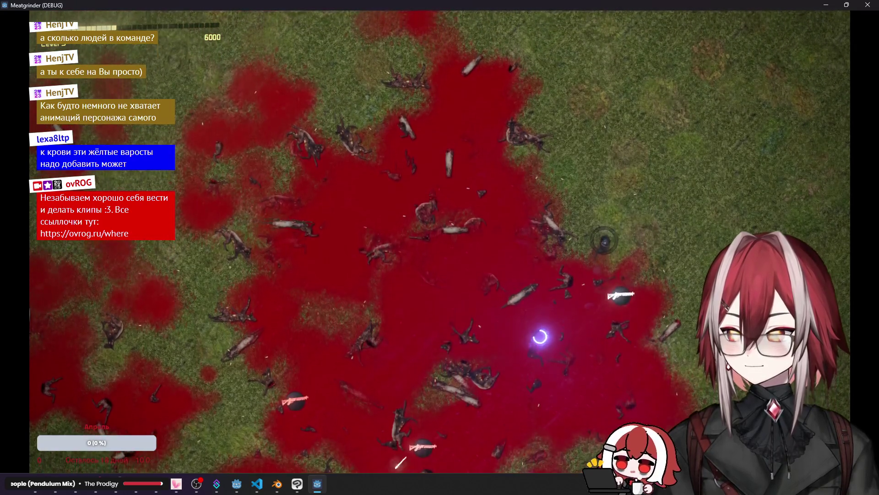
key(w)
key(a)
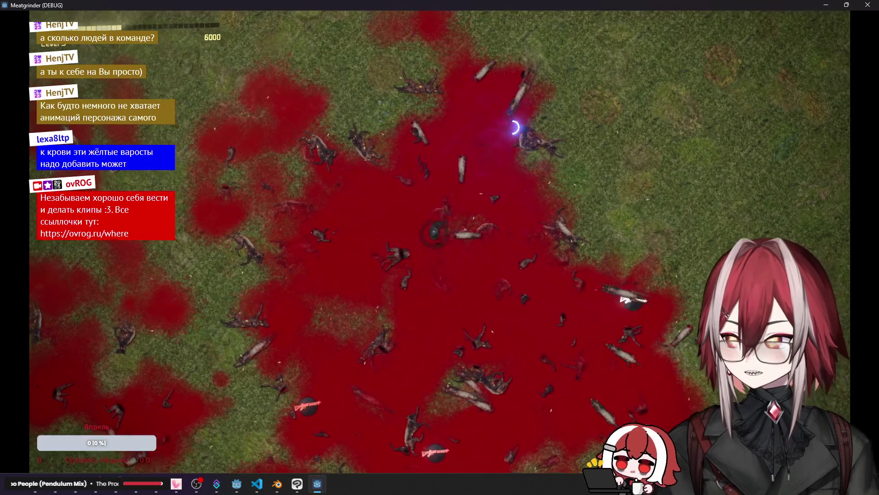
key(a)
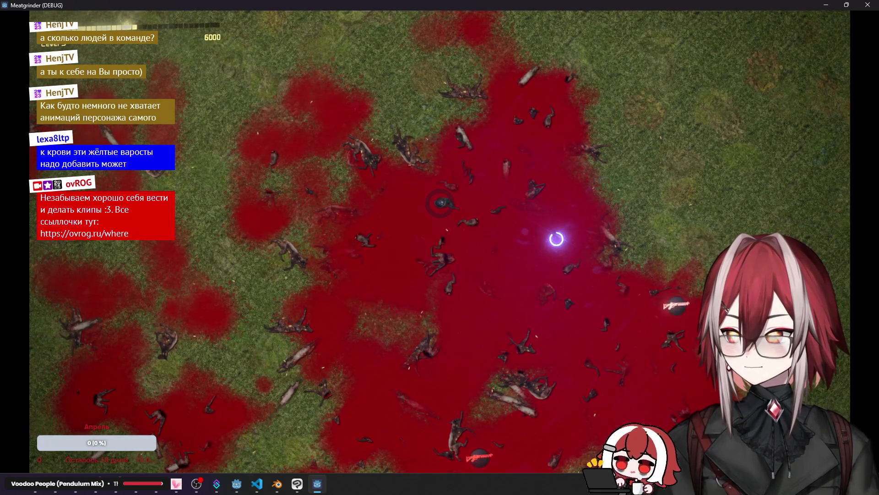
key(s)
key(d)
key(s)
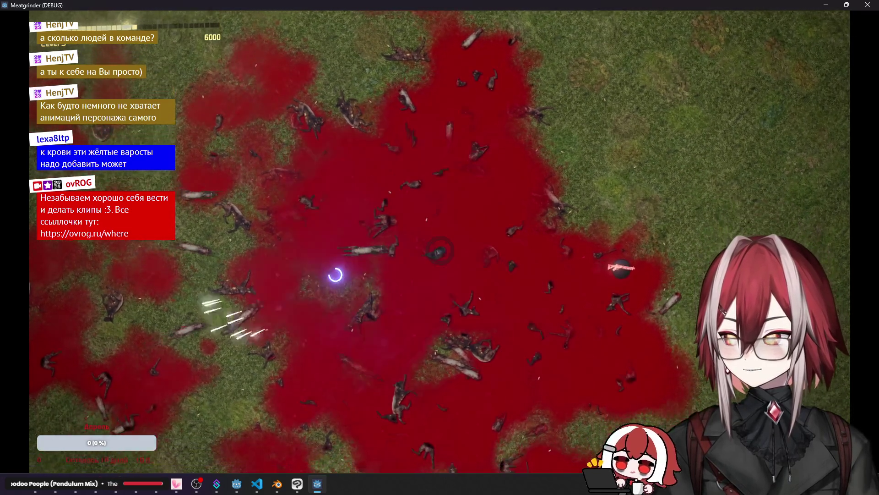
key(w)
key(a)
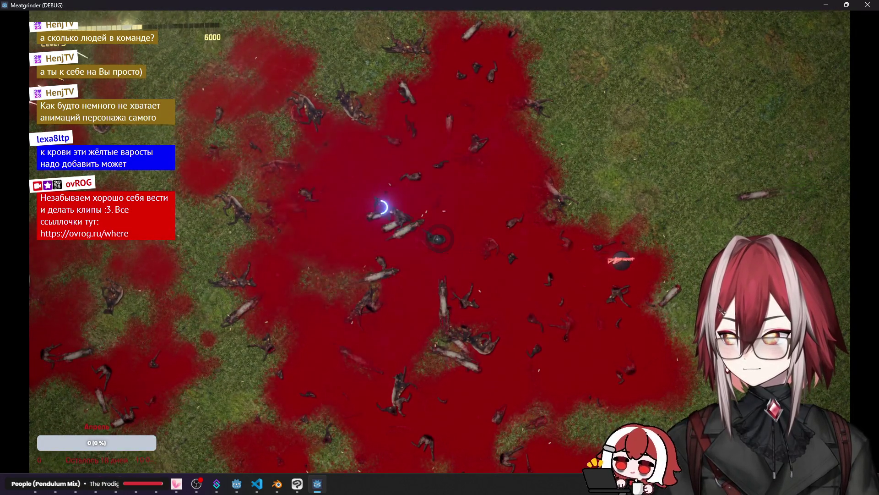
key(s)
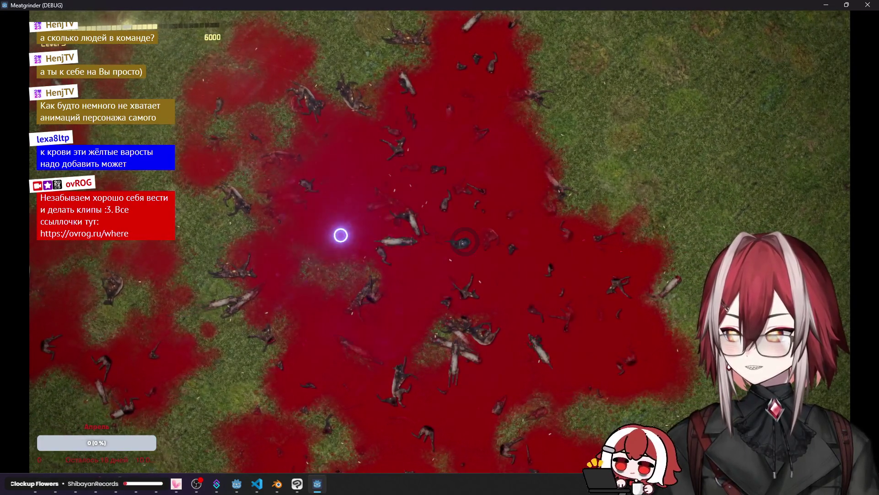
key(w)
key(a)
Step: Make a last move down-left, then stop the debug run with F8
key(s)
key(a)
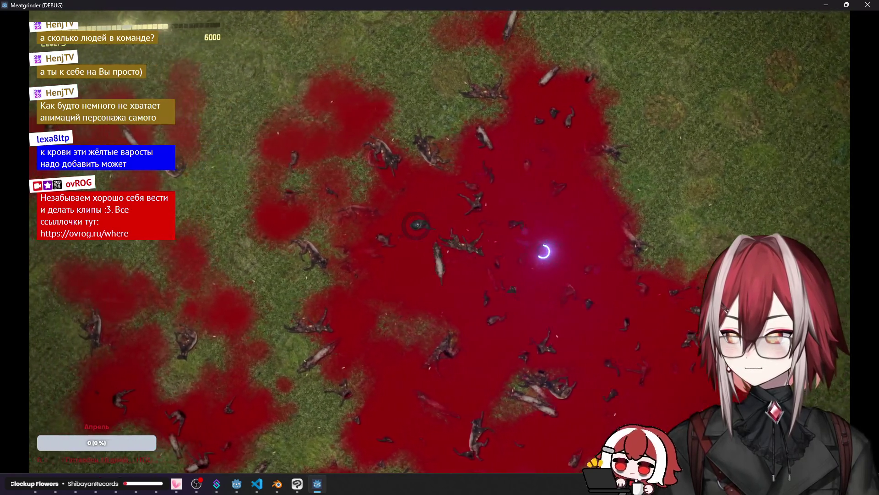
key(s)
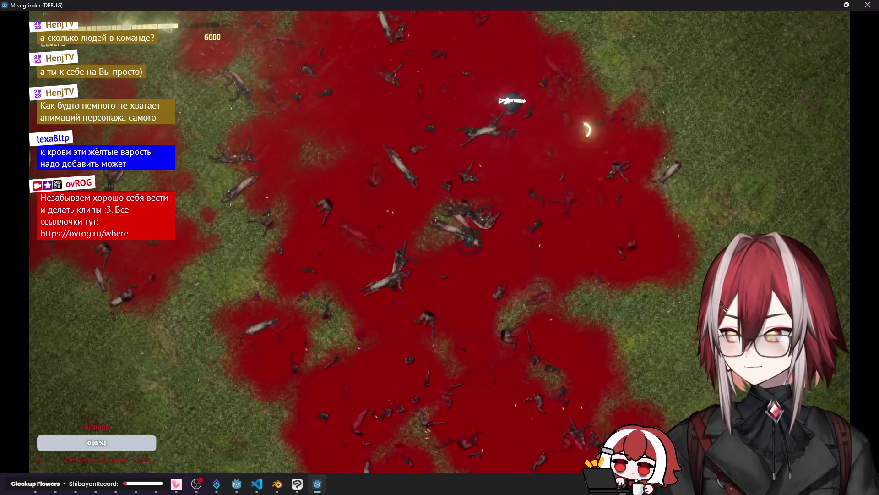
key(F8)
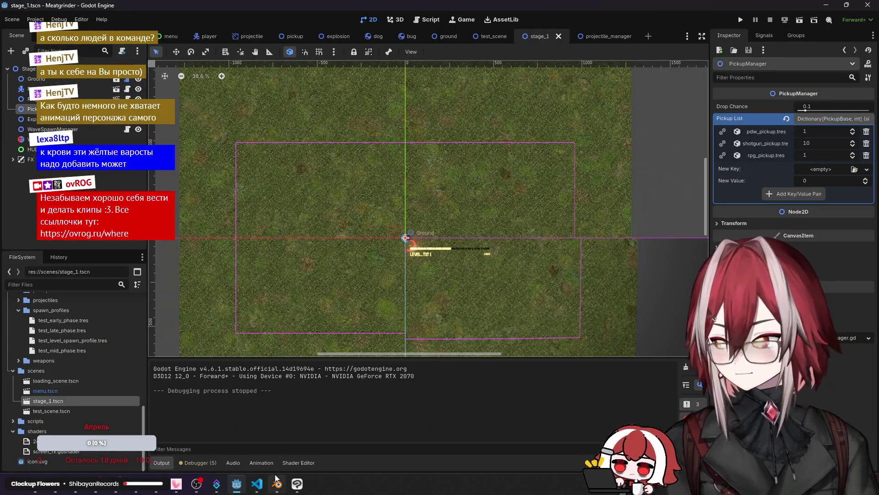
click(277, 483)
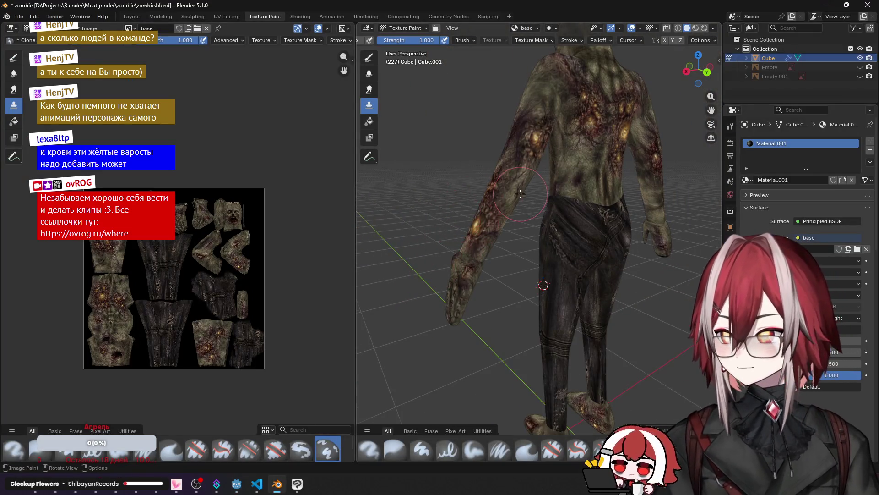
Step: Set a clone source on the head and clone-paint over the top of the head
scroll(469, 227, down, 3)
middle_drag(469, 228, 581, 169)
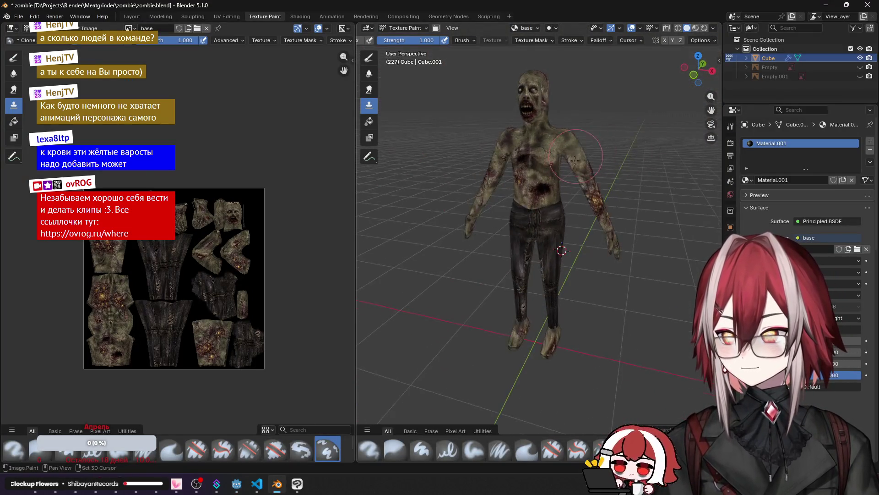
scroll(526, 179, up, 3)
mouse_move(527, 178)
middle_down()
mouse_move(463, 187)
mouse_move(518, 195)
mouse_move(458, 201)
mouse_move(583, 213)
mouse_move(559, 224)
mouse_move(532, 217)
middle_up()
middle_drag(492, 265, 499, 254)
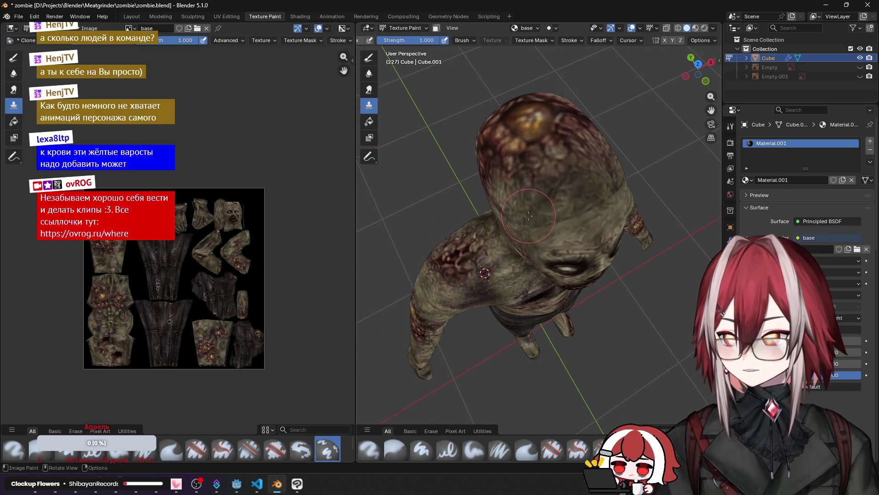
scroll(530, 226, up, 2)
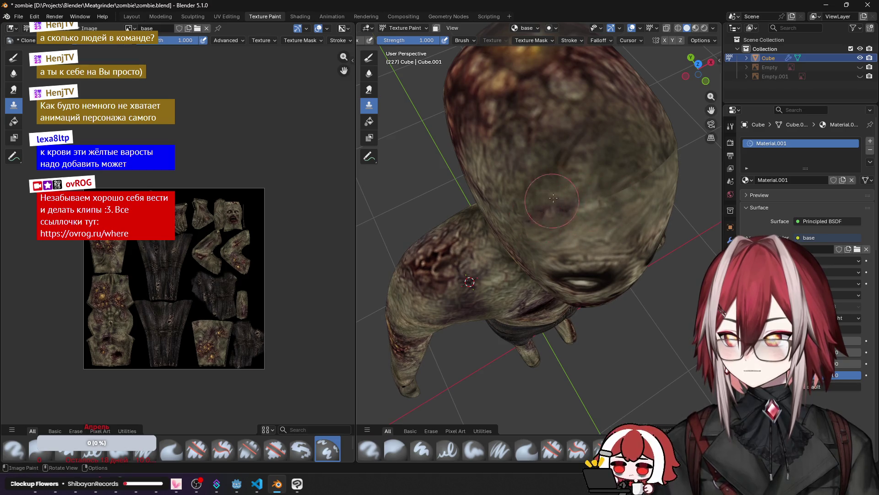
ctrl+drag(551, 165, 587, 202)
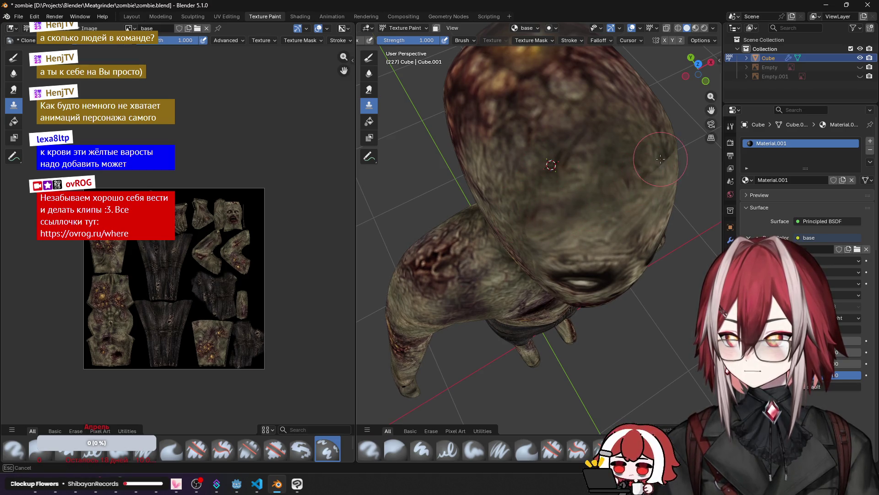
mouse_move(618, 158)
middle_down()
mouse_move(612, 185)
mouse_move(494, 114)
middle_up()
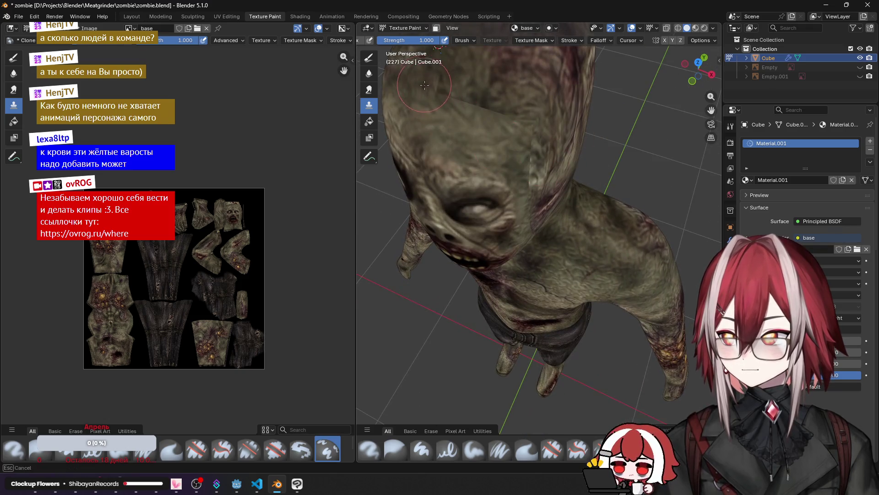
mouse_move(513, 118)
mouse_down()
mouse_move(533, 152)
mouse_move(515, 116)
mouse_up()
Step: Orbit around the zombie's neck and torso to inspect the seams
middle_drag(519, 133, 540, 173)
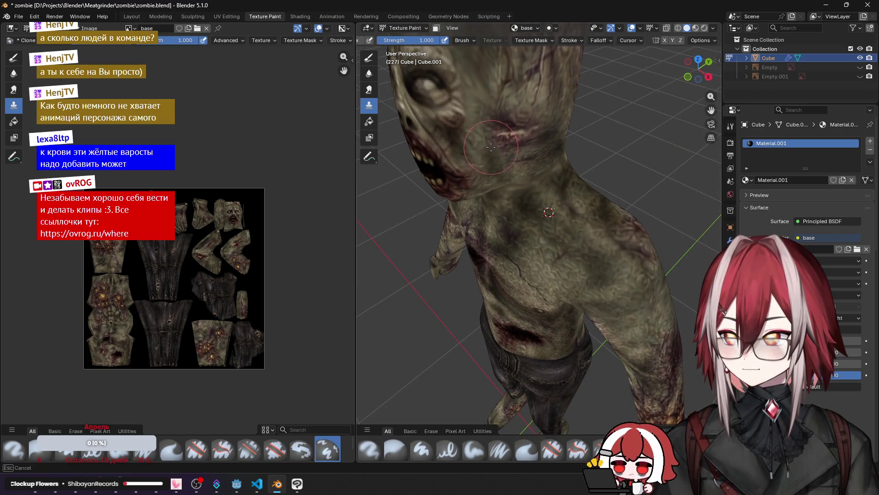
mouse_move(525, 155)
middle_down()
mouse_move(533, 220)
mouse_move(506, 166)
middle_up()
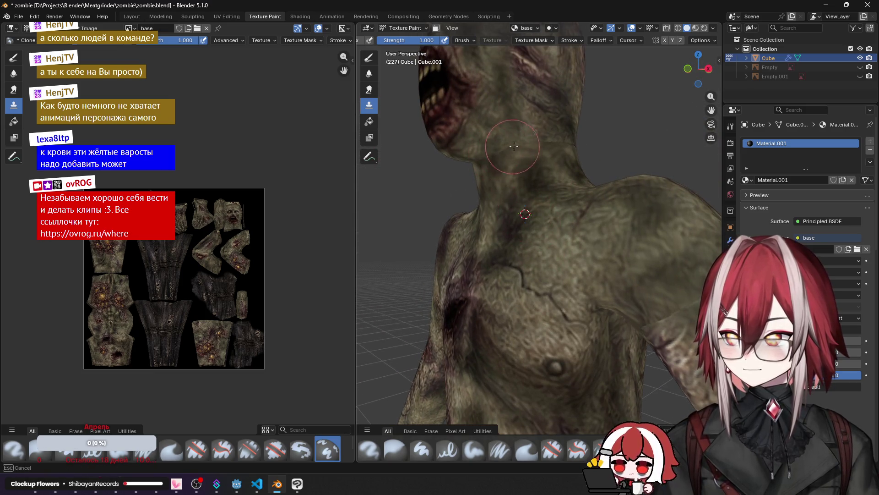
middle_drag(555, 143, 497, 156)
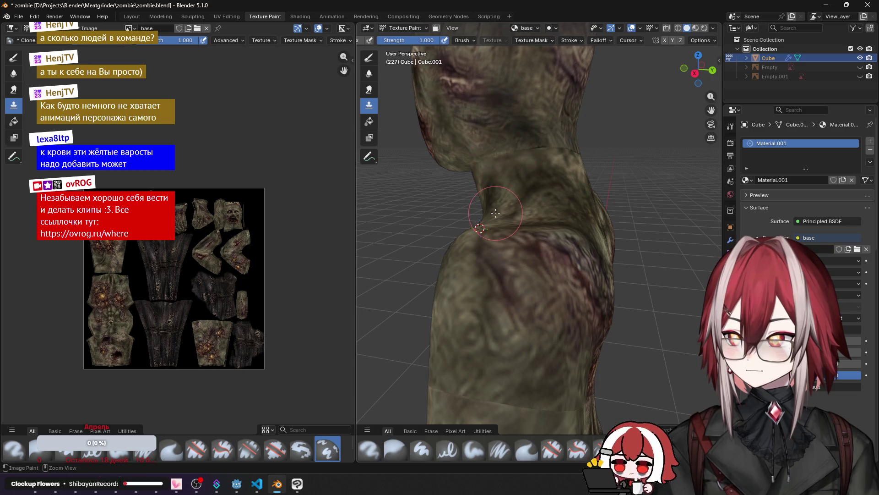
middle_drag(528, 195, 494, 159)
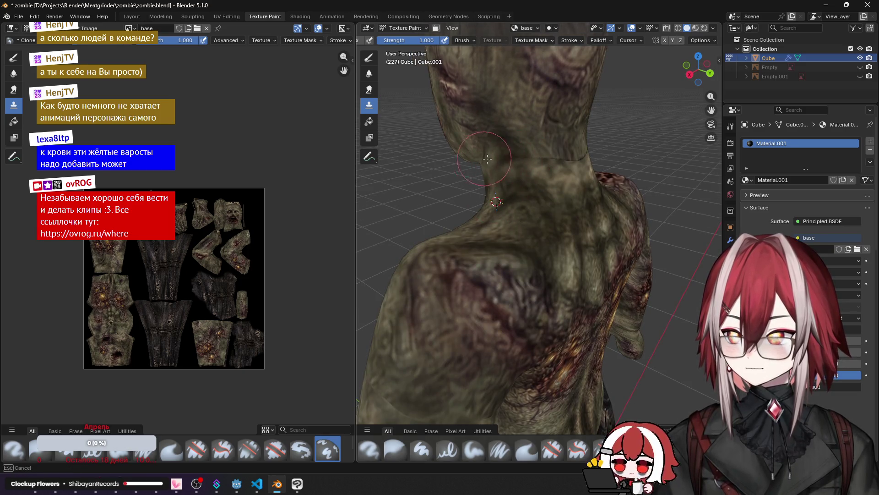
middle_drag(564, 168, 502, 202)
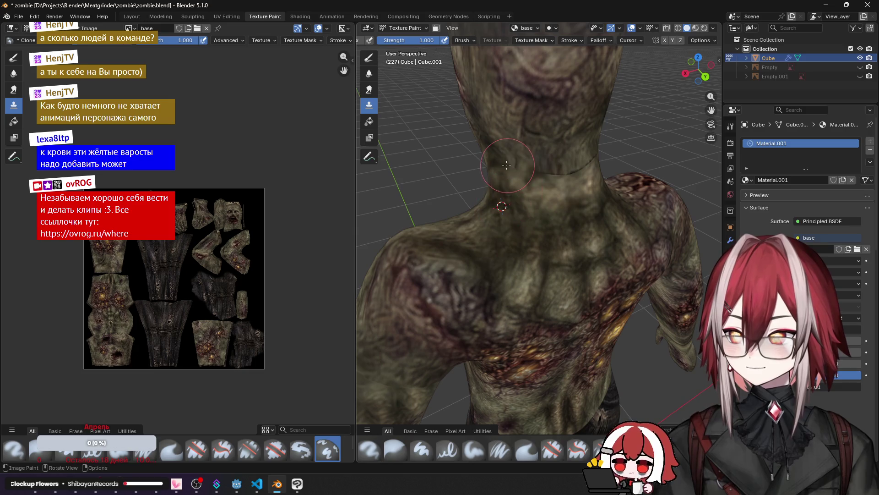
mouse_move(574, 174)
middle_down()
mouse_move(509, 184)
mouse_move(525, 164)
mouse_move(547, 166)
middle_up()
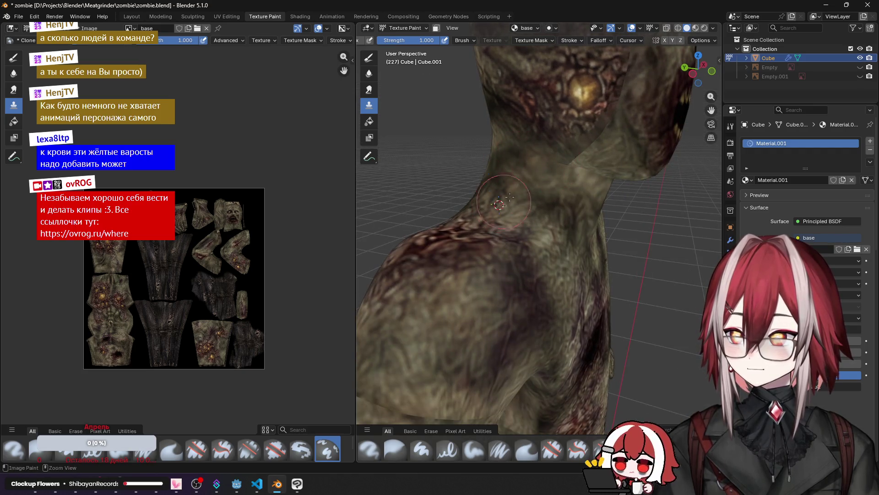
mouse_move(593, 139)
shift+middle_down()
mouse_move(534, 325)
mouse_move(519, 265)
shift+middle_up()
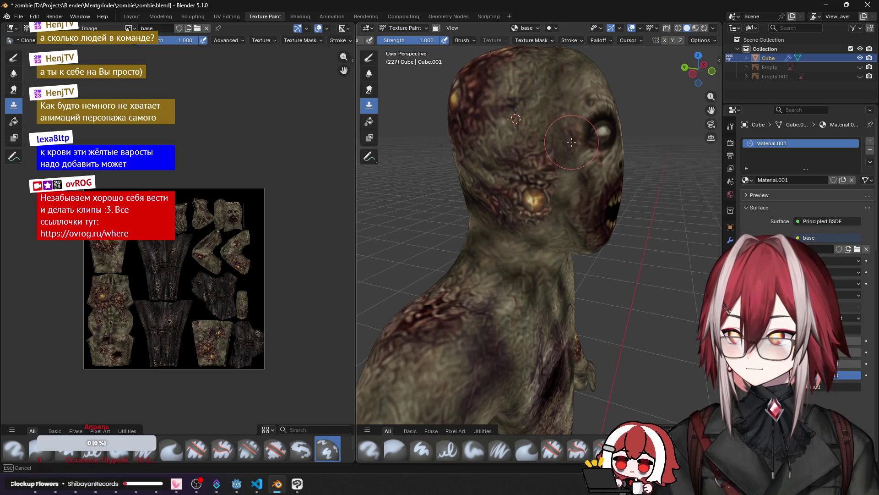
mouse_move(565, 102)
middle_down()
mouse_move(501, 133)
mouse_move(503, 124)
mouse_move(449, 115)
mouse_move(543, 182)
mouse_move(505, 117)
mouse_move(513, 135)
mouse_move(499, 131)
middle_up()
Step: Clone-paint over the dark smear on the torso, then switch to the Layout workspace
key(KP_7)
key(KP_7)
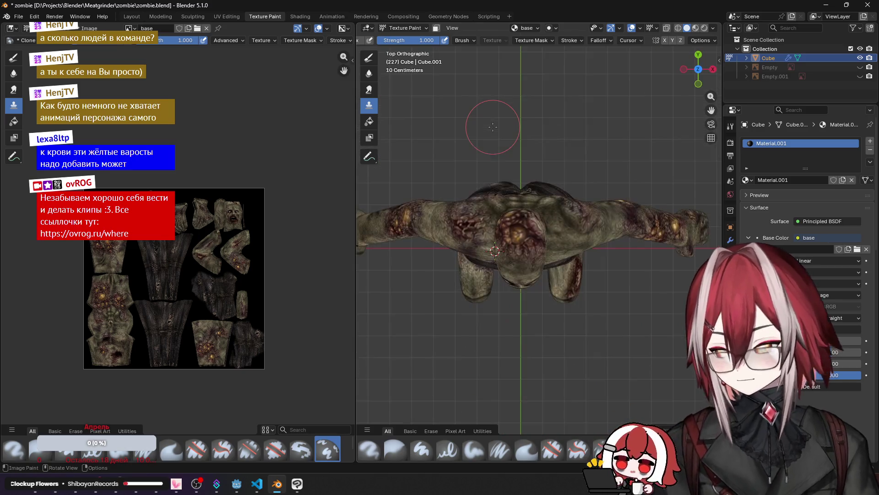
shift+scroll(493, 127, down, 4)
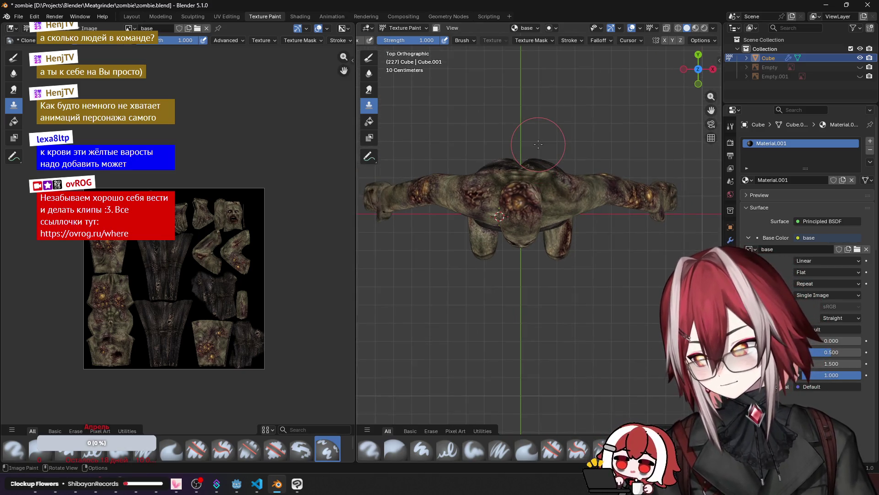
mouse_move(531, 156)
middle_down()
mouse_move(536, 68)
mouse_move(525, 166)
mouse_move(492, 139)
mouse_move(536, 176)
middle_up()
mouse_move(610, 183)
mouse_down()
mouse_move(594, 188)
mouse_move(591, 213)
mouse_move(586, 91)
mouse_up()
middle_drag(585, 91, 594, 165)
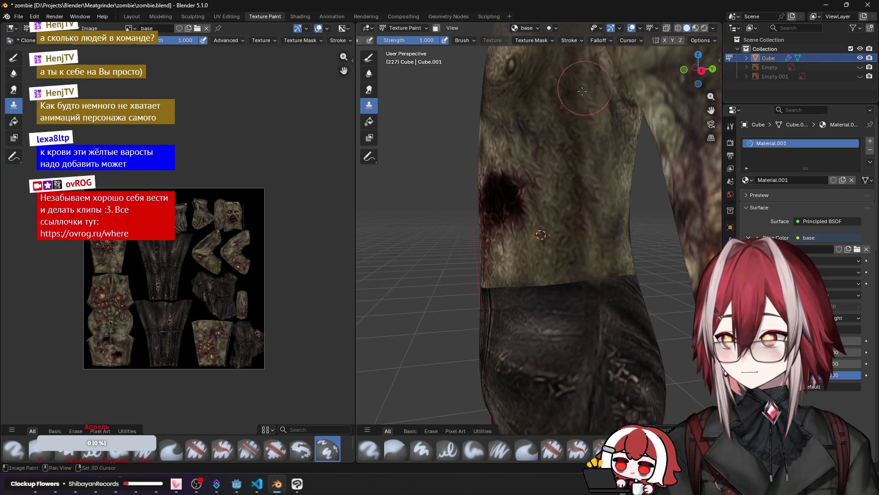
mouse_move(577, 88)
middle_down()
mouse_move(614, 226)
mouse_move(568, 298)
middle_up()
key(ctrl+Page_Up)
key(ctrl+Page_Up)
key(ctrl+Page_Up)
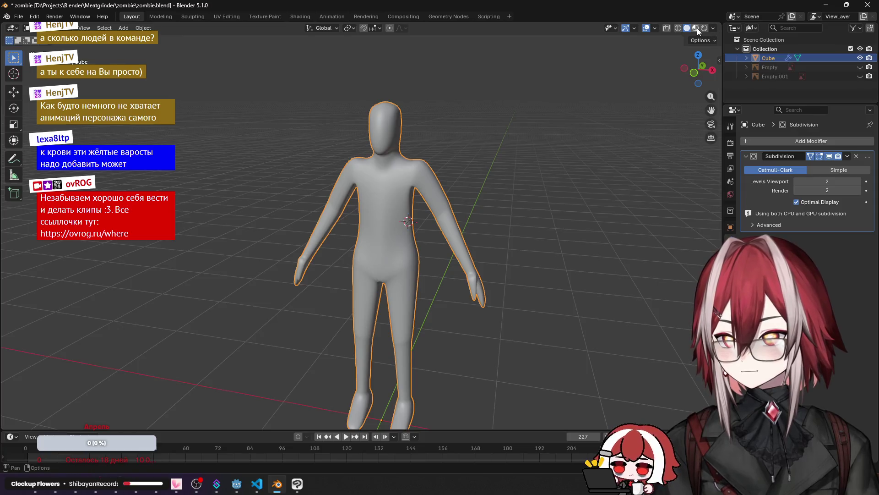
Step: Set viewport shading to Solid with Flat lighting and Texture object colour
click(696, 27)
click(713, 27)
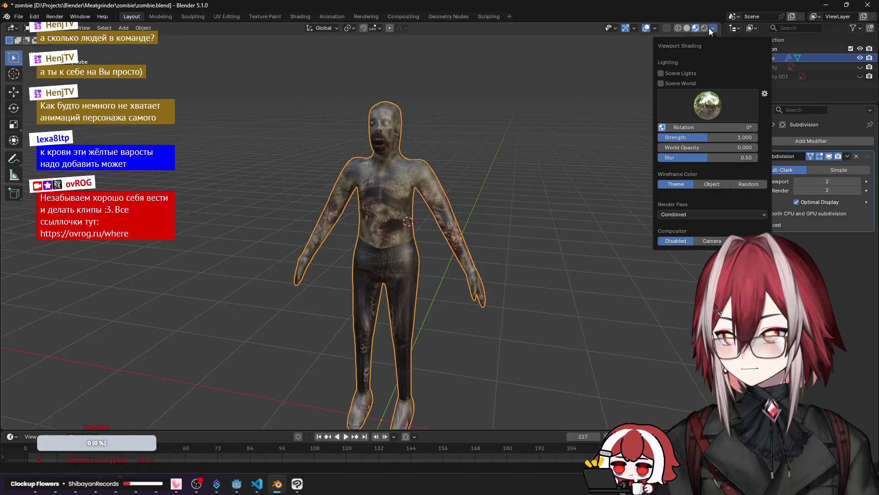
click(713, 28)
click(715, 29)
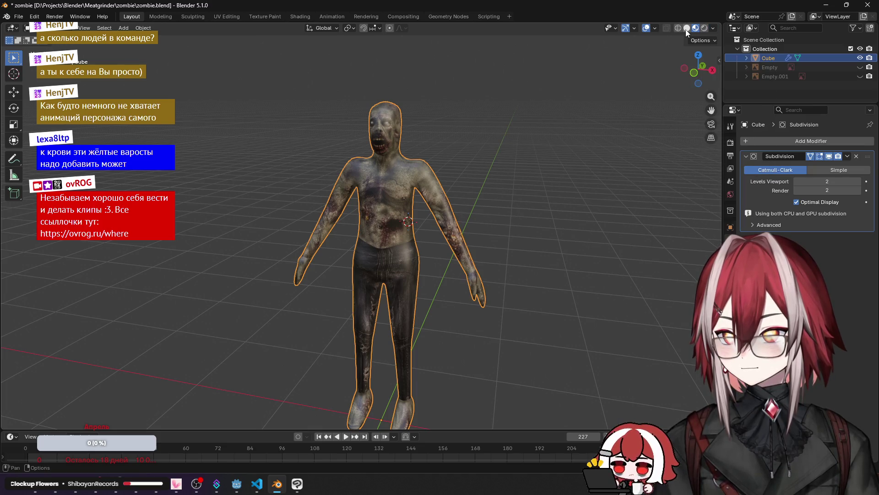
click(687, 28)
click(713, 28)
click(751, 104)
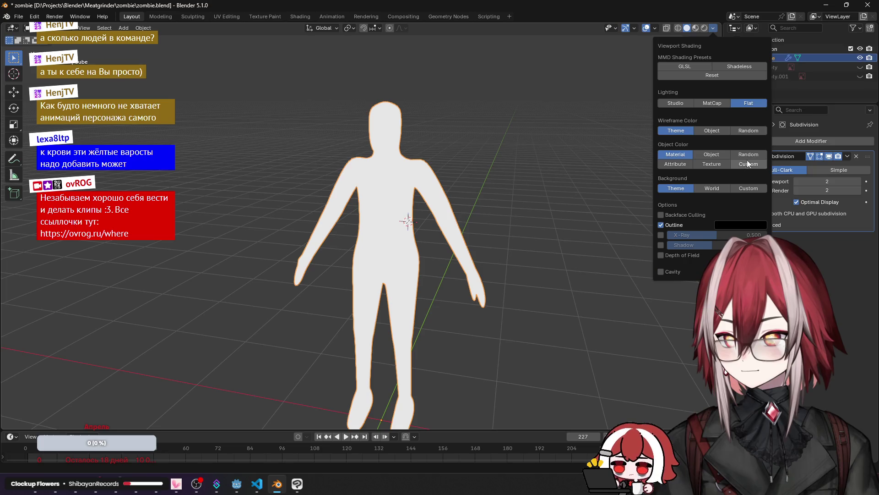
click(722, 164)
key(KP_8)
key(KP_8)
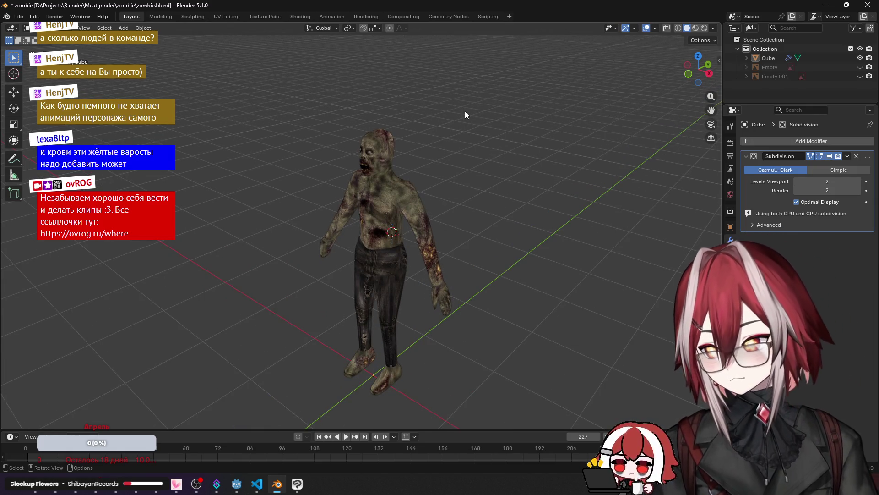
scroll(465, 115, up, 2)
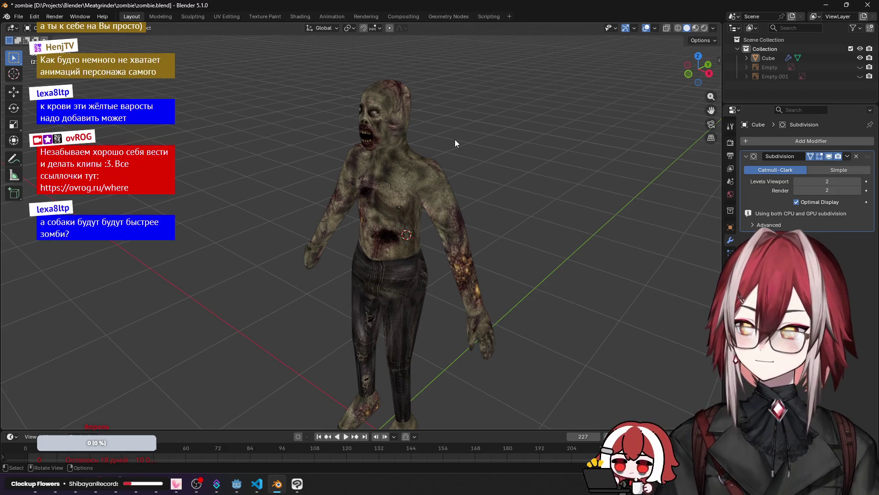
scroll(452, 142, down, 2)
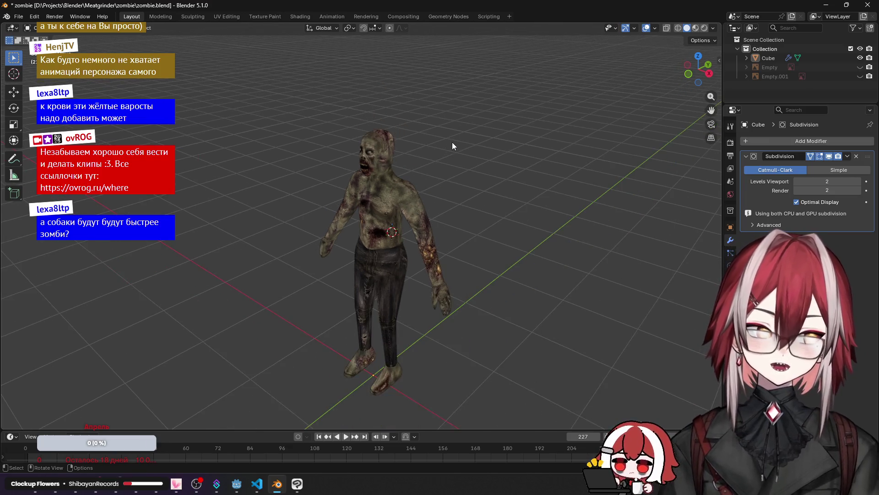
middle_drag(447, 159, 372, 298)
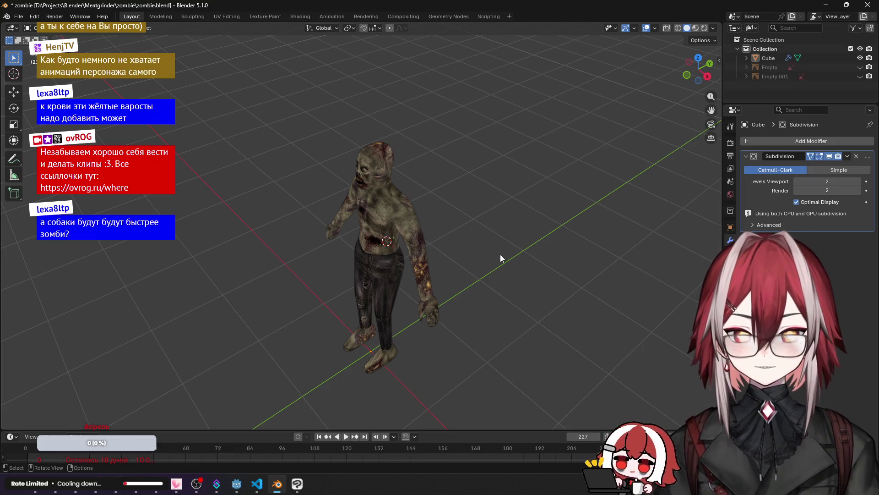
scroll(496, 223, up, 4)
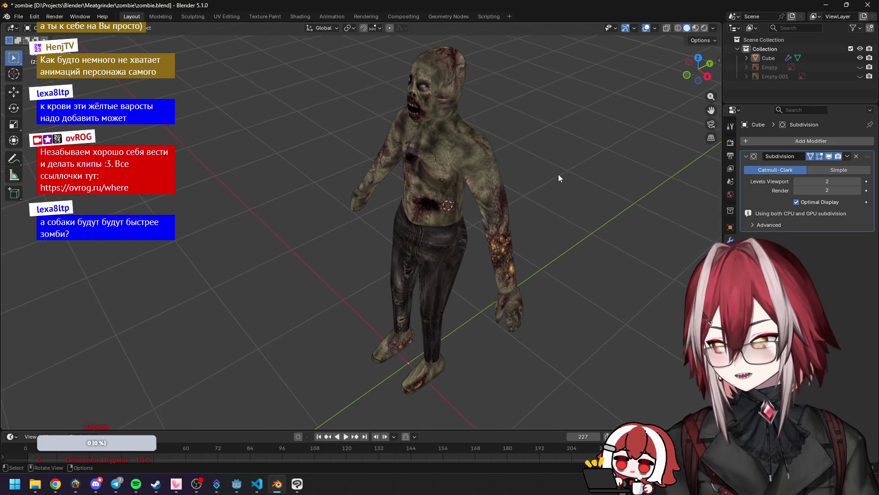
mouse_move(558, 174)
middle_down()
mouse_move(501, 155)
mouse_move(465, 172)
mouse_move(400, 174)
mouse_move(460, 101)
mouse_move(502, 164)
mouse_move(554, 158)
mouse_move(503, 148)
middle_up()
key(shift+a)
Step: Add a single-bone armature and set its location X, Y and Z to 0
mouse_move(499, 157)
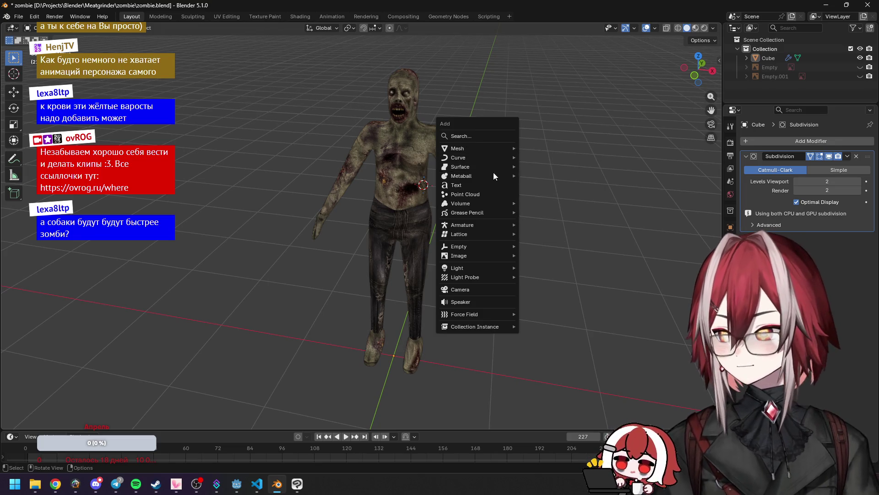
mouse_move(489, 225)
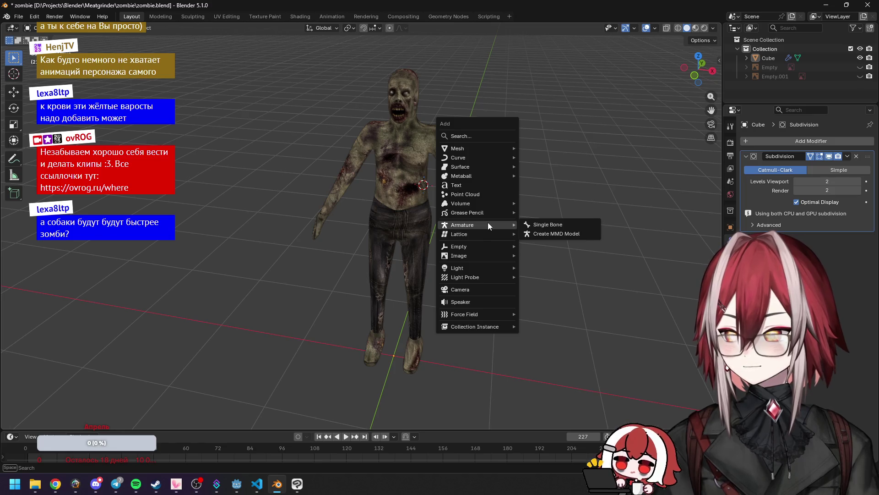
click(534, 225)
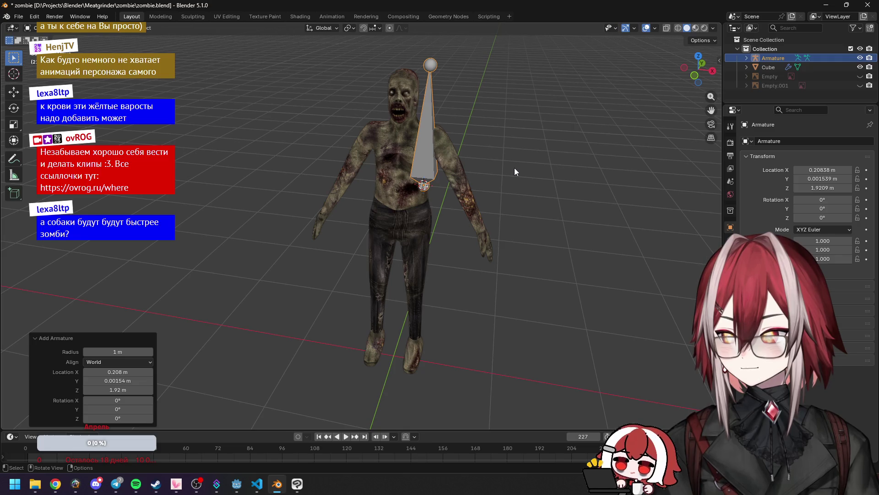
click(823, 170)
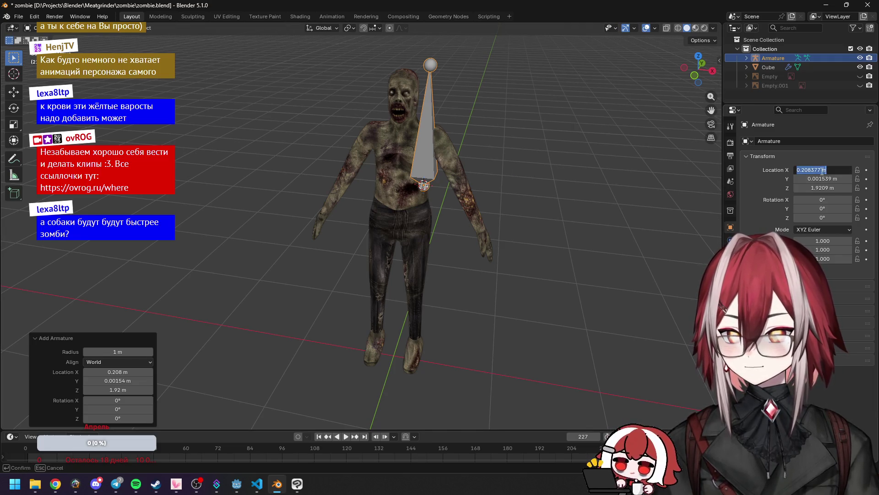
text(0)
key(Return)
drag(821, 178, 822, 188)
text(0)
key(Return)
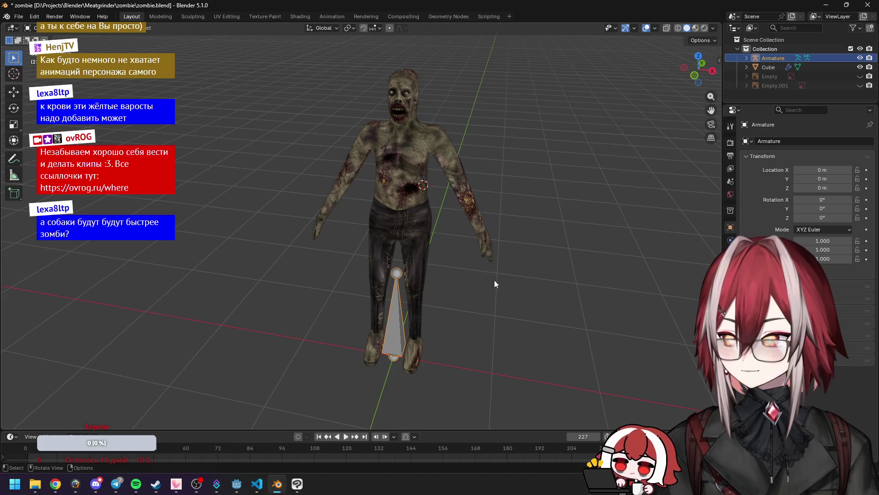
Step: In Edit Mode front view, raise the whole bone 1.7 m along Z, and show the Armature Data properties
key(Tab)
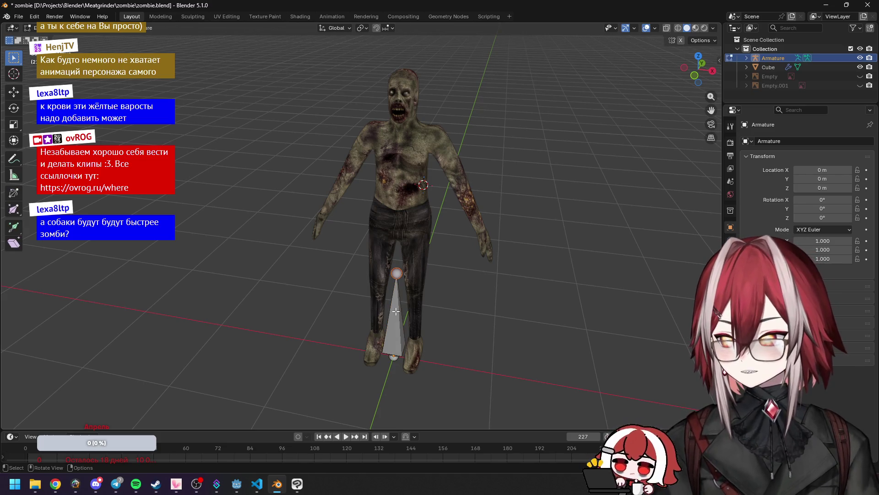
key(KP_1)
key(a)
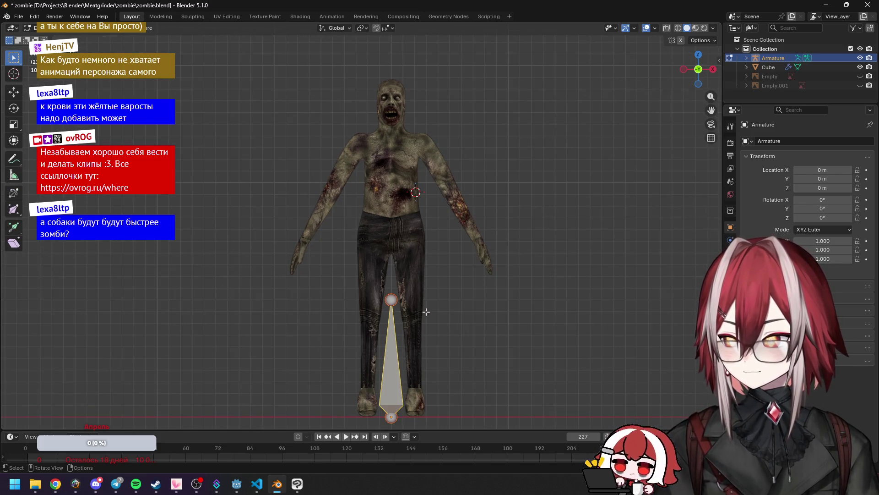
key(g)
key(z)
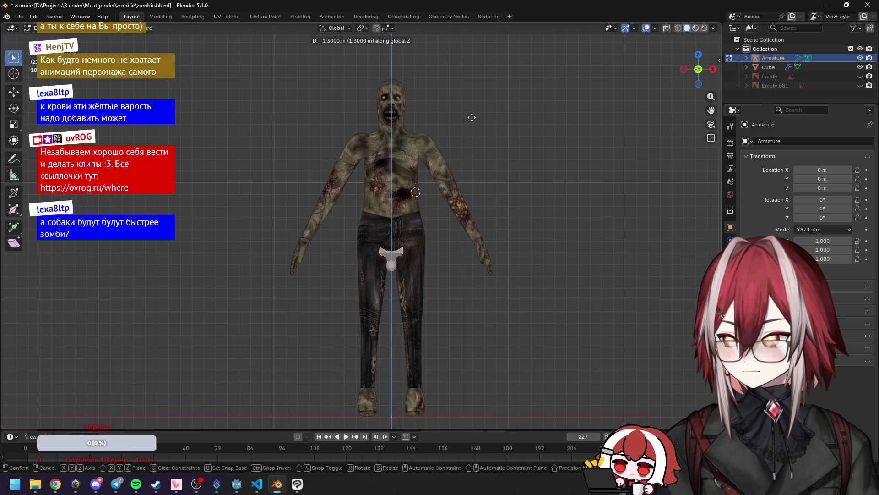
click(476, 67)
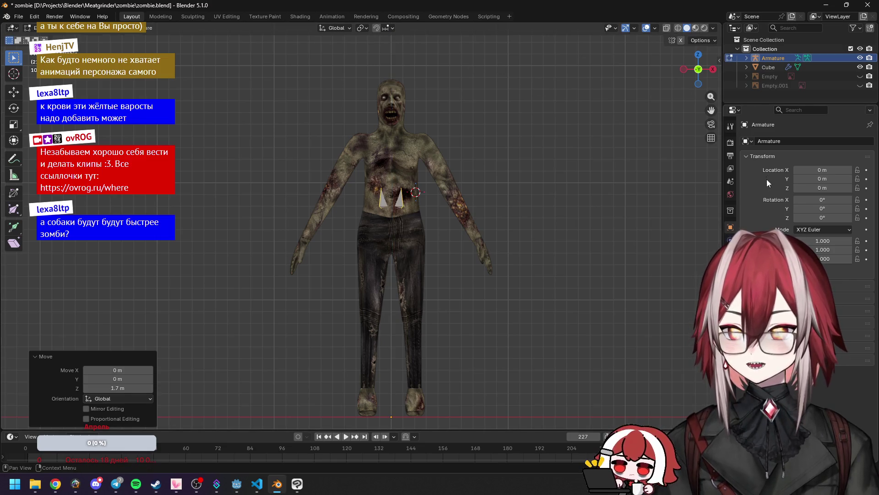
click(730, 240)
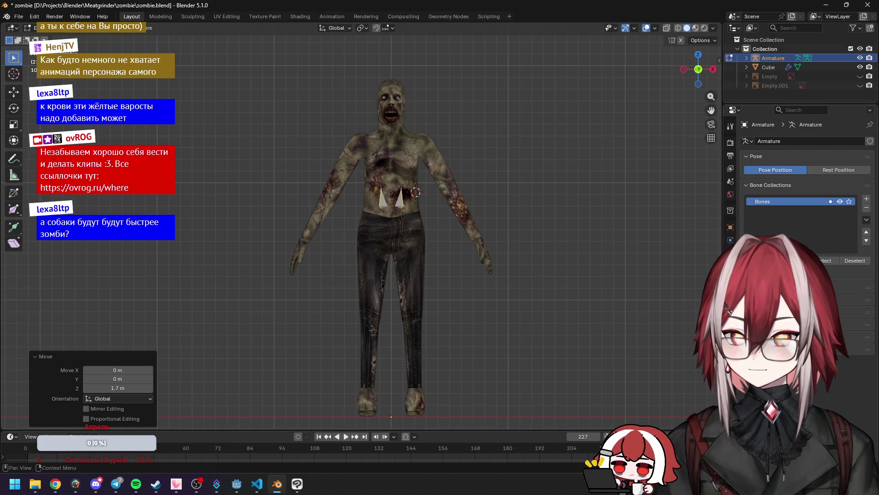
key(Tab)
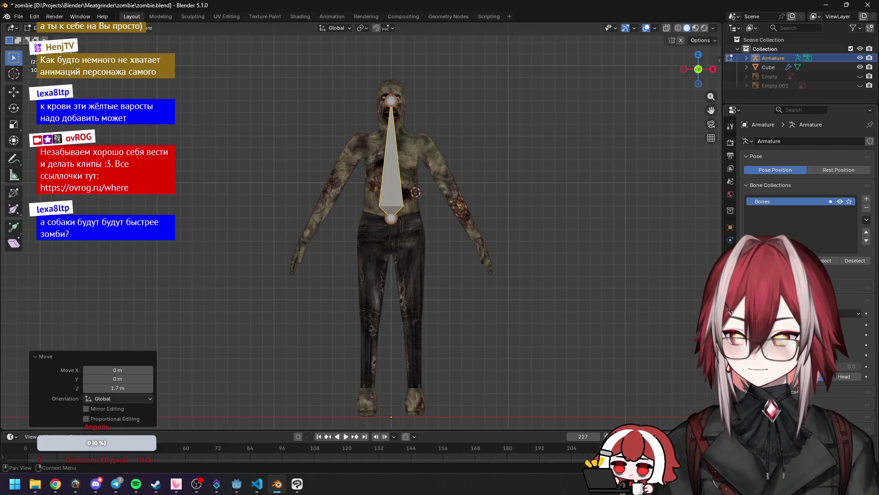
Step: Shorten the bone by moving its tip 0.7 m down along Z
scroll(446, 116, up, 3)
key(g)
key(z)
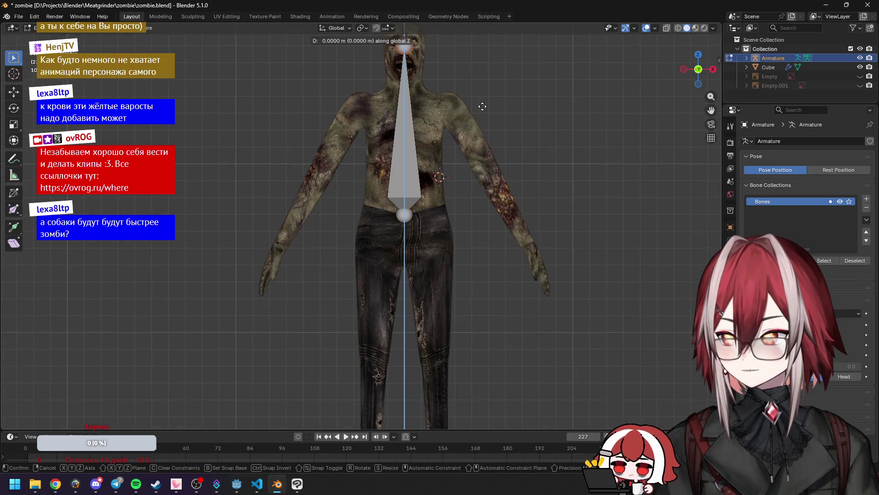
click(487, 229)
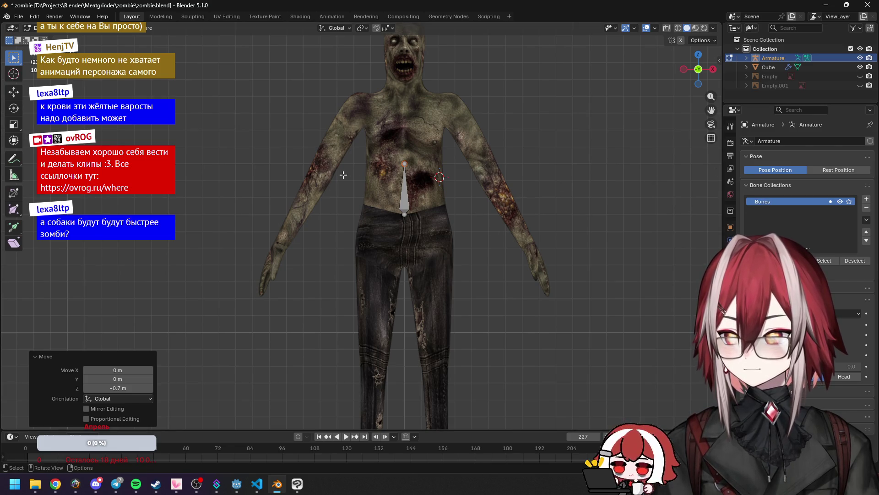
Step: Rename the bone to 'spine' in Bone properties
click(405, 192)
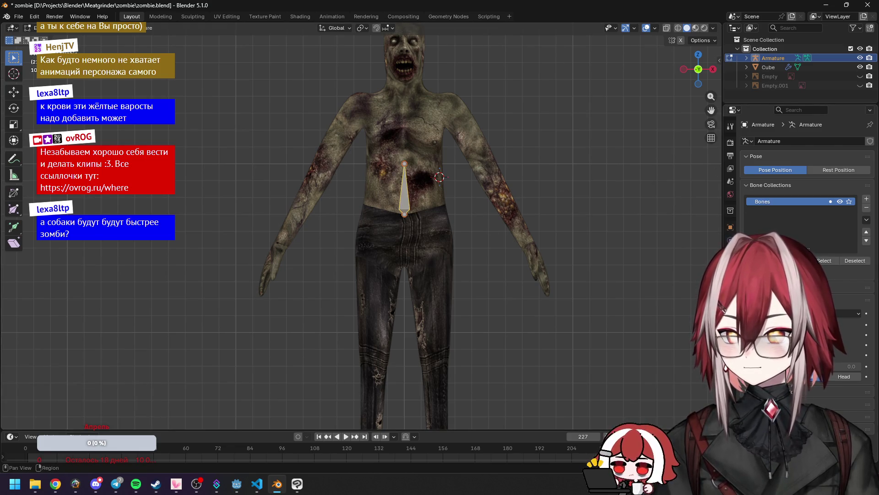
click(731, 270)
double_click(789, 141)
text(spine)
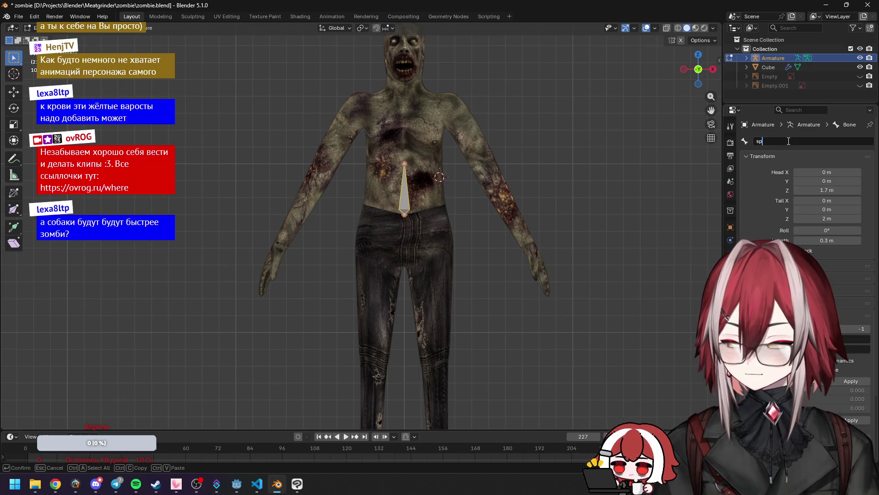
key(Return)
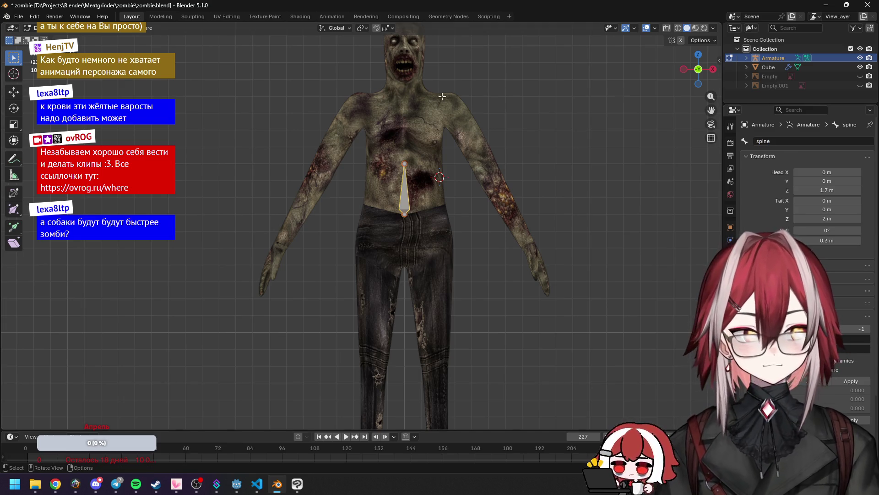
Step: Reposition the spine bone inside the zombie's torso from the right side view
scroll(456, 100, up, 2)
shift+middle_drag(455, 99, 458, 151)
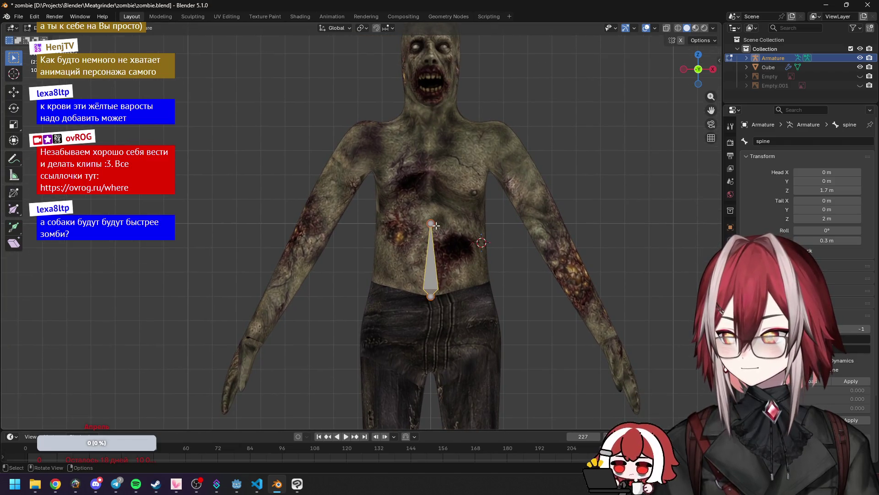
key(KP_3)
key(KP_1)
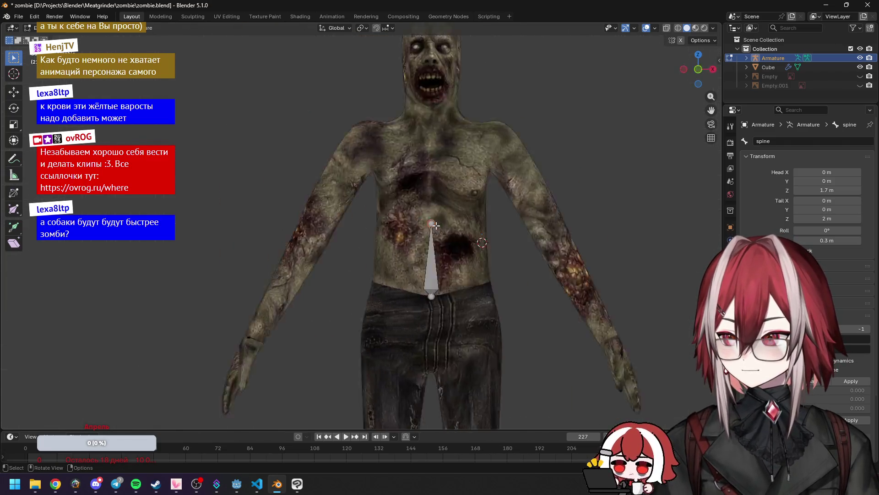
key(KP_3)
shift+middle_drag(454, 266, 399, 203)
key(g)
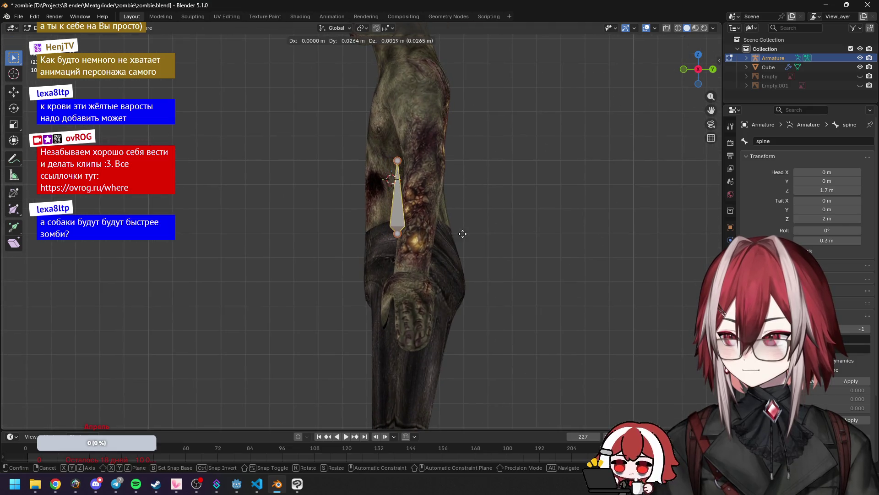
click(487, 235)
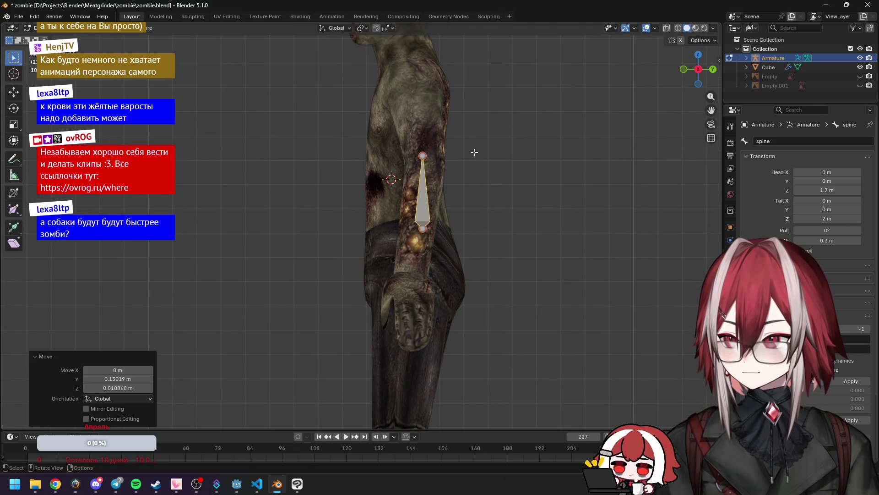
key(g)
click(440, 154)
mouse_move(543, 93)
middle_down()
mouse_move(498, 131)
mouse_move(508, 126)
mouse_move(493, 215)
middle_up()
key(KP_3)
Step: Extrude spine.001 upward from the spine, running up the chest
key(e)
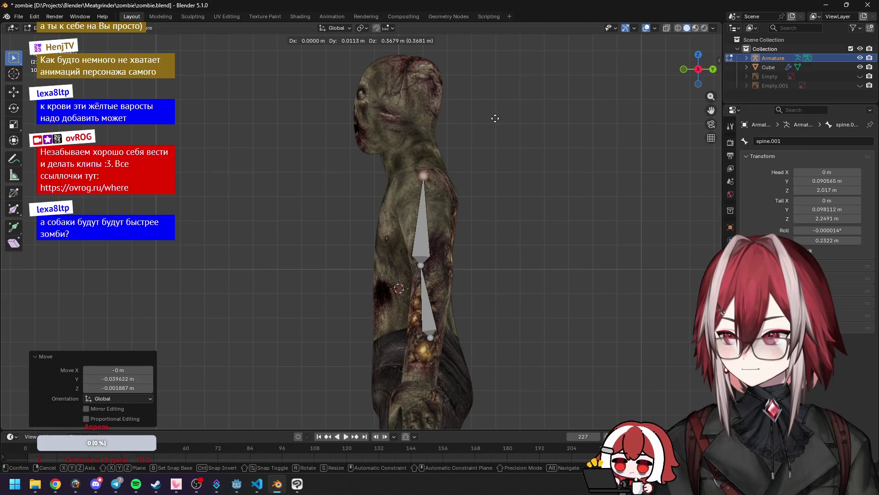
click(495, 118)
mouse_move(495, 118)
middle_down()
mouse_move(472, 136)
mouse_move(502, 143)
middle_up()
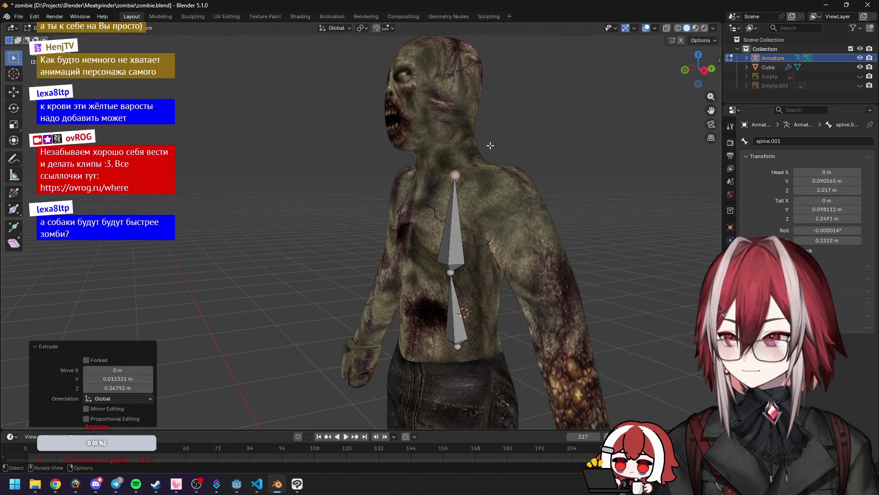
key(KP_3)
scroll(491, 145, up, 2)
shift+middle_drag(489, 74, 489, 180)
Step: Extrude a bone ending at the jaw and name it 'neck'
key(e)
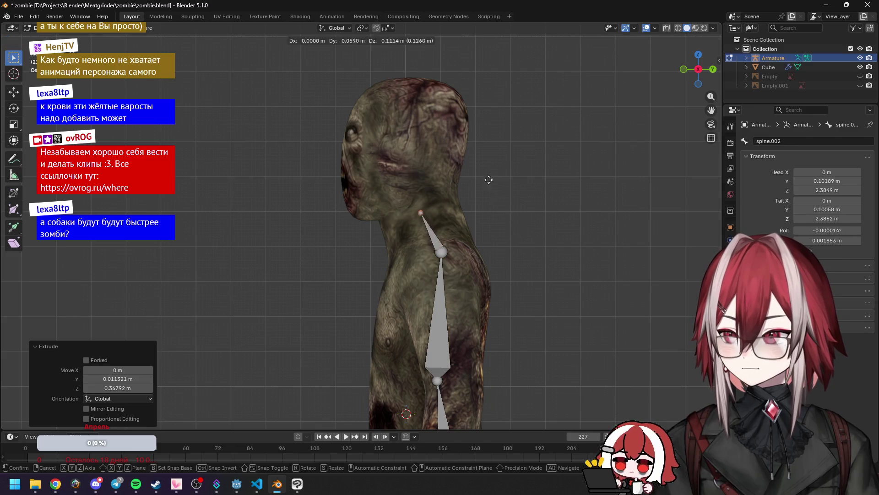
click(487, 161)
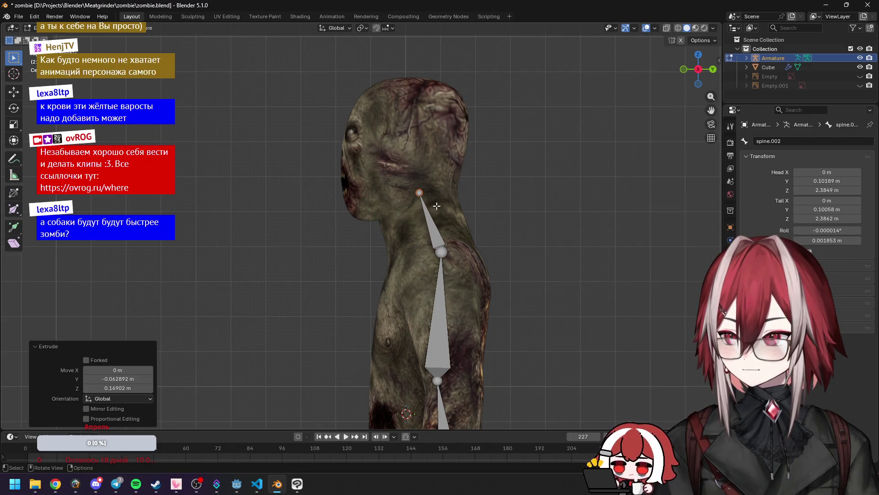
click(786, 141)
text(k)
key(Return)
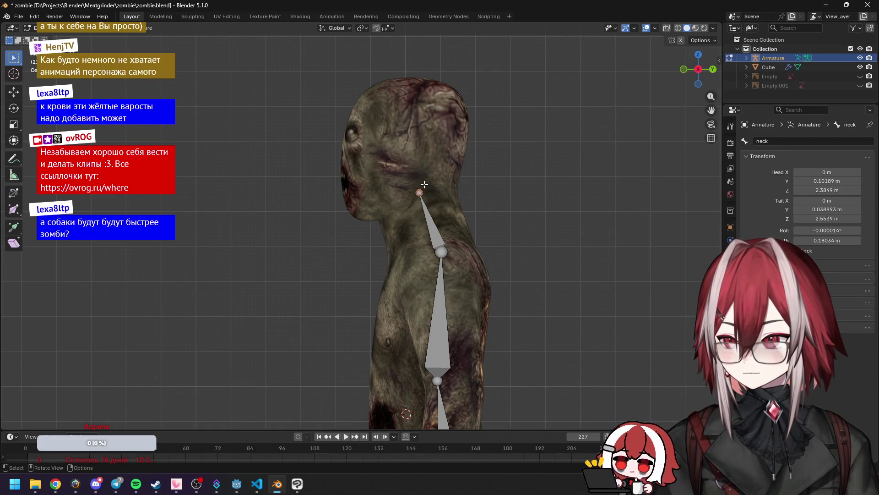
Step: Extrude a bone up to the crown and name it 'head'
key(e)
click(424, 79)
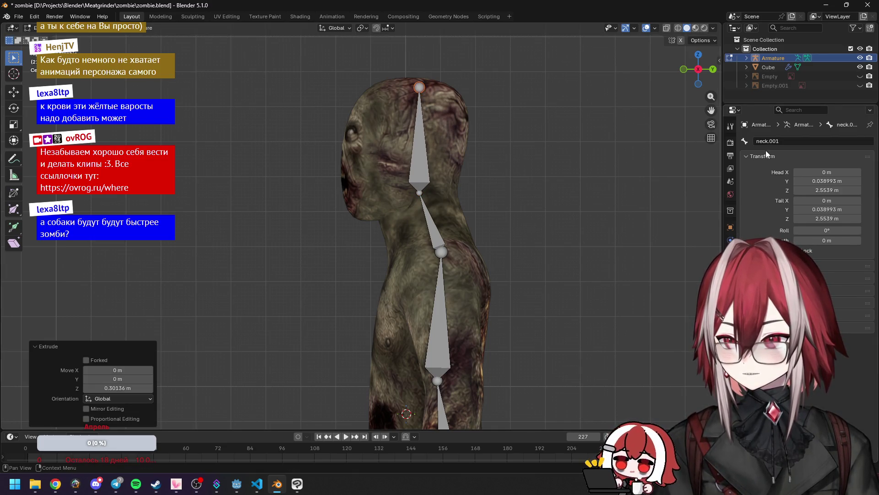
click(795, 141)
text(ad)
key(Return)
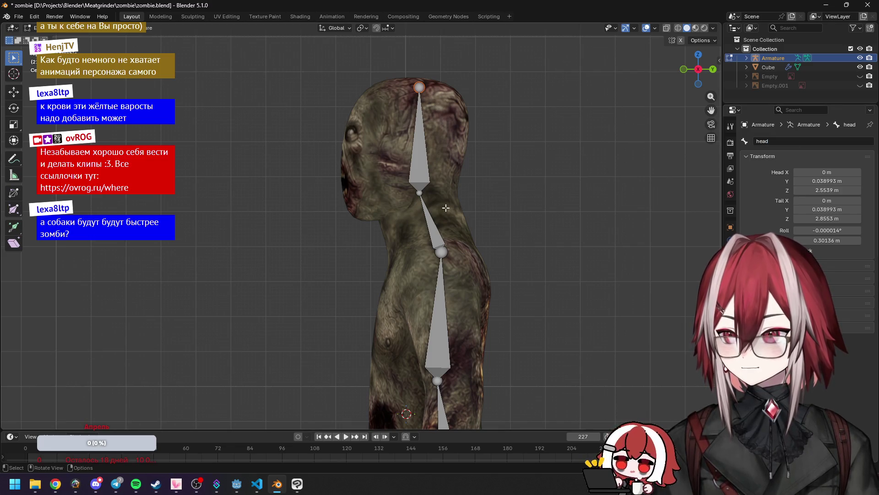
Step: Extrude a new bone from the spine's base angled toward the hip, adjust its end, and start renaming it
mouse_move(446, 208)
middle_down()
mouse_move(427, 250)
mouse_move(413, 156)
middle_up()
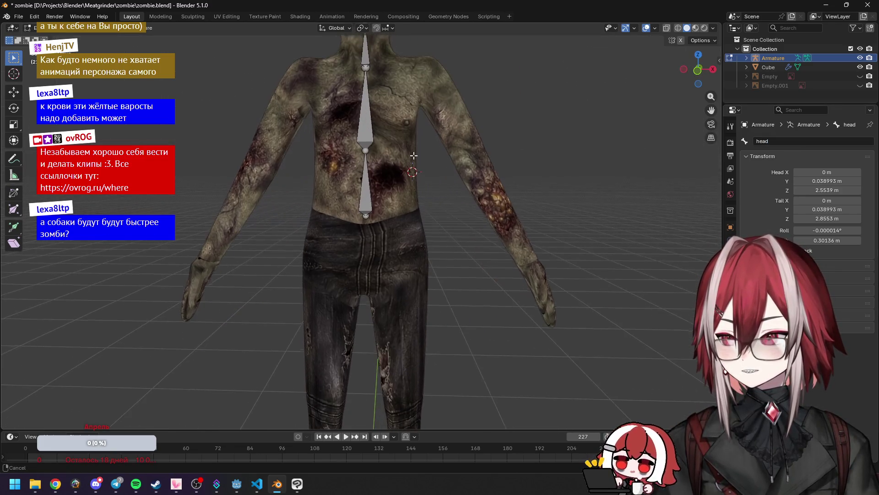
click(365, 215)
scroll(387, 219, up, 2)
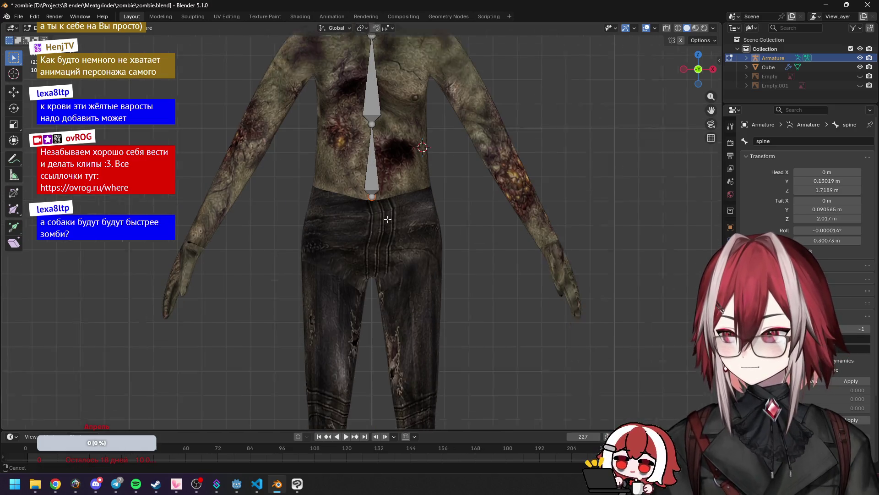
shift+middle_drag(387, 220, 419, 177)
key(e)
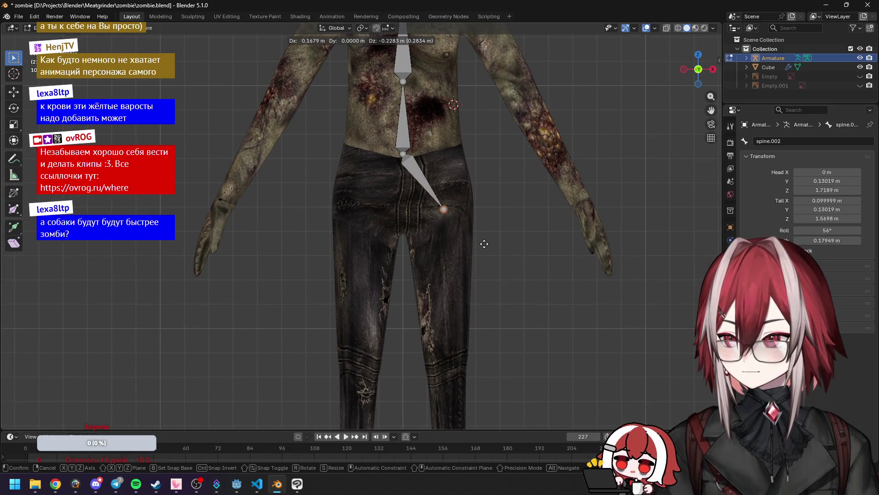
click(484, 244)
middle_drag(484, 244, 348, 225)
key(g)
click(458, 236)
click(312, 178)
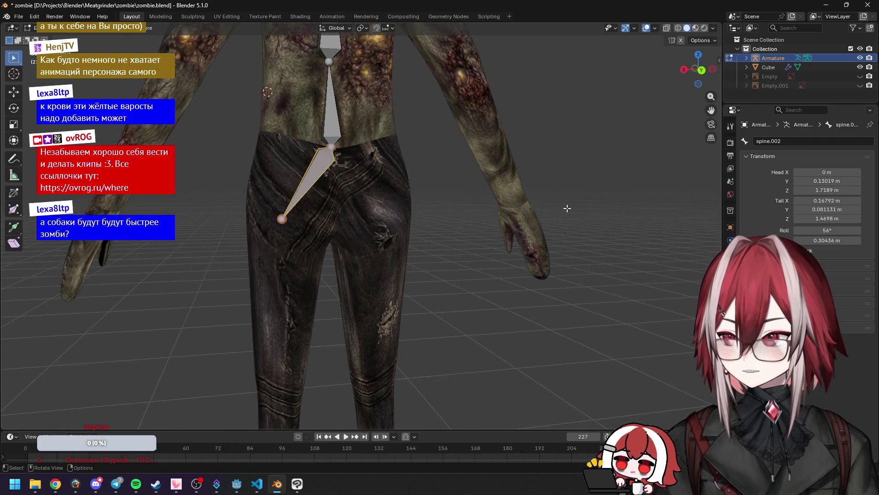
middle_drag(567, 209, 551, 221)
click(804, 142)
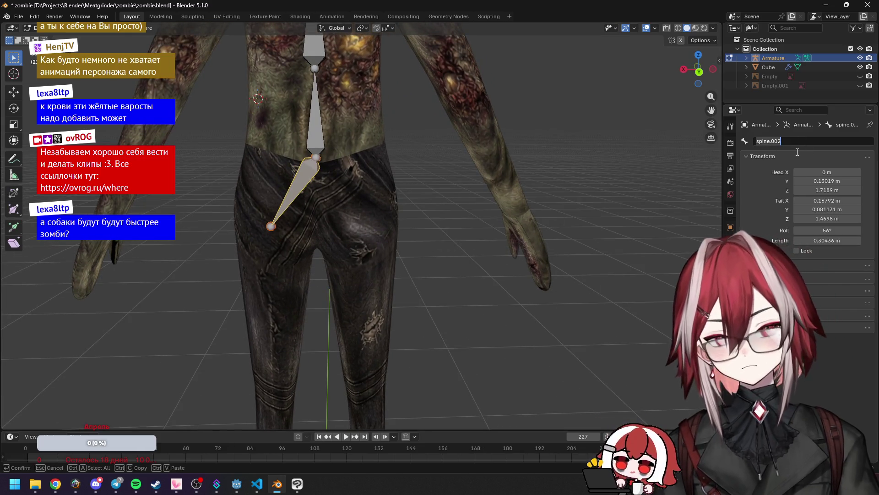
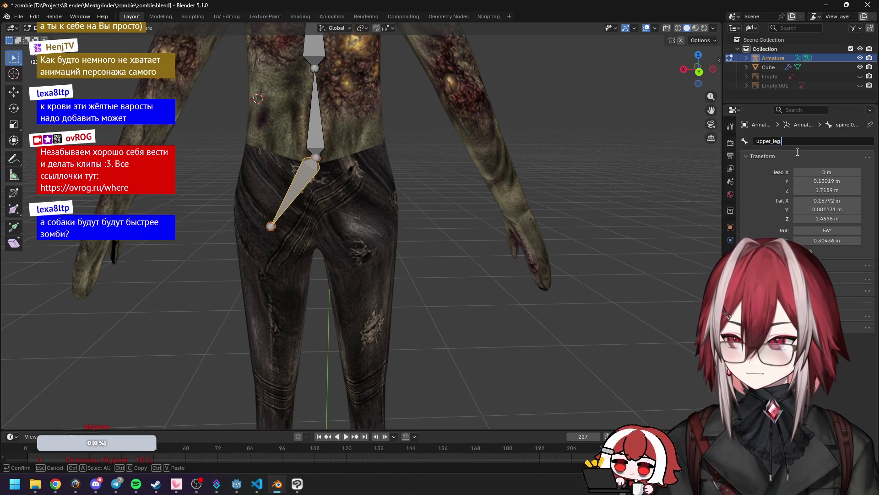
text(.l)
Step: Confirm the hip bone name upper_leg.l and select its lower joint in front view
key(Return)
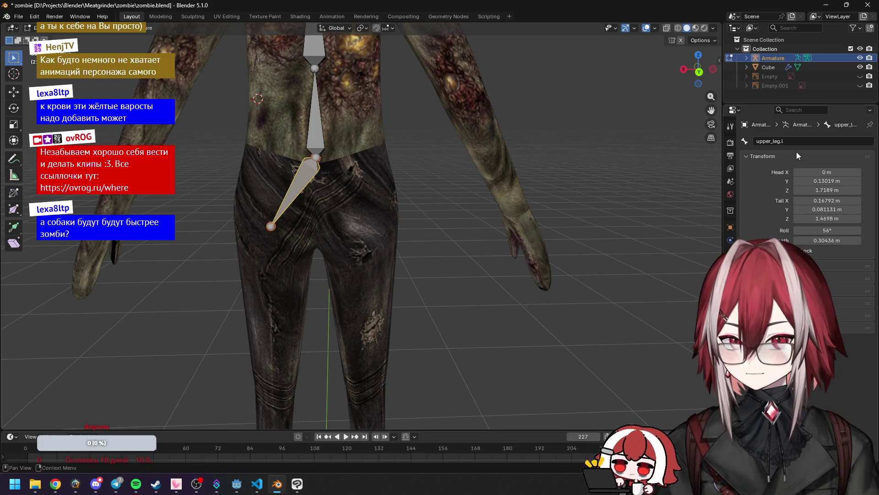
click(271, 226)
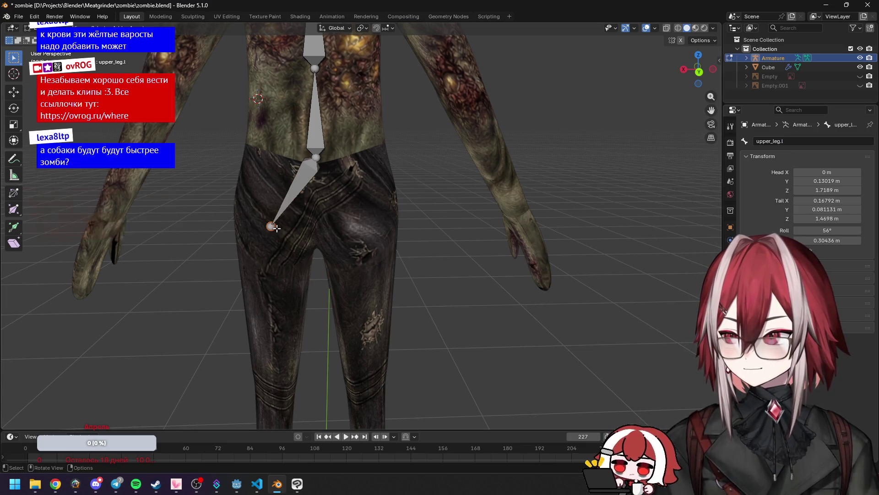
key(KP_1)
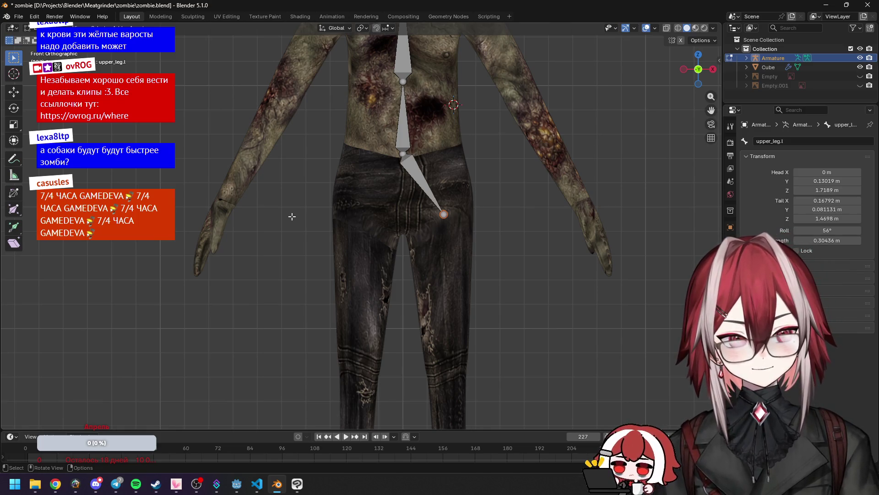
scroll(339, 220, up, 2)
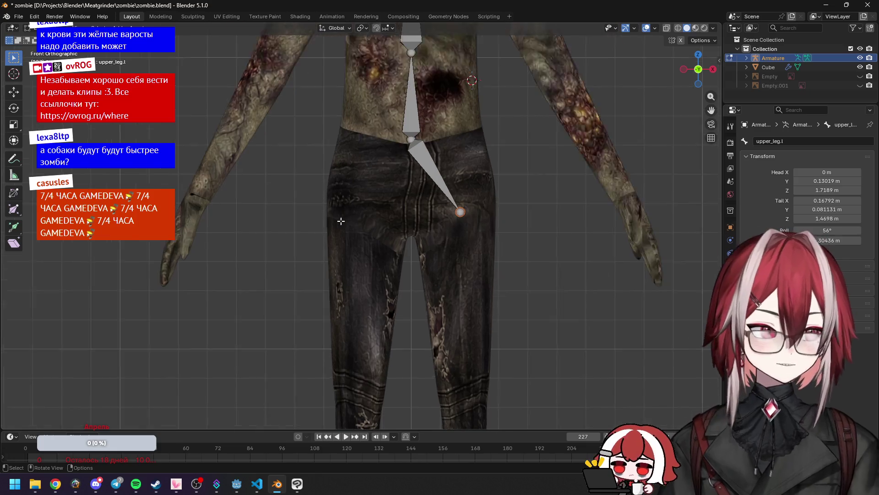
scroll(472, 245, down, 1)
shift+middle_drag(471, 245, 448, 157)
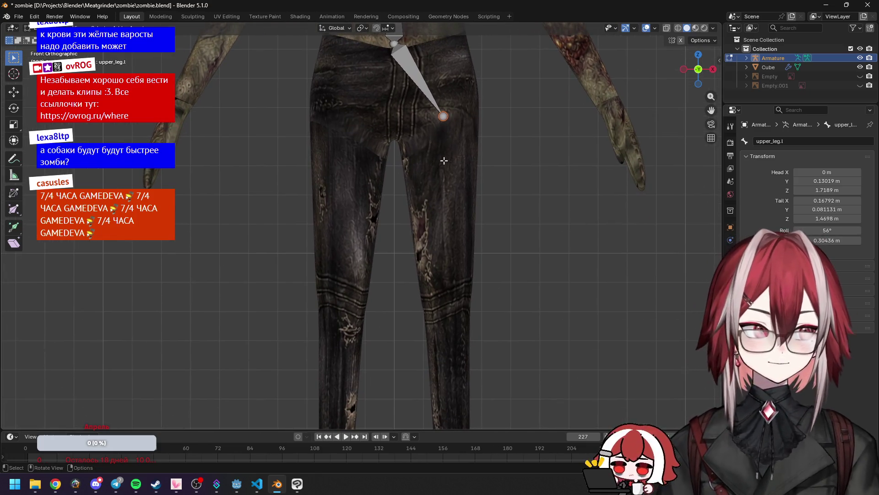
Step: Extrude a thigh bone from the hip to the knee, setting the knee slightly forward in side view
key(e)
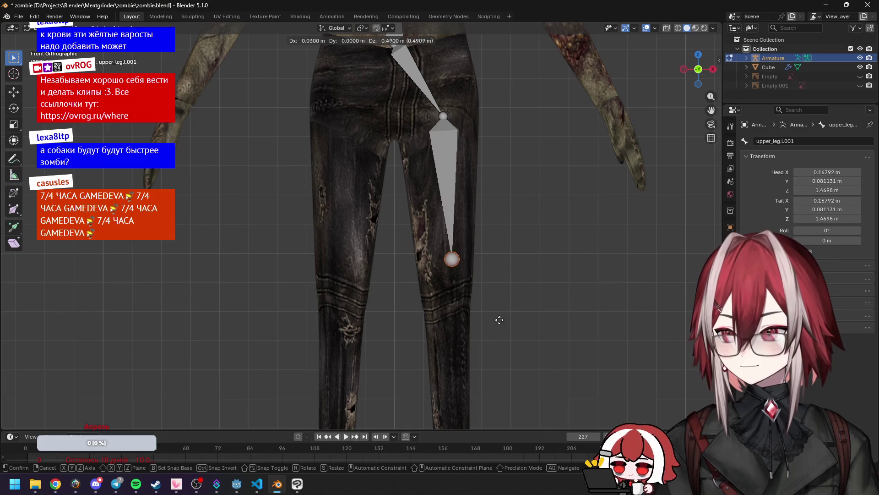
click(495, 357)
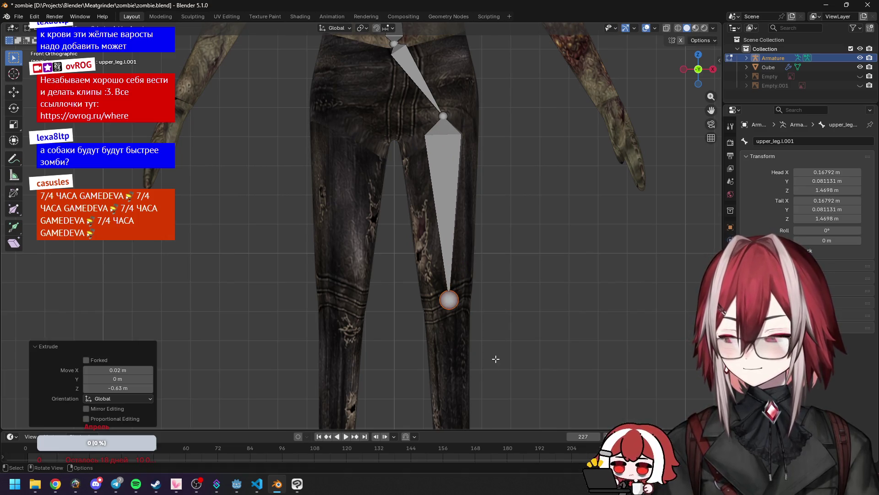
key(KP_3)
key(g)
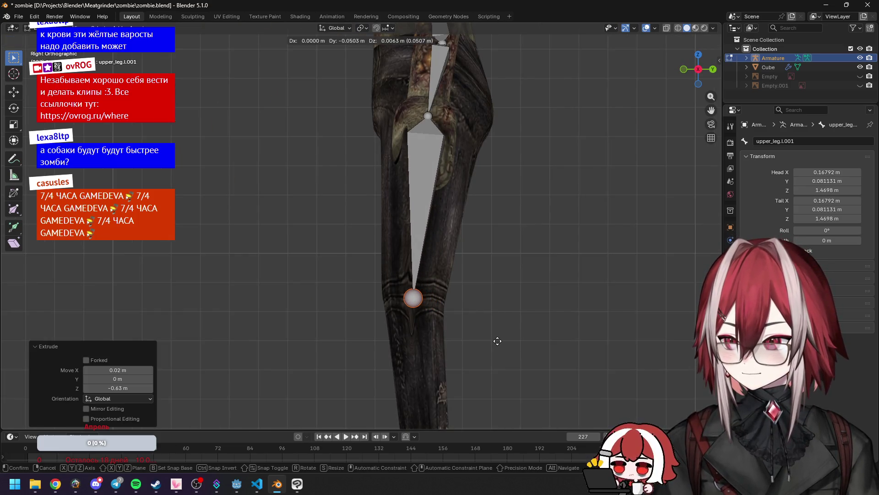
click(496, 342)
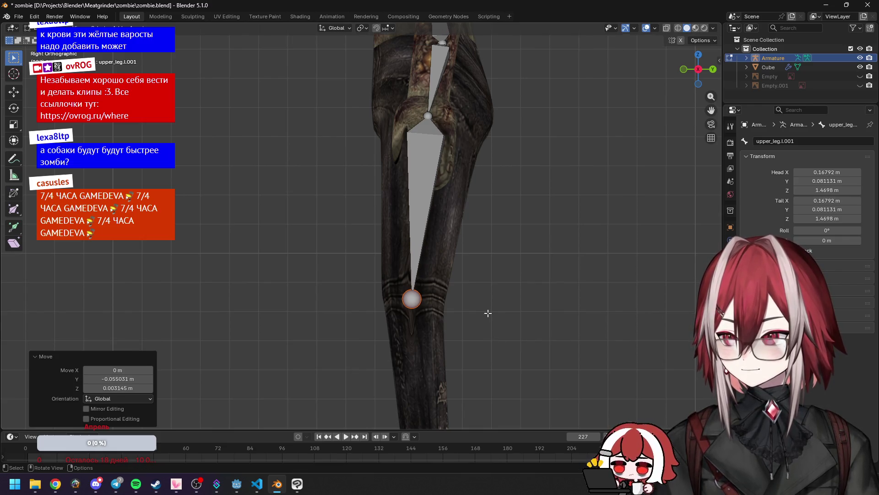
mouse_move(487, 310)
middle_down()
mouse_move(468, 295)
mouse_move(487, 304)
mouse_move(530, 239)
mouse_move(495, 257)
middle_up()
Step: Rename the new thigh bone to leg.l
click(434, 206)
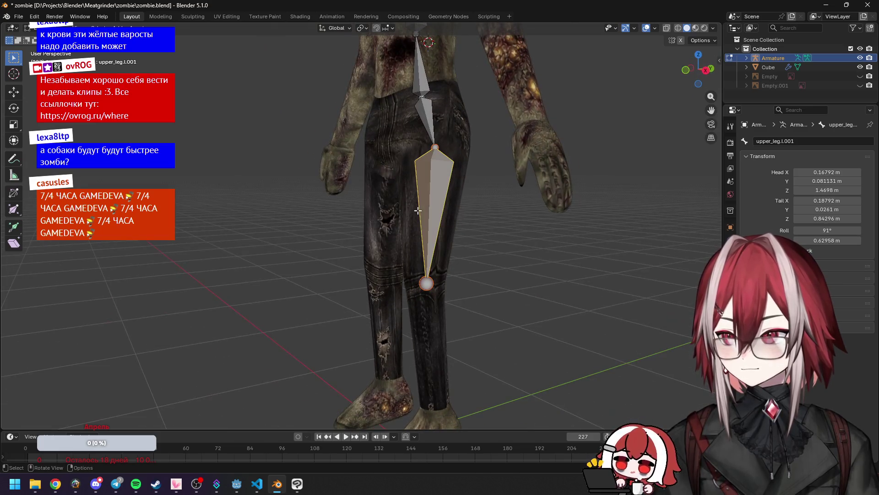
click(802, 142)
key(End)
key(BackSpace)
key(BackSpace)
key(BackSpace)
key(BackSpace)
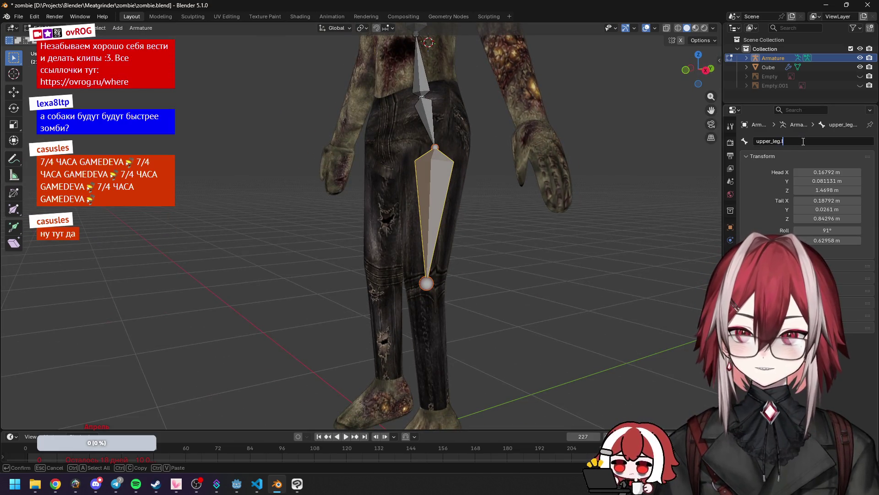
key(BackSpace)
key(BackSpace)
key(BackSpace)
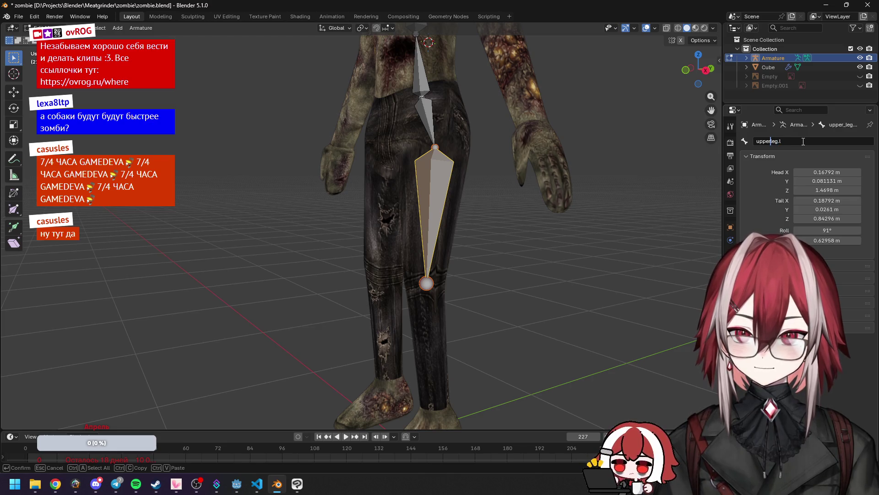
text(\)
key(Return)
click(785, 142)
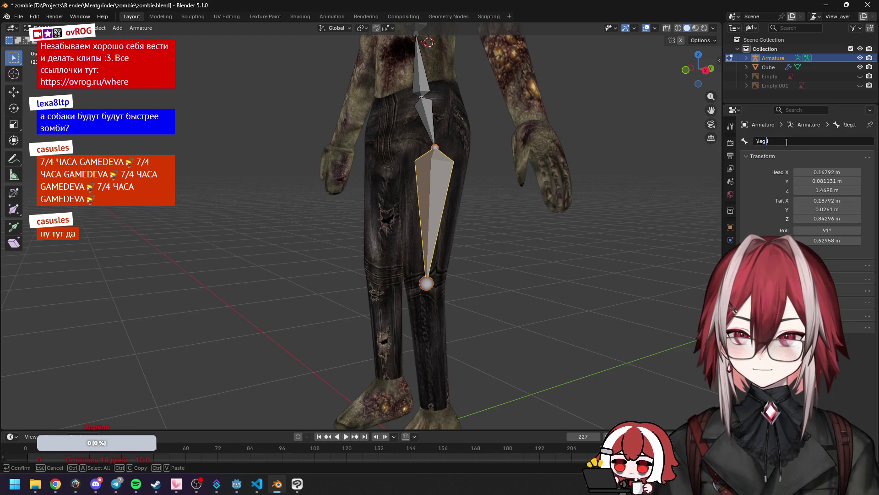
key(Delete)
key(Return)
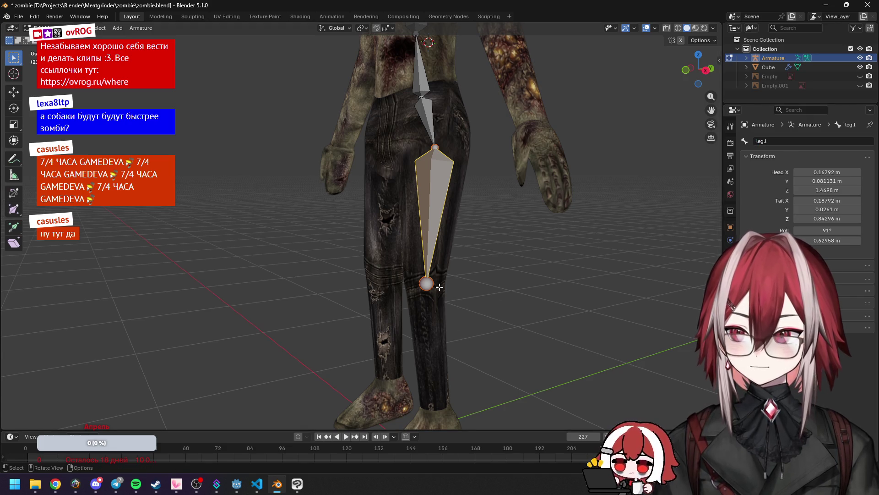
Step: Extrude a shin bone from the knee to the ankle, placing the ankle inside the foot in side view
click(435, 284)
key(KP_1)
shift+middle_drag(435, 284, 453, 165)
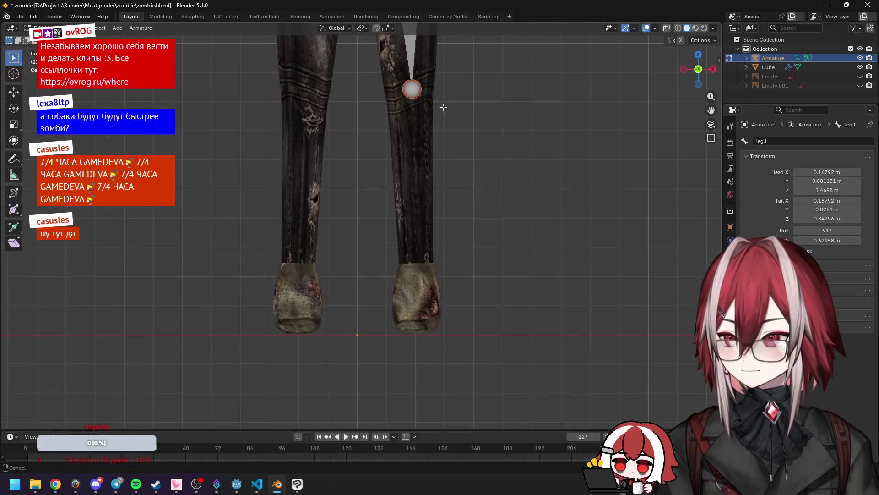
key(e)
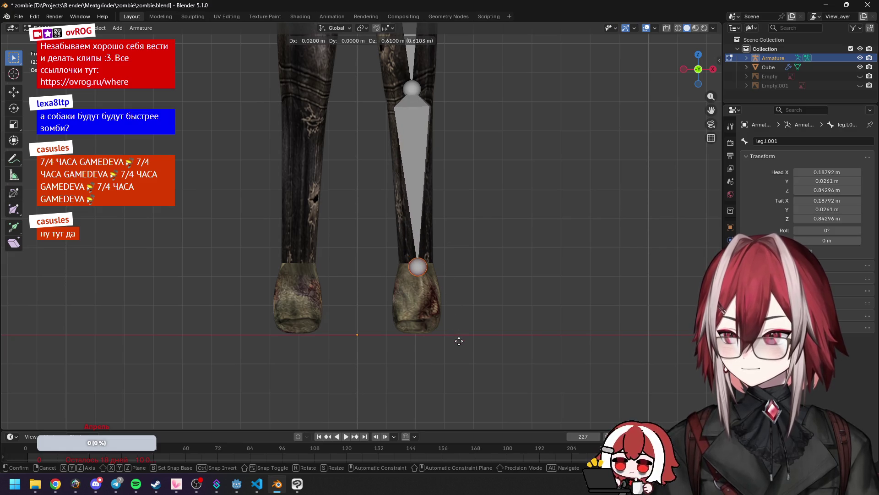
click(457, 345)
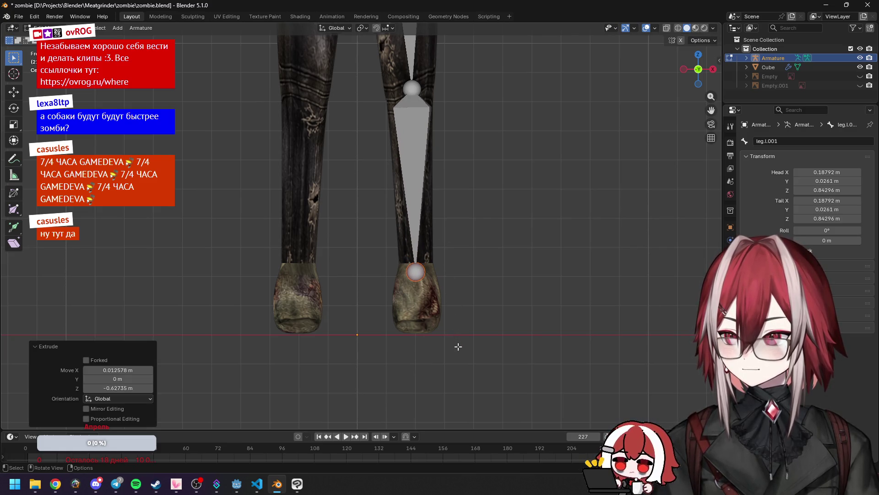
key(KP_3)
key(g)
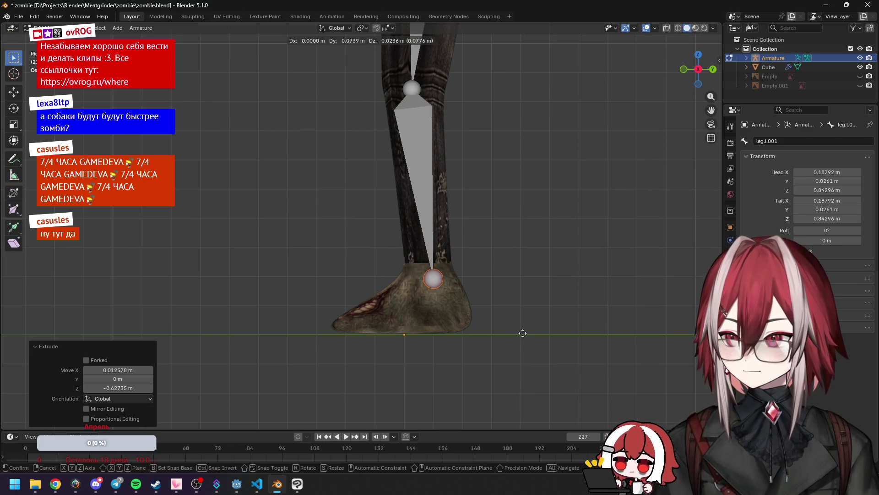
click(516, 313)
key(g)
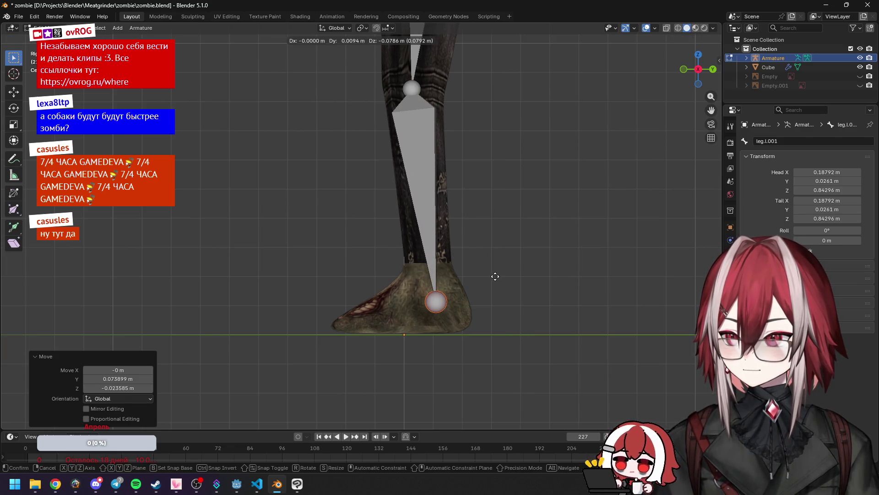
click(493, 263)
Step: Extrude a foot bone from the ankle to the toe and name it foot.l
click(439, 304)
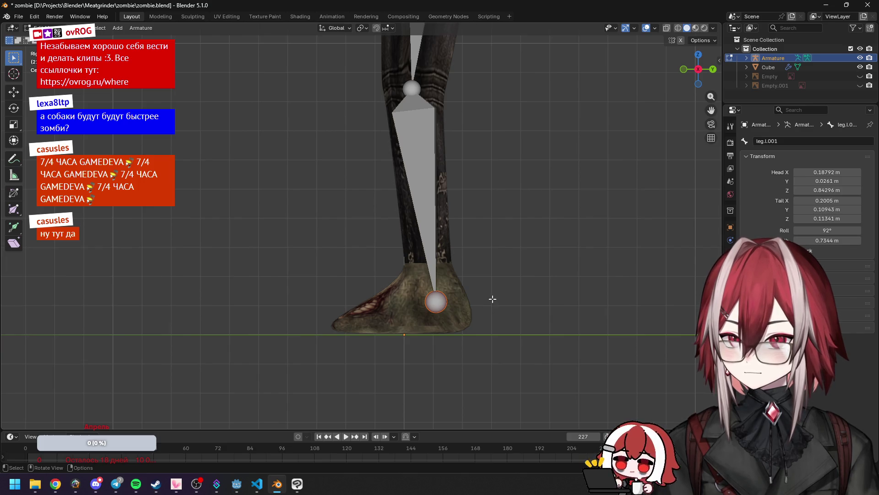
key(e)
click(393, 319)
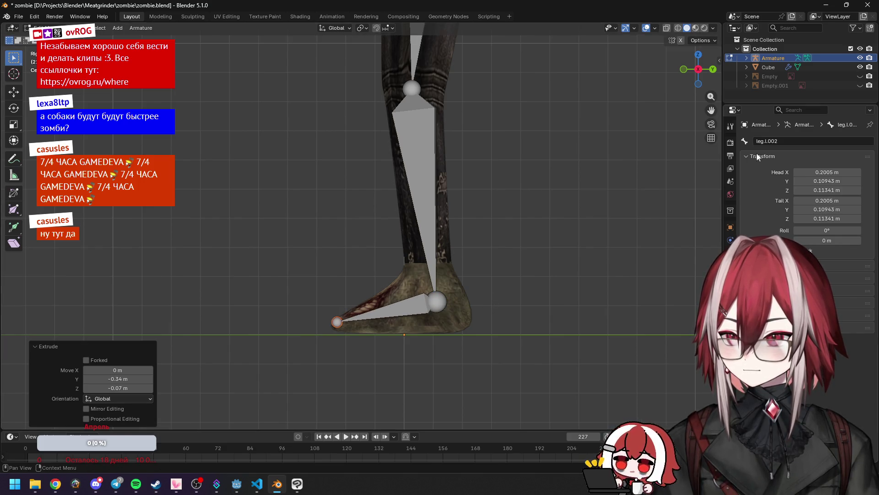
click(789, 141)
click(788, 142)
text(foot)
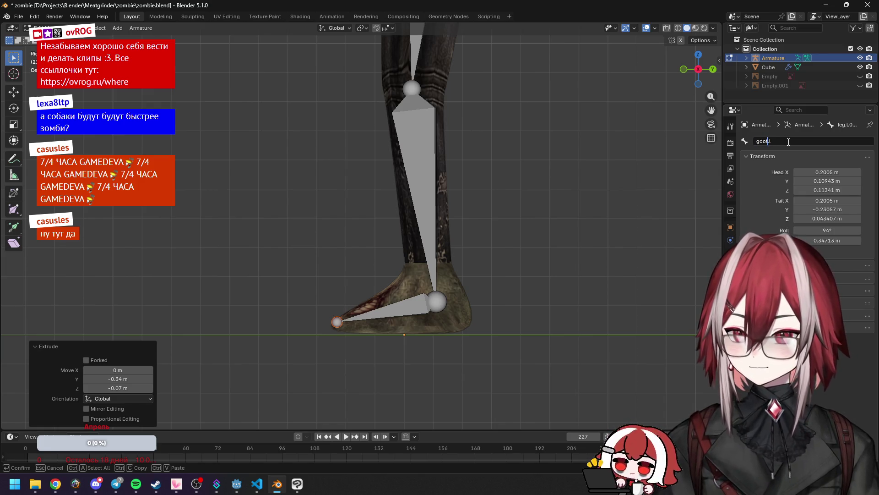
text(.)
key(Return)
click(787, 142)
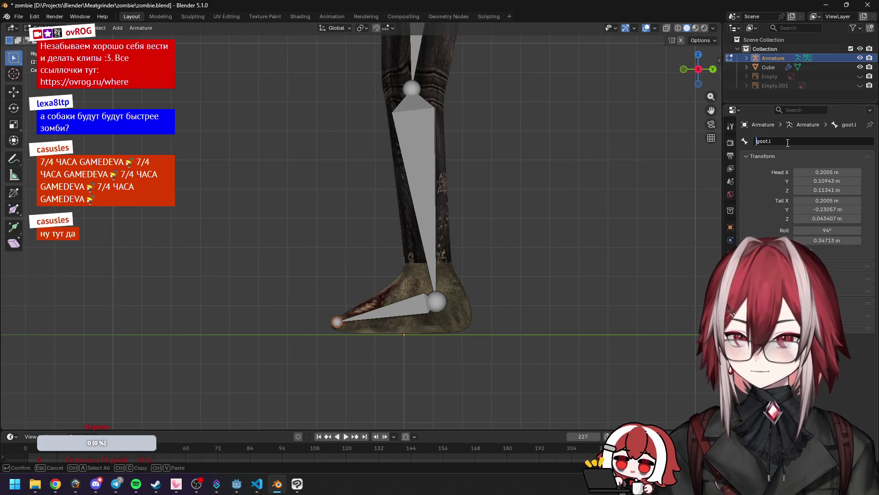
key(Delete)
text(f)
key(Return)
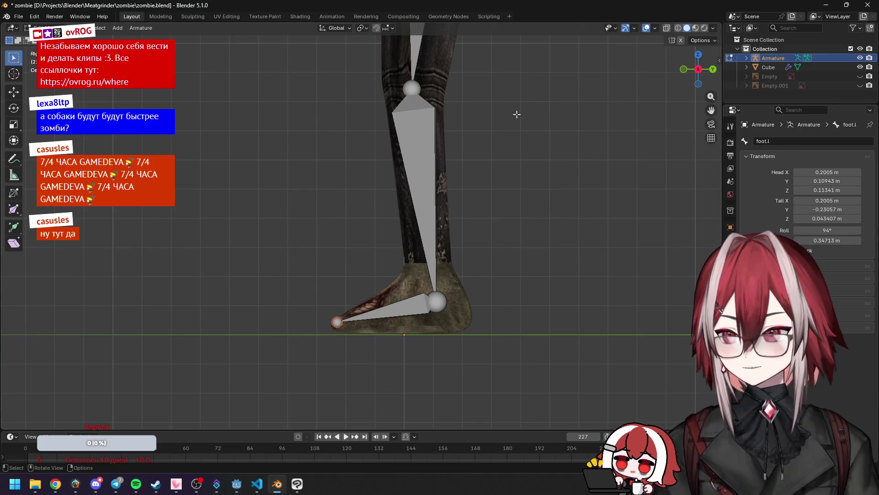
mouse_move(514, 114)
middle_down()
mouse_move(506, 133)
mouse_move(578, 186)
mouse_move(497, 133)
middle_up()
scroll(434, 157, down, 3)
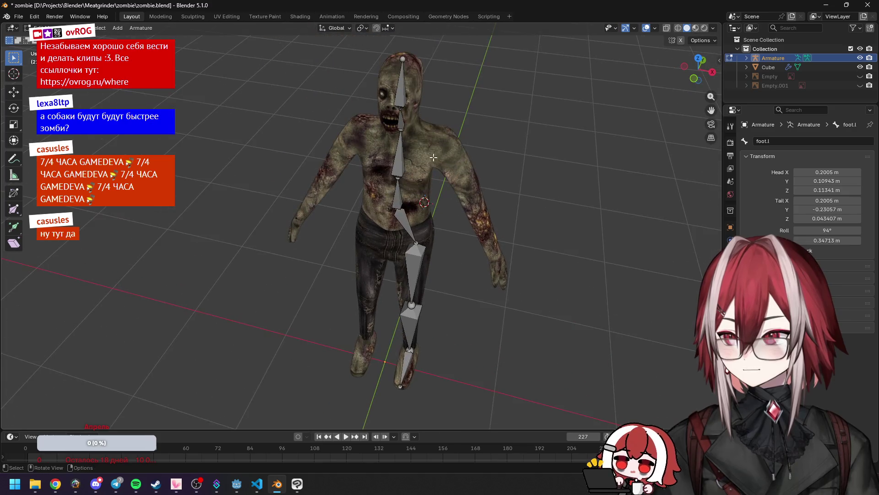
Step: Extrude a new bone from the upper spine joint to the left shoulder
click(402, 151)
key(KP_1)
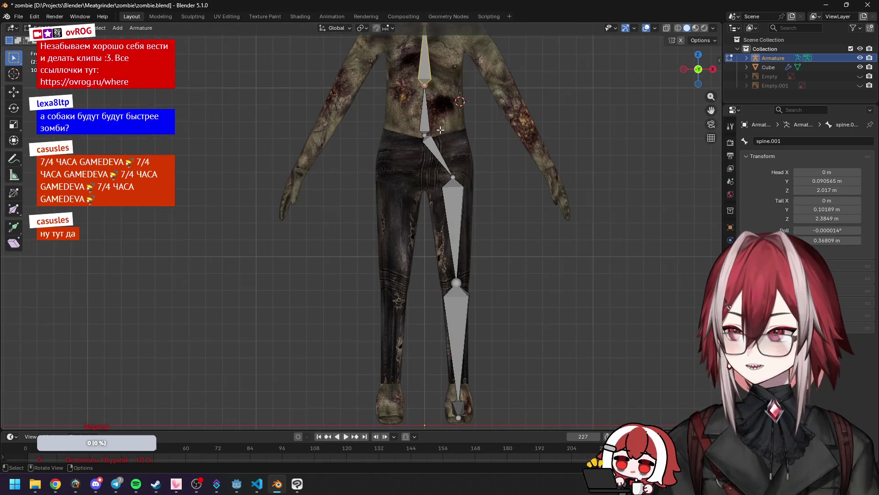
scroll(440, 130, up, 2)
shift+middle_drag(431, 133, 362, 151)
click(356, 144)
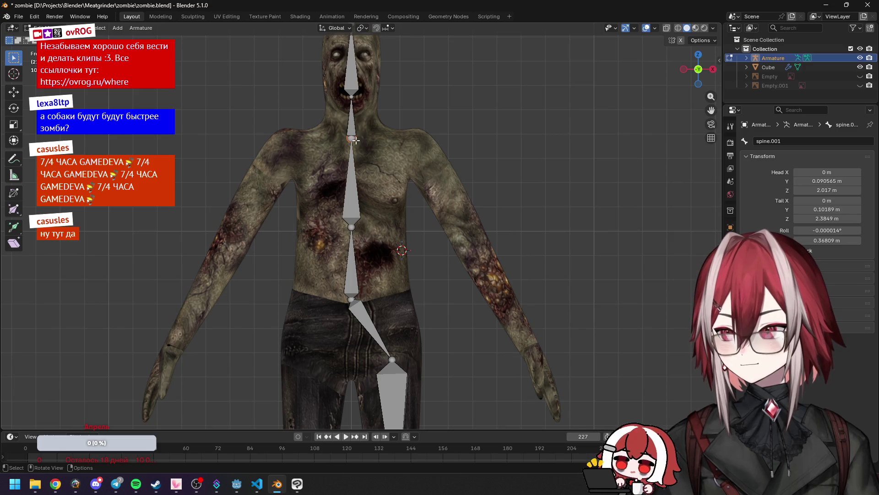
scroll(356, 140, up, 3)
key(e)
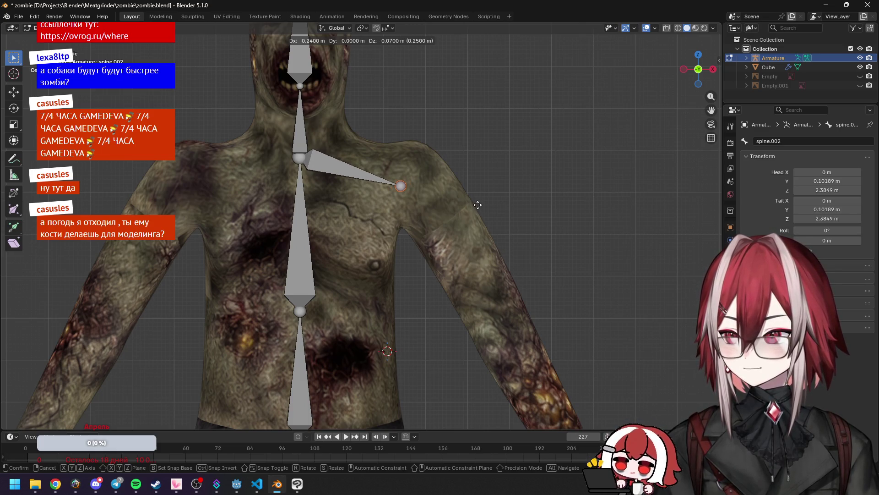
click(478, 205)
Step: Name the new bone shoulder.l and move its tip onto the top of the arm
click(787, 142)
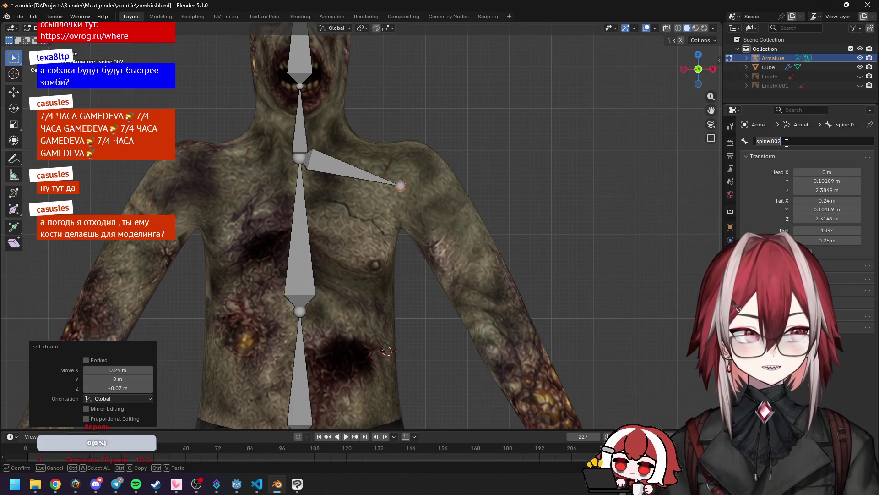
text(shoulder)
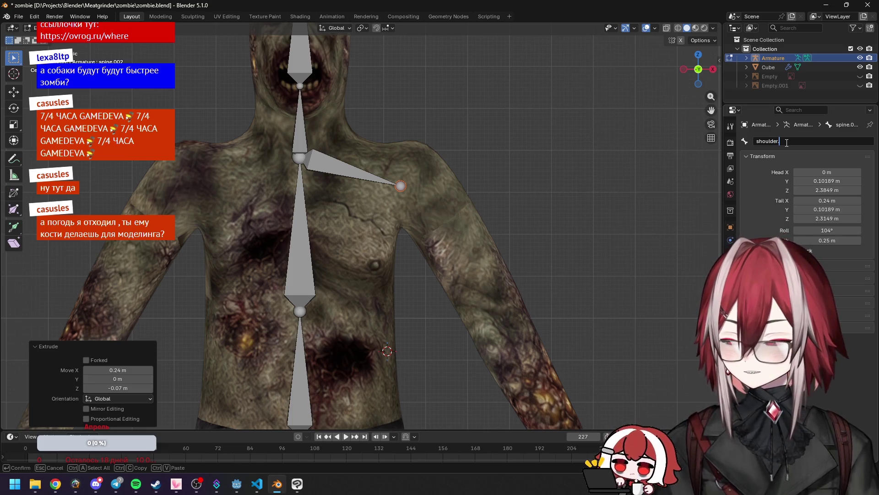
text(.l)
key(Return)
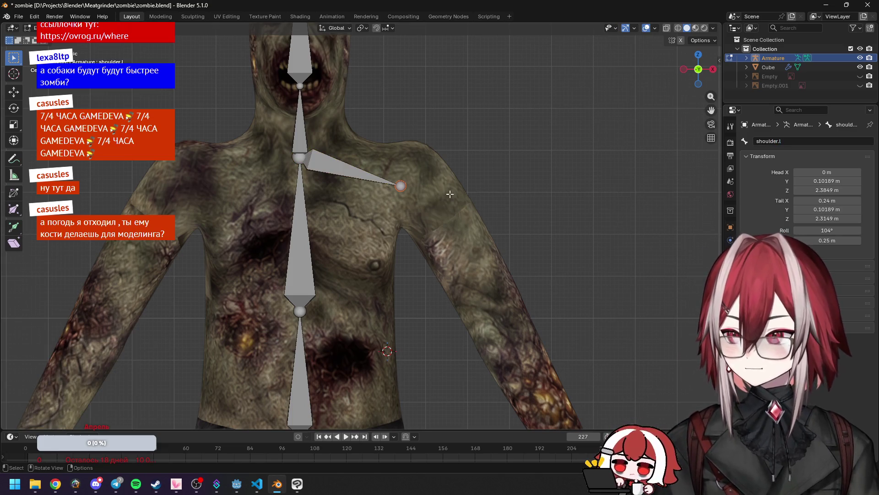
key(g)
click(454, 189)
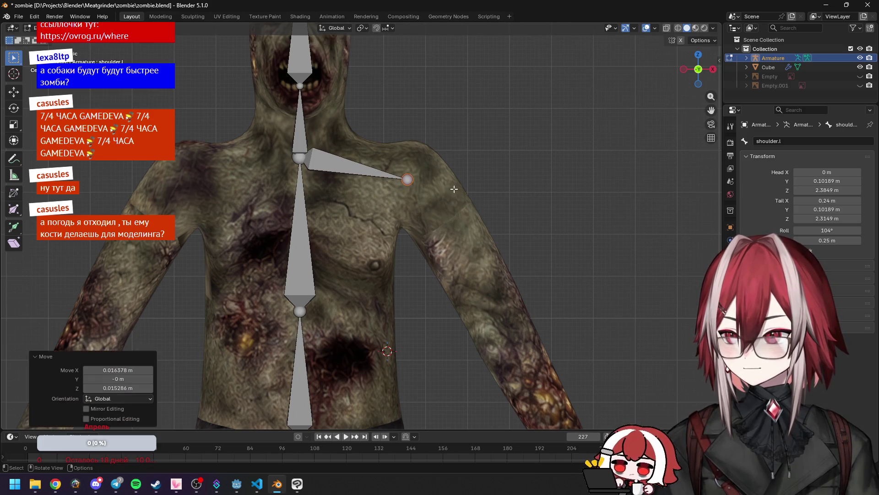
Step: Extrude an upper-arm bone from the shoulder to the elbow, adjusting the elbow in side view
scroll(453, 189, down, 2)
scroll(440, 189, down, 1)
key(e)
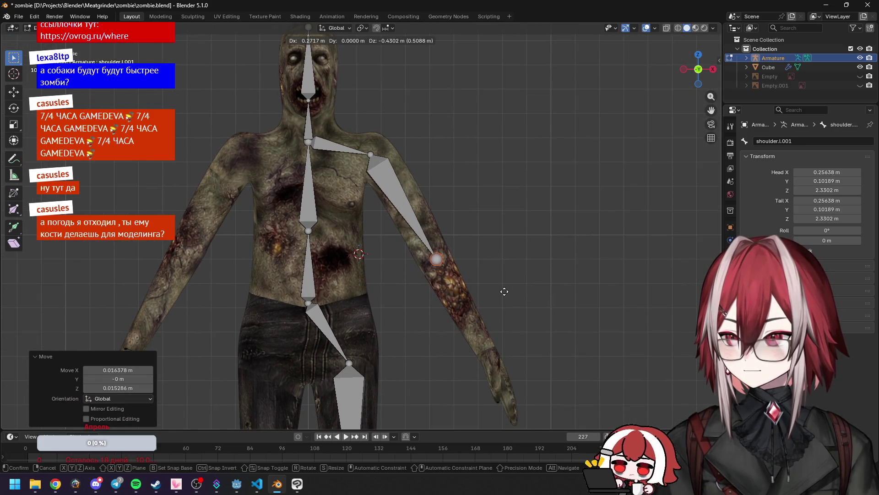
click(504, 291)
key(KP_3)
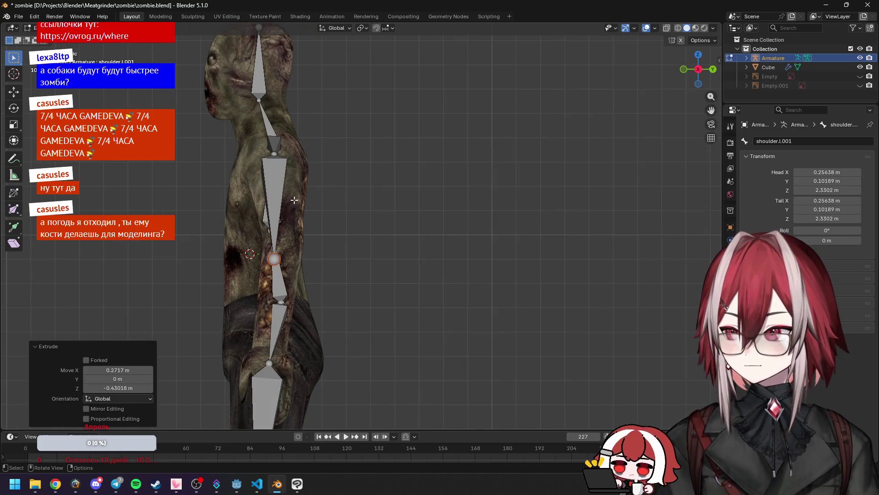
scroll(302, 192, up, 2)
key(g)
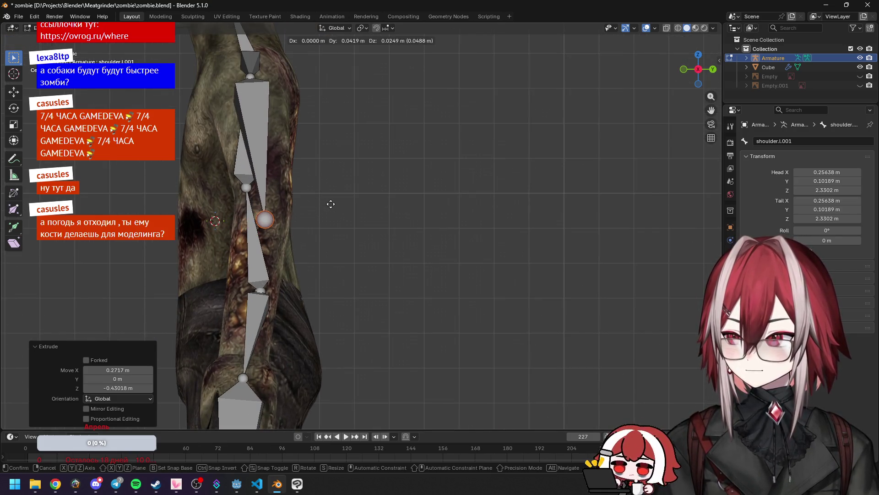
click(330, 204)
Step: Reposition the upper-arm bone's shoulder joint in front view
key(KP_1)
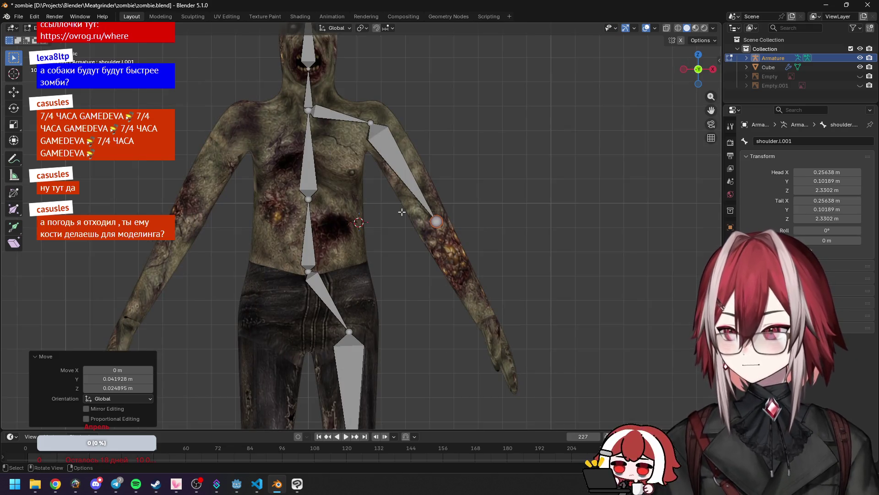
click(390, 158)
click(372, 122)
scroll(372, 122, up, 2)
key(g)
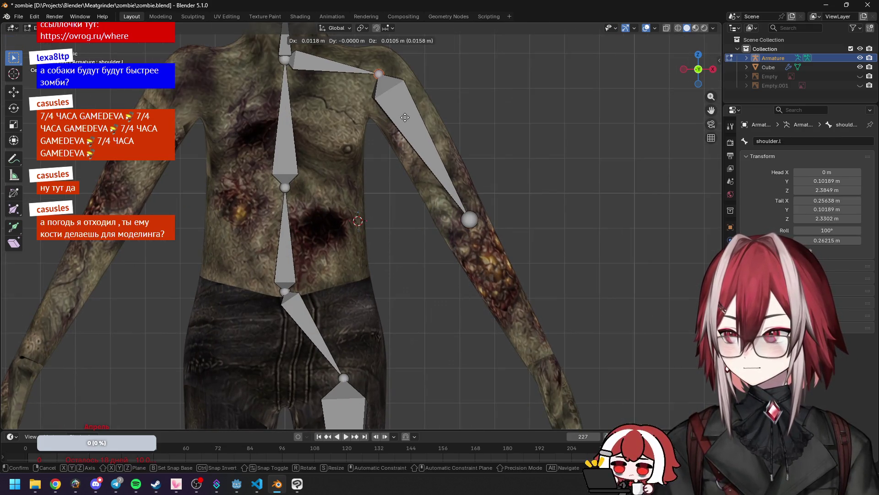
click(404, 120)
Step: Rename the upper-arm bone arm.l and nudge its elbow joint lower
click(403, 122)
click(800, 142)
text(arm)
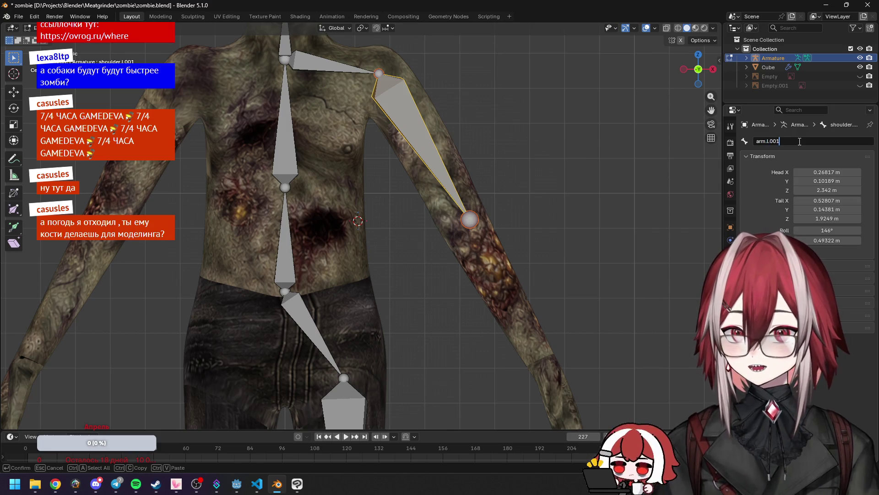
key(Return)
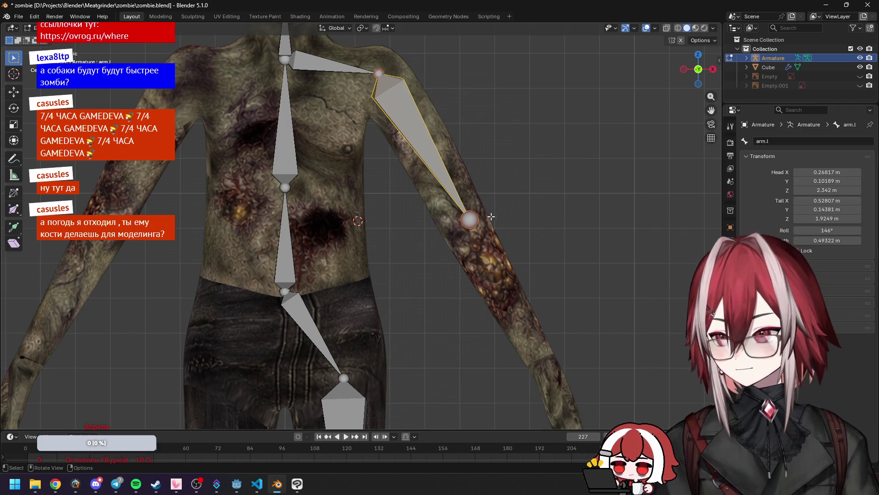
click(479, 219)
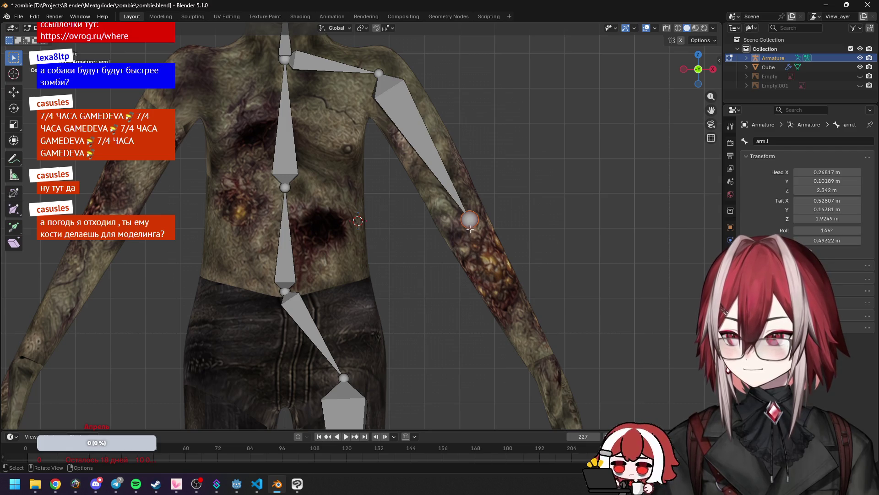
key(g)
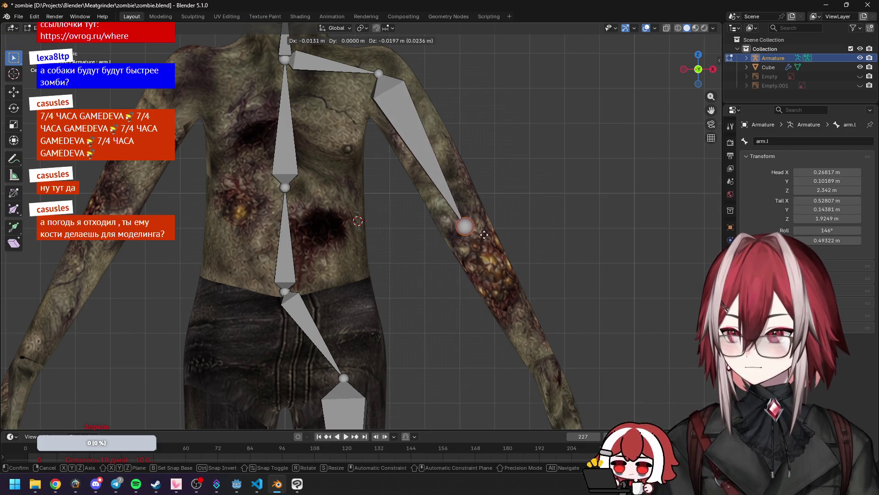
click(486, 234)
scroll(485, 235, down, 1)
mouse_move(486, 234)
middle_down()
mouse_move(400, 247)
mouse_move(408, 243)
middle_up()
Step: Switch the viewport to wireframe and readjust arm.l's elbow end
click(678, 28)
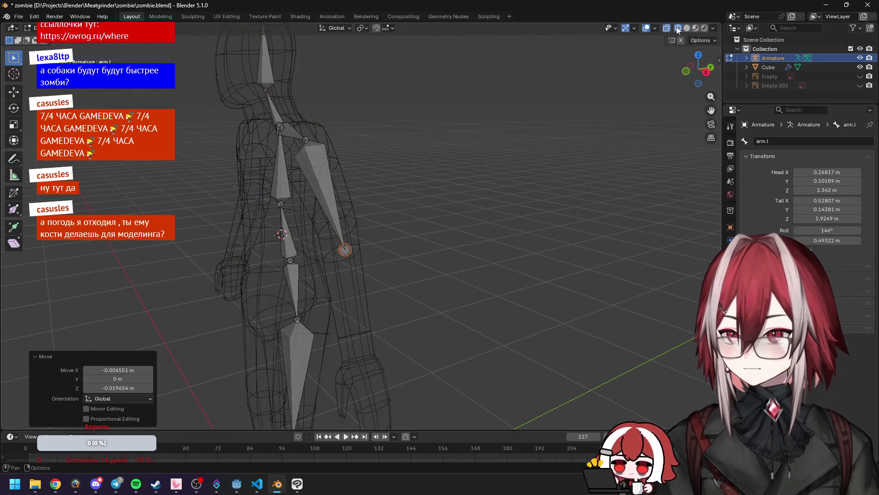
middle_drag(591, 110, 495, 190)
scroll(495, 189, up, 5)
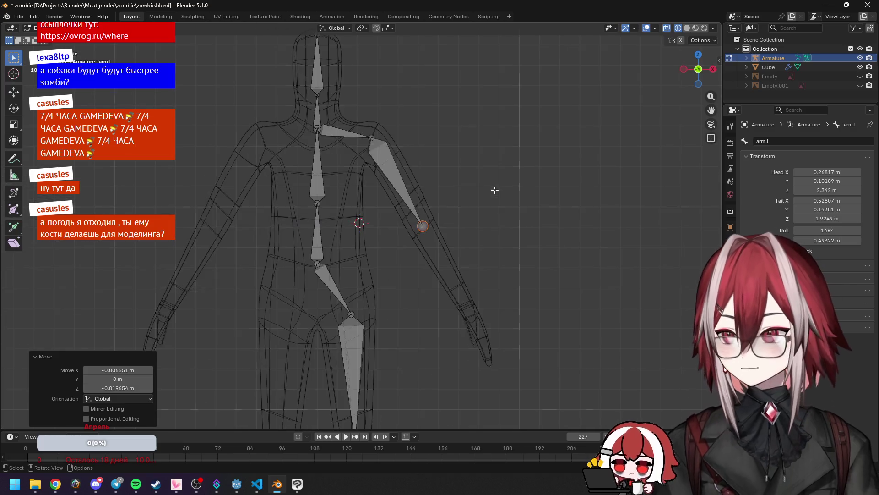
key(g)
click(487, 204)
scroll(487, 203, down, 4)
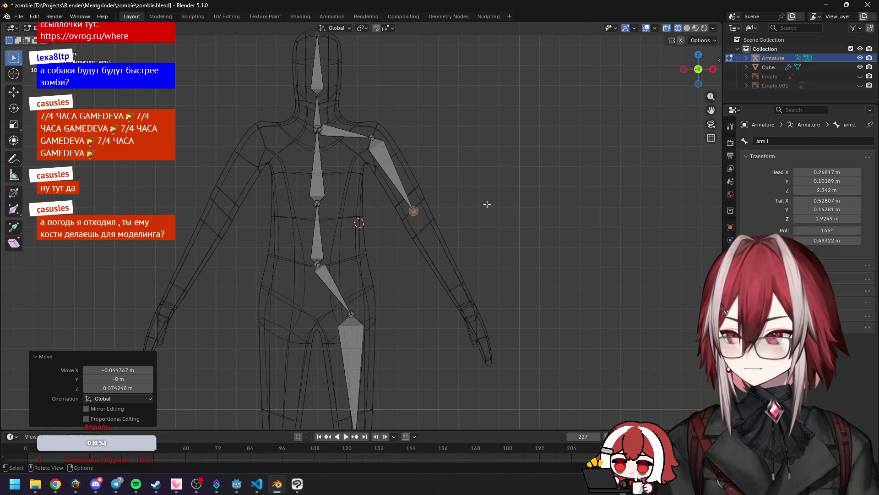
scroll(486, 204, up, 4)
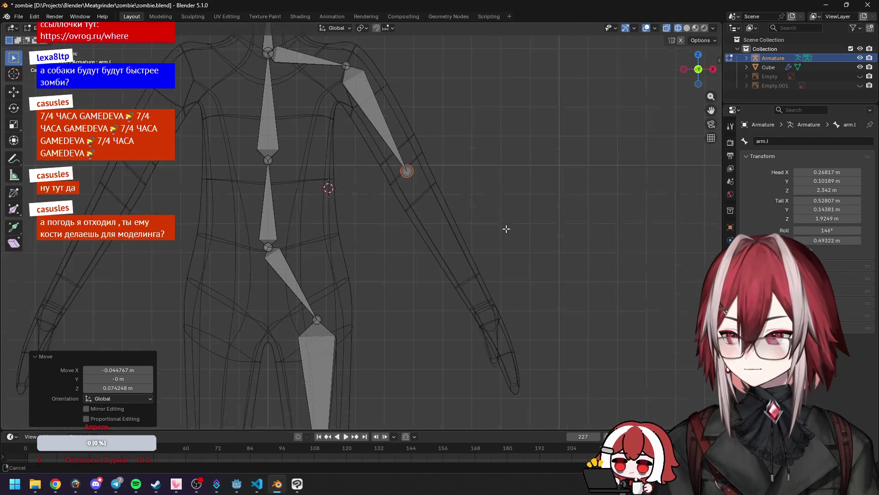
shift+middle_drag(491, 211, 485, 214)
Step: Extrude a forearm bone from the elbow to the wrist, adjusting the wrist in side view
key(e)
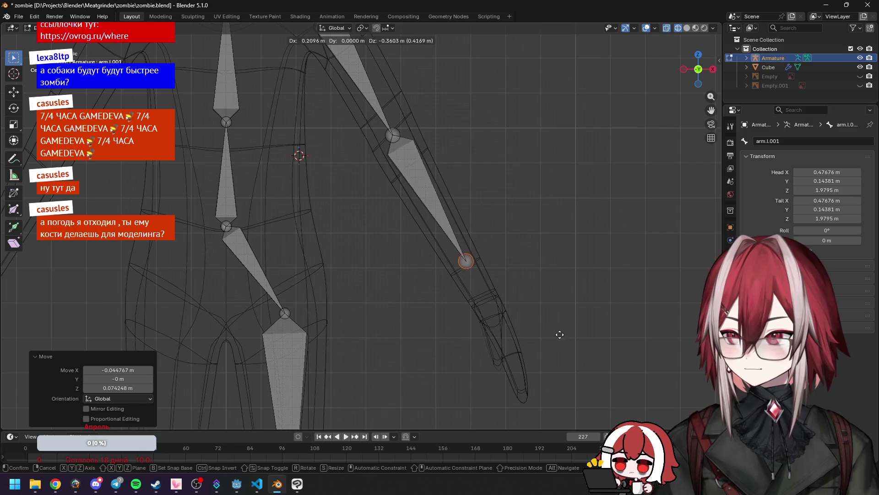
click(578, 375)
key(KP_3)
key(g)
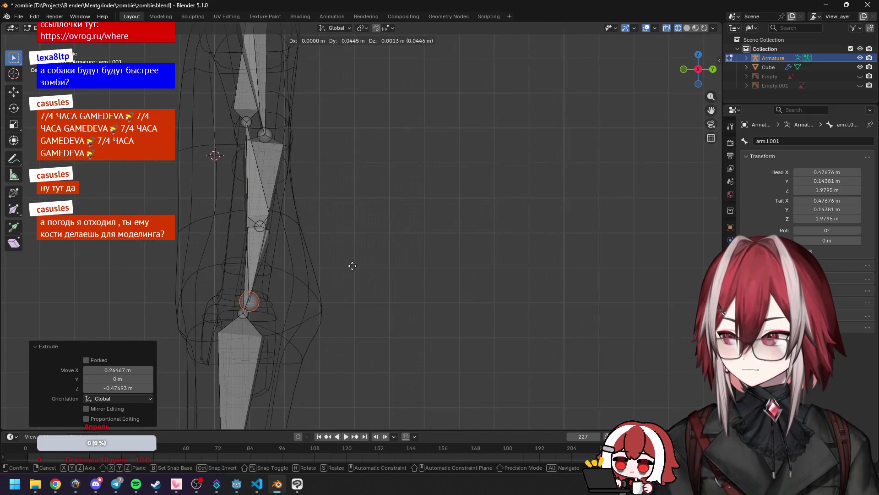
click(346, 264)
mouse_move(345, 265)
middle_down()
mouse_move(395, 254)
mouse_move(398, 229)
middle_up()
click(397, 228)
key(KP_1)
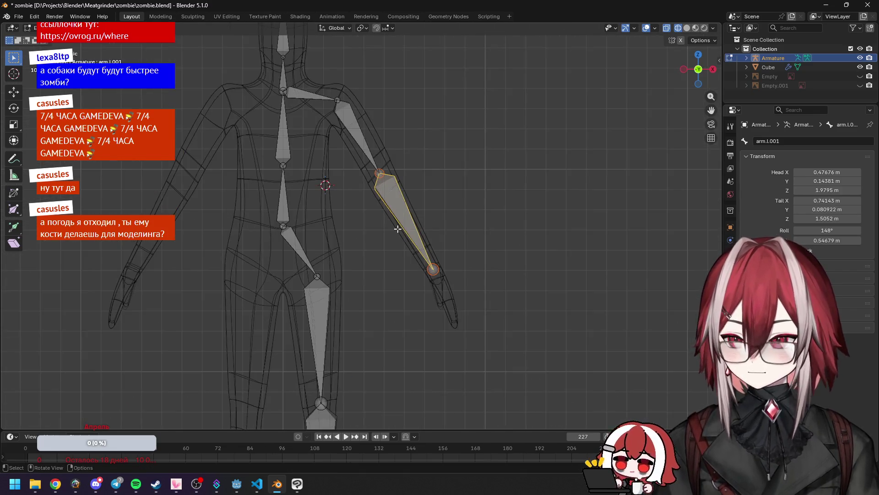
Step: Extrude a hand bone from the wrist to the fingertips and name it palm.l
key(e)
alt+scroll(481, 298, up, 5)
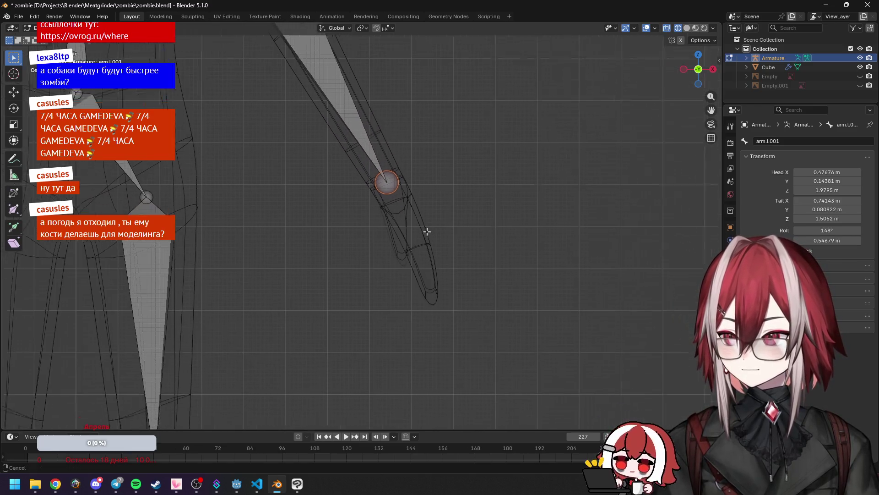
click(453, 323)
click(400, 236)
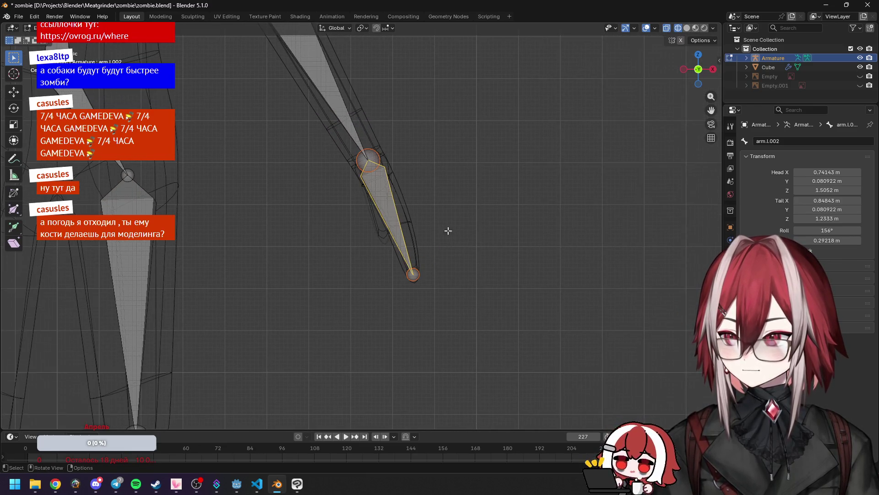
click(802, 142)
click(800, 141)
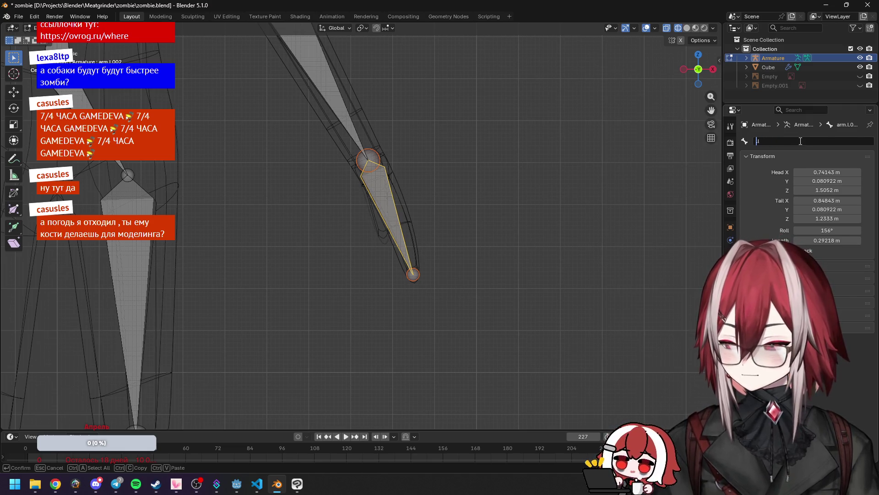
text(palm.l)
key(Return)
mouse_move(403, 274)
middle_down()
mouse_move(432, 277)
mouse_move(477, 236)
middle_up()
click(369, 151)
middle_drag(368, 151, 414, 183)
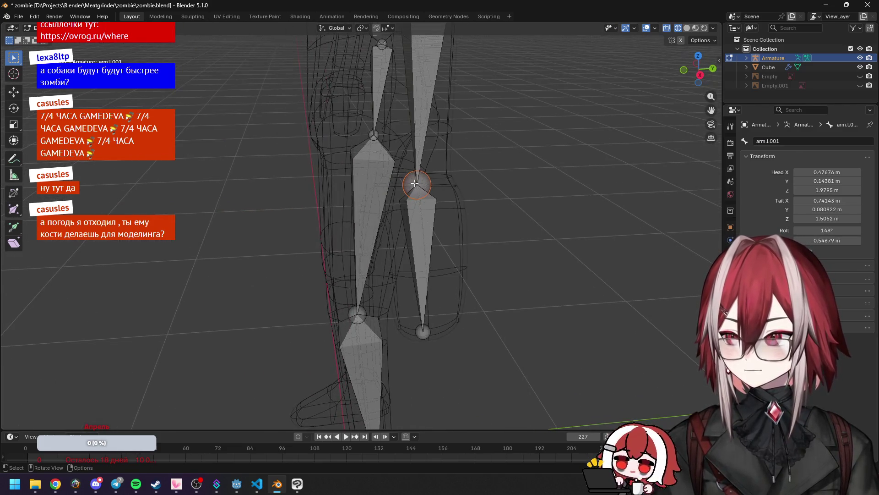
Step: Select the arm.l.002 bone in side view and move it to a new position
key(KP_1)
key(KP_3)
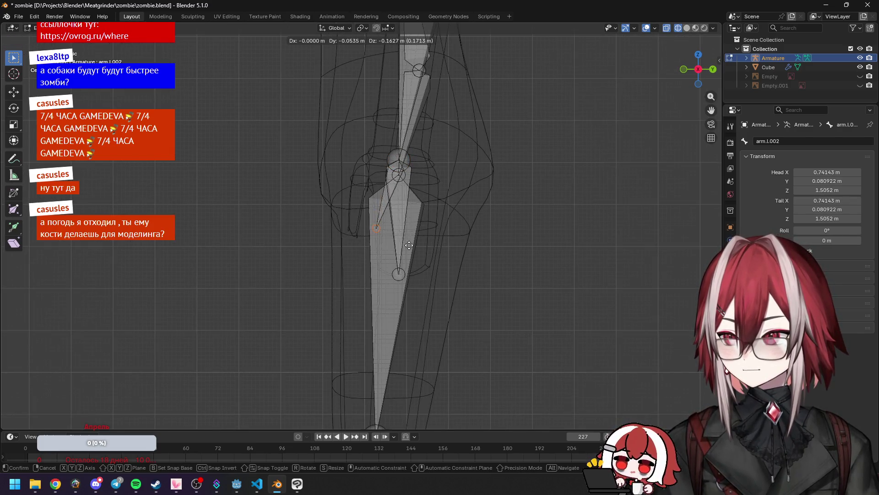
click(385, 201)
click(386, 201)
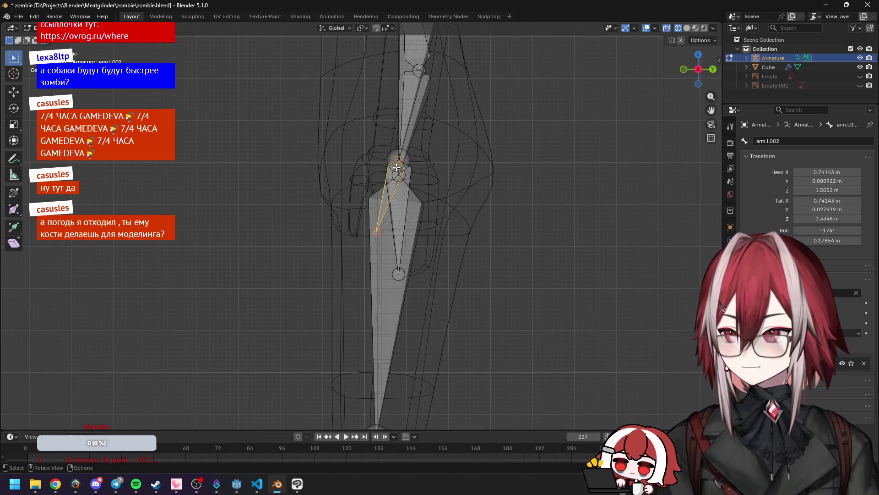
click(397, 167)
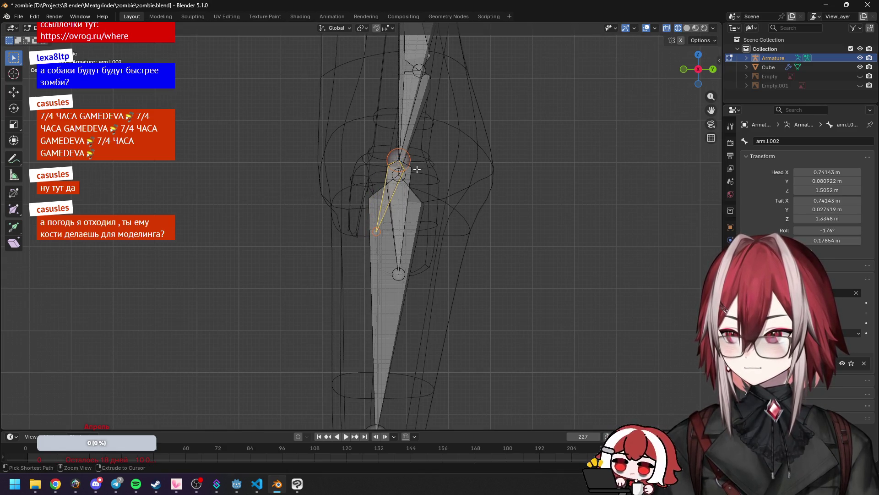
ctrl+click(390, 184)
key(ctrl+z)
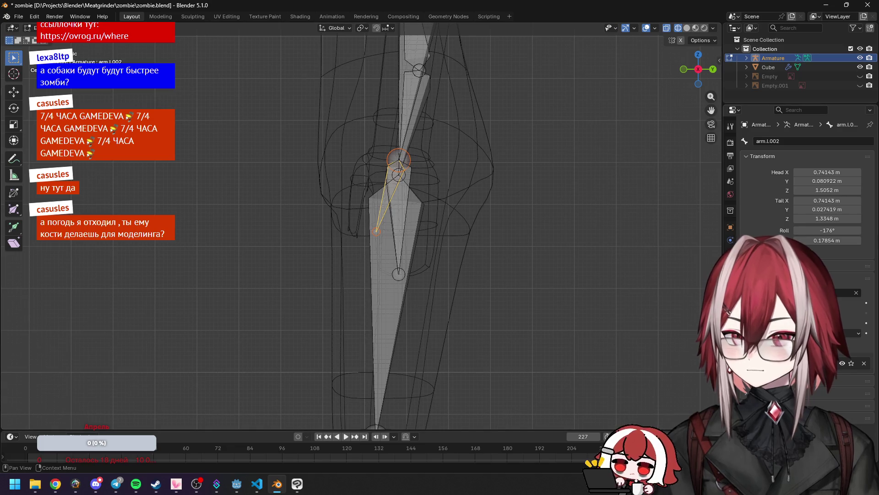
shift+click(393, 185)
key(ctrl+z)
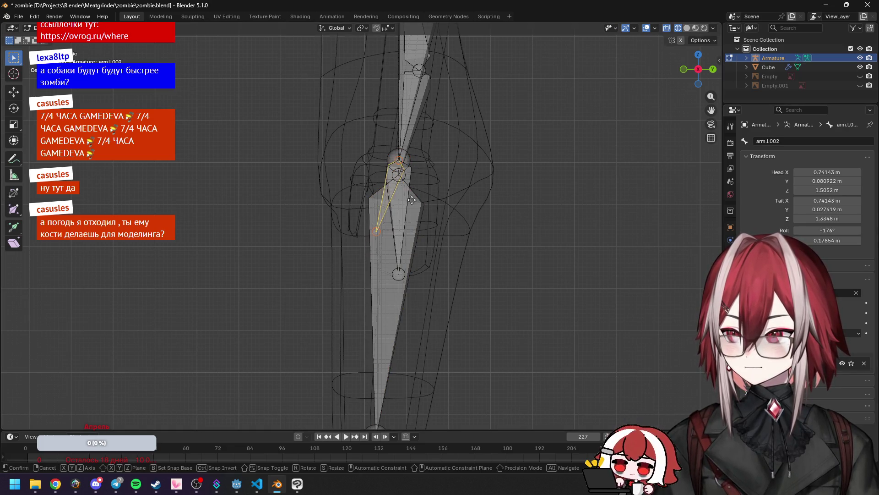
key(g)
click(380, 198)
Step: Refine the arm.l.002 bone's position with further moves in side and front views
key(g)
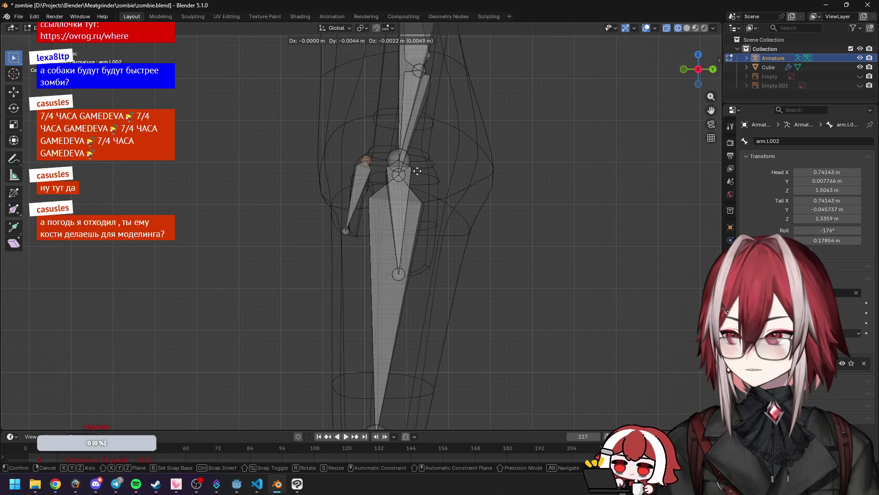
click(352, 219)
key(g)
click(353, 235)
middle_drag(353, 235, 473, 242)
key(KP_3)
scroll(472, 242, up, 5)
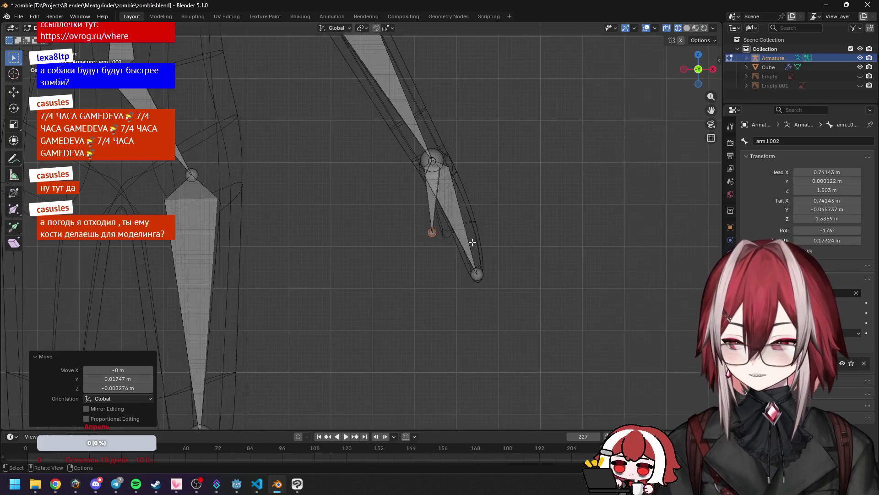
key(KP_1)
key(g)
click(510, 252)
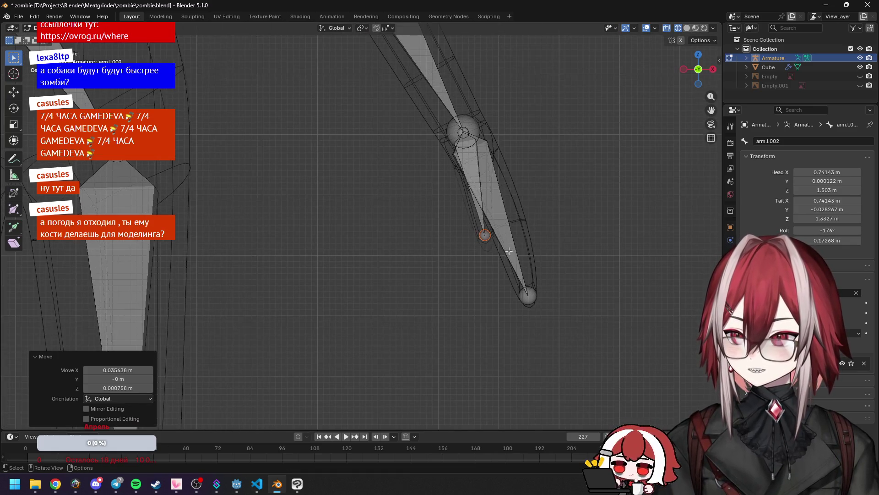
mouse_move(510, 252)
middle_down()
mouse_move(412, 265)
mouse_move(422, 269)
middle_up()
Step: Nudge the small bone's upper joint slightly and rename the bone finger.l
click(419, 190)
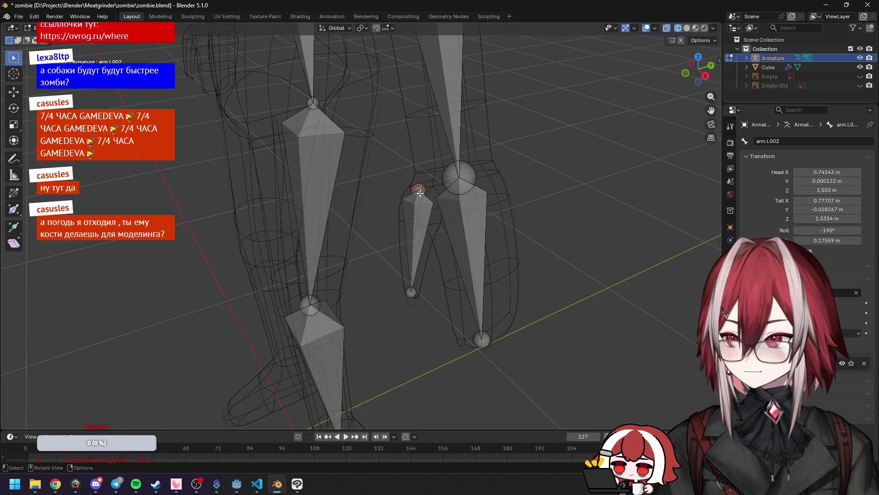
key(KP_1)
key(g)
click(428, 198)
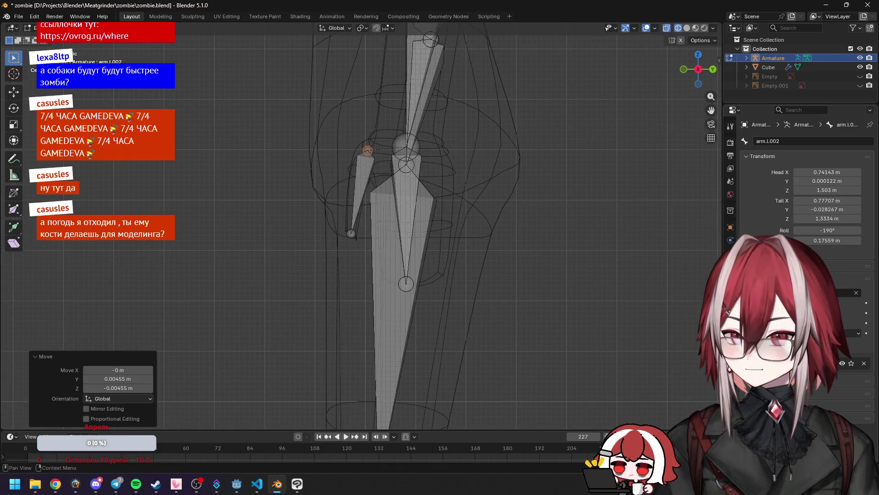
click(767, 140)
click(767, 140)
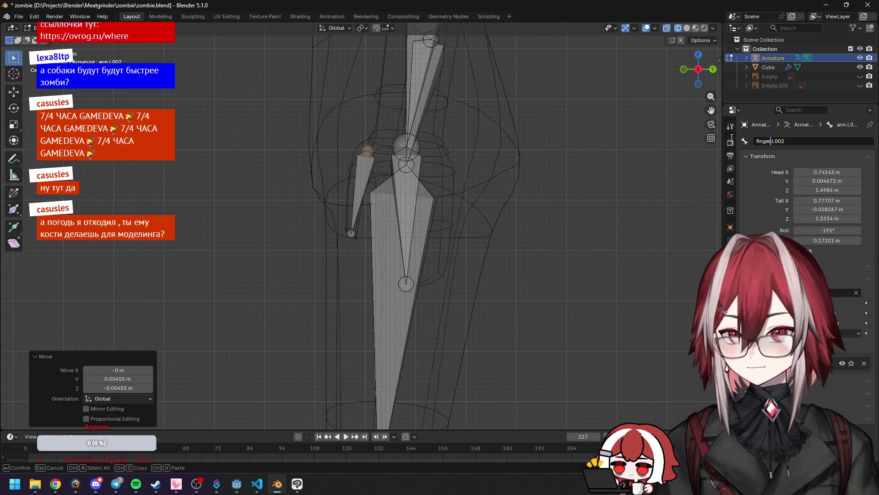
key(Return)
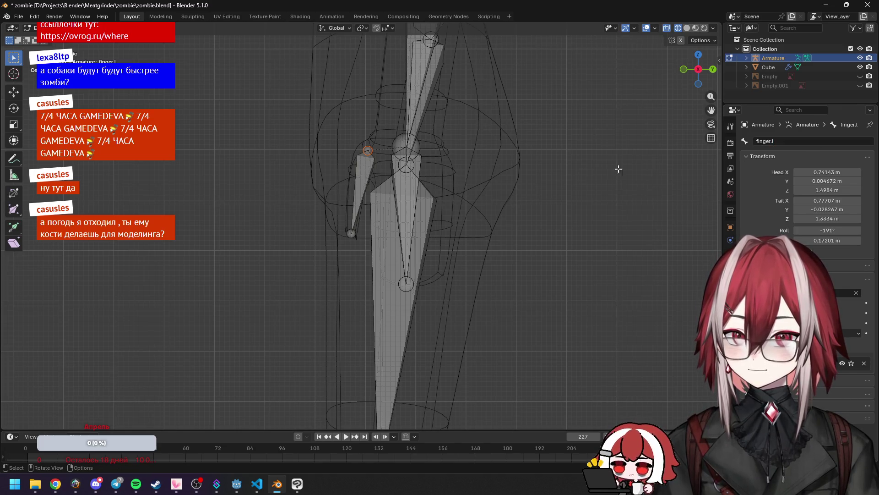
Step: Switch the viewport to solid shading and select all bones of the armature
mouse_move(503, 174)
middle_down()
mouse_move(496, 186)
mouse_move(540, 152)
mouse_move(472, 153)
mouse_move(480, 133)
mouse_move(554, 178)
middle_up()
click(687, 28)
scroll(576, 125, down, 5)
click(425, 151)
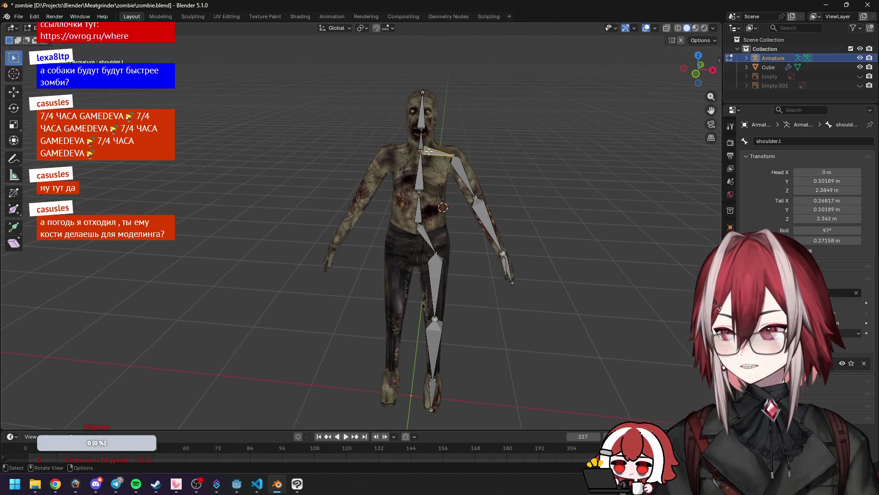
key(a)
Step: Symmetrize the armature to mirror left bones into .r bones, then return to Object Mode
click(138, 28)
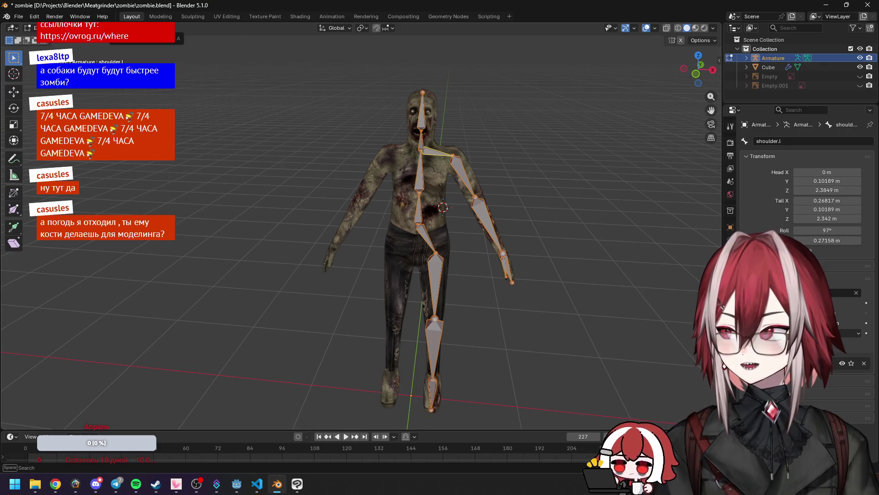
click(137, 28)
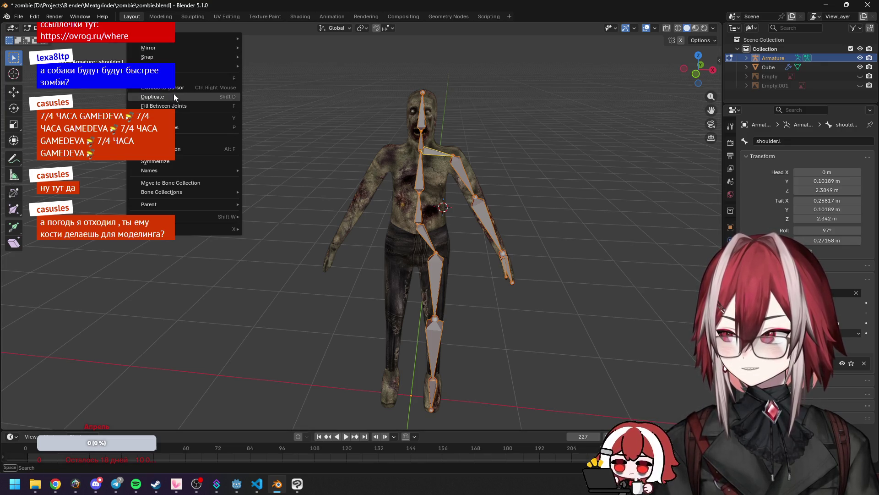
click(178, 160)
click(324, 131)
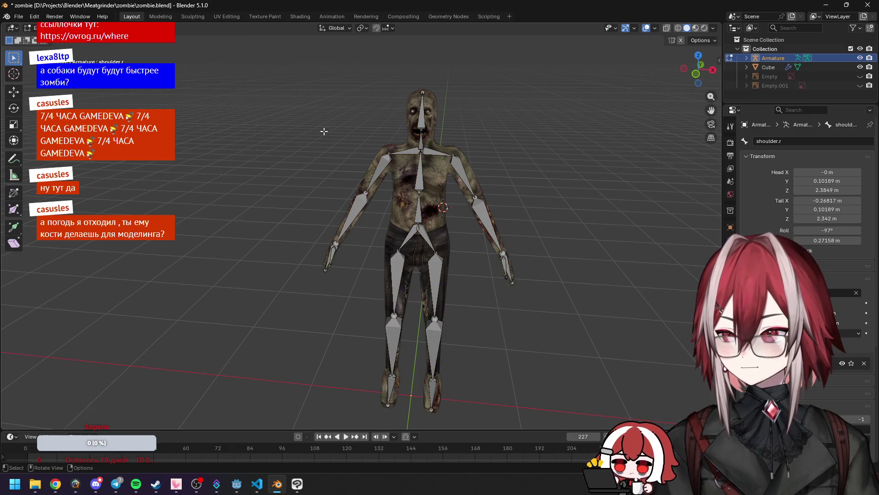
mouse_move(373, 125)
middle_down()
mouse_move(304, 160)
mouse_move(391, 129)
mouse_move(320, 153)
mouse_move(314, 112)
mouse_move(363, 132)
middle_up()
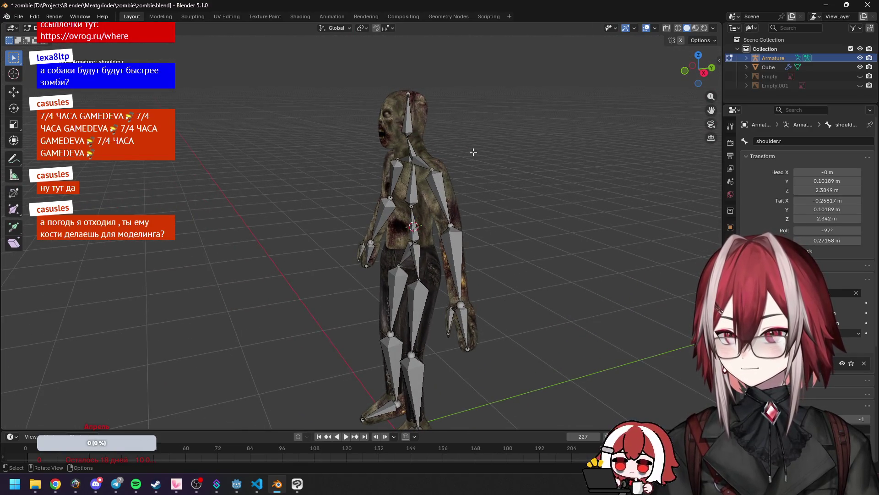
key(Tab)
click(441, 162)
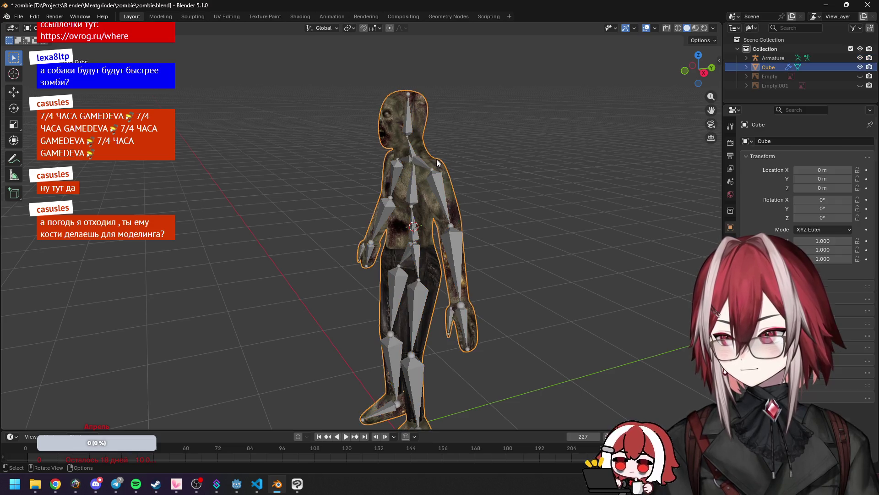
Step: Parent the zombie mesh to the armature With Automatic Weights and switch the armature to Pose Mode
shift+click(437, 179)
key(ctrl+p)
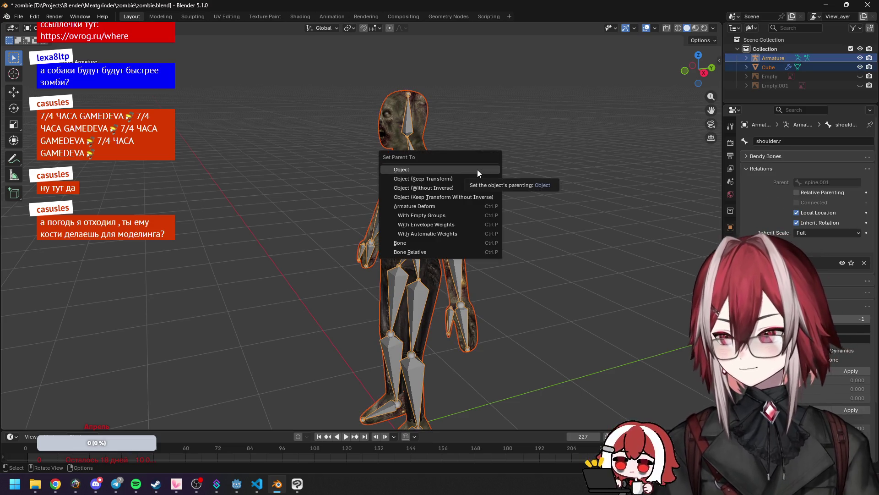
click(454, 235)
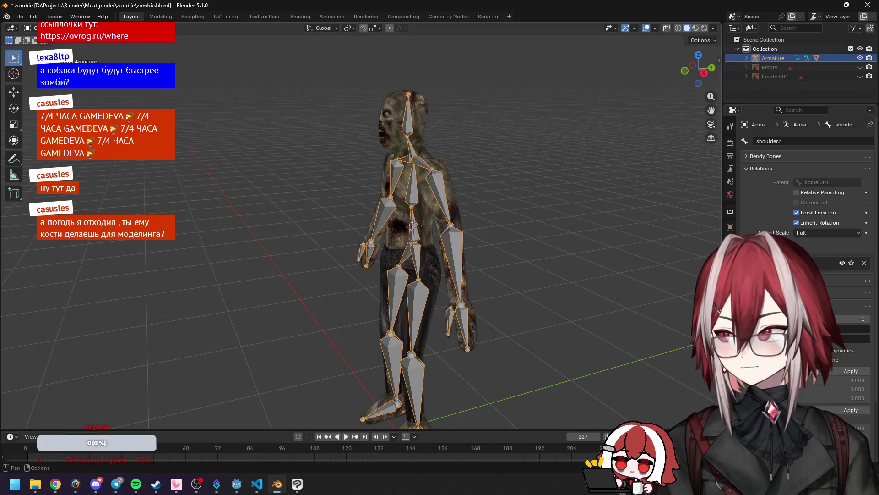
key(ctrl+Tab)
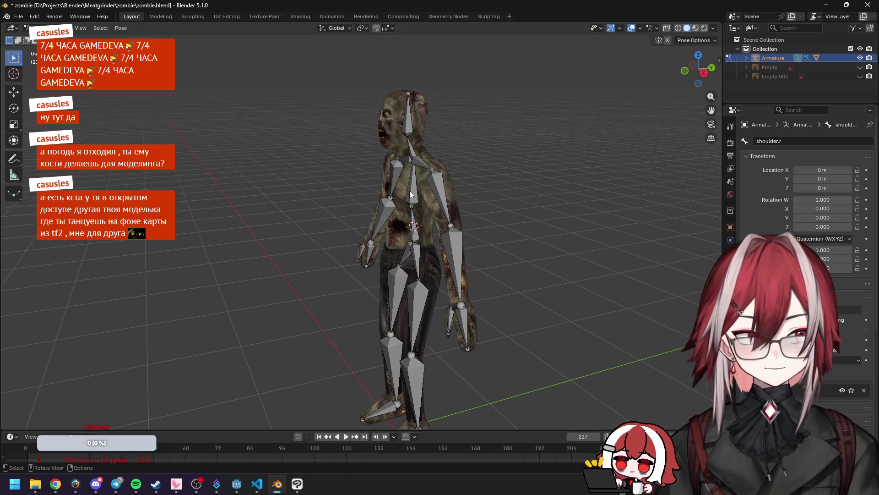
click(411, 194)
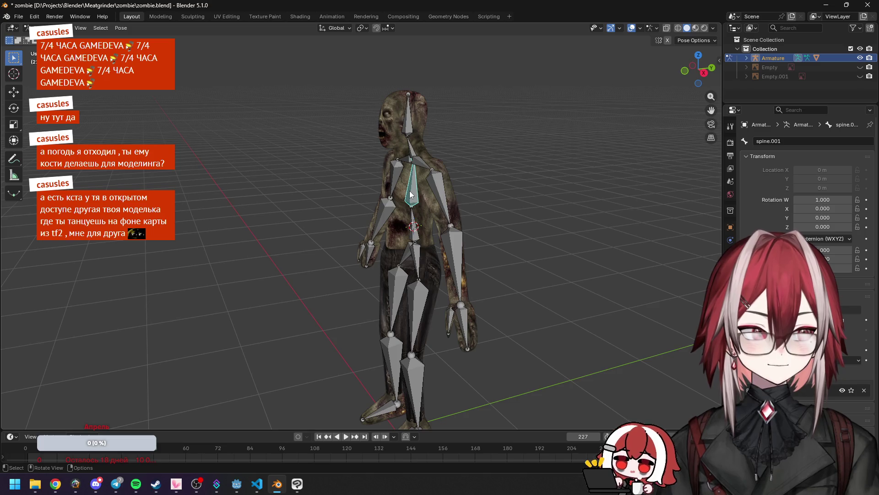
click(34, 485)
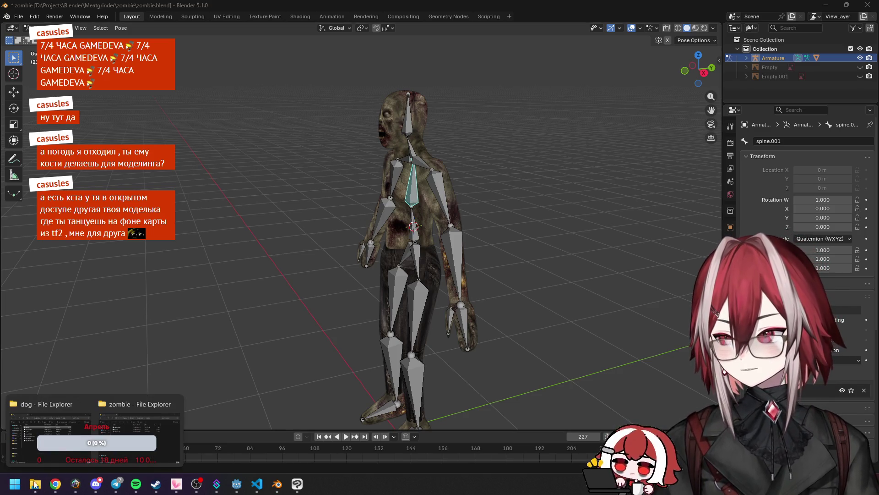
Step: In File Explorer, navigate up to Projects and into Blender > Desing_11
click(65, 451)
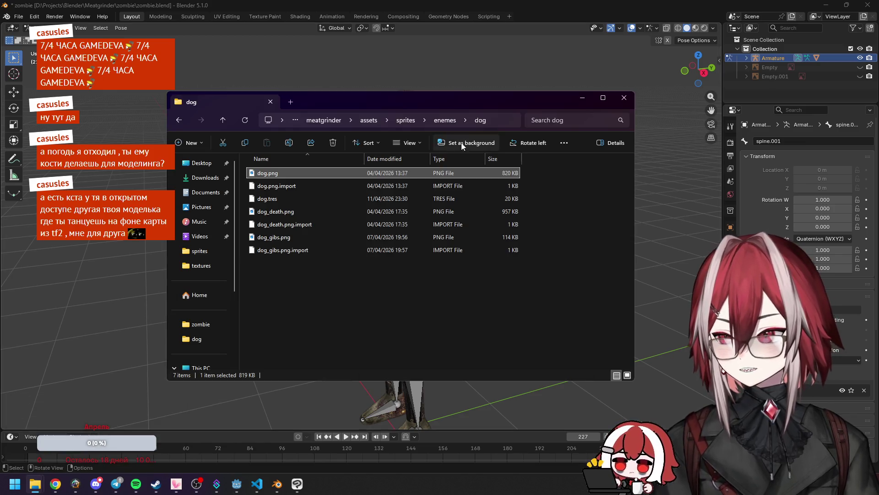
click(443, 121)
click(403, 121)
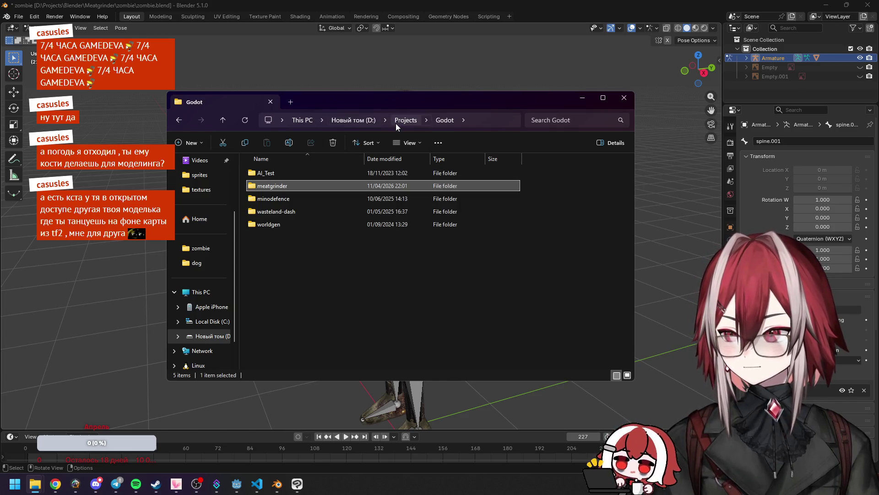
click(396, 121)
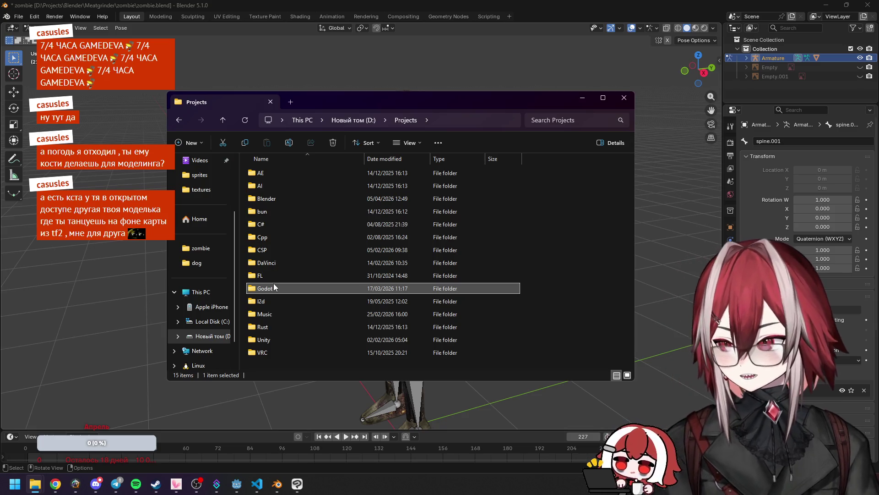
double_click(261, 202)
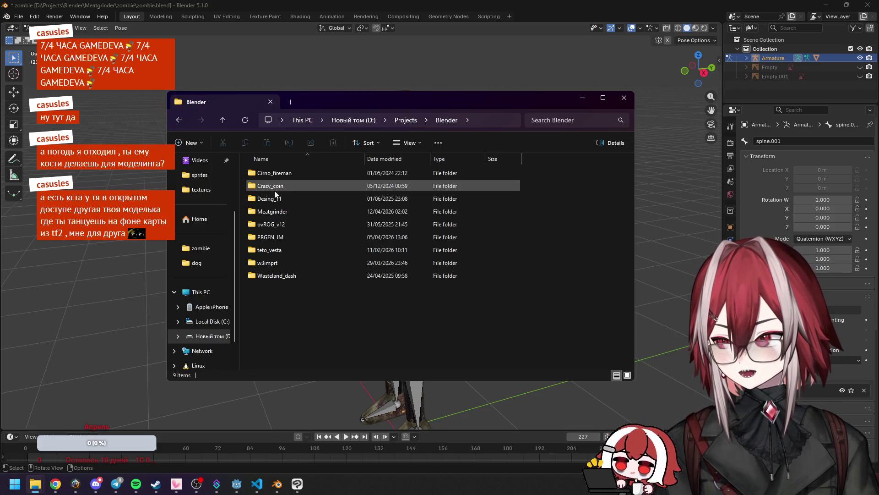
click(292, 227)
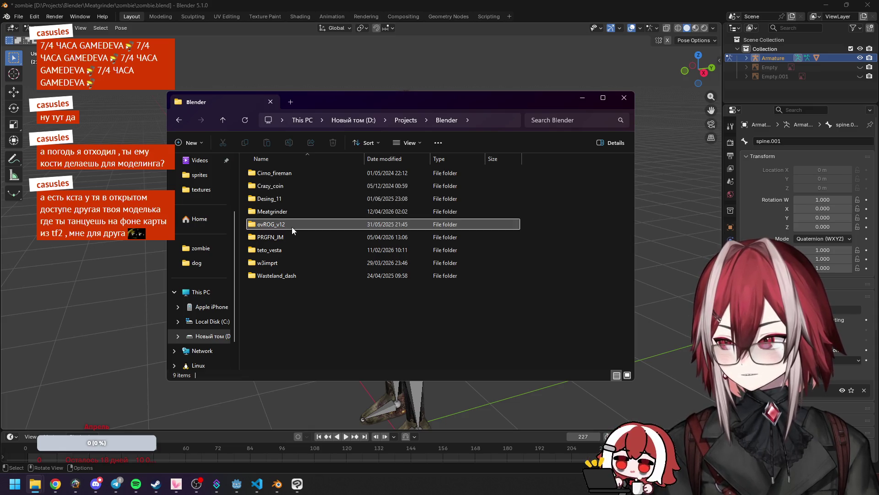
double_click(289, 200)
Step: Browse the Desing_11 .blend files and open des_11_UpperBodyRig_2.blend in Blender
scroll(298, 235, down, 2)
scroll(298, 236, down, 3)
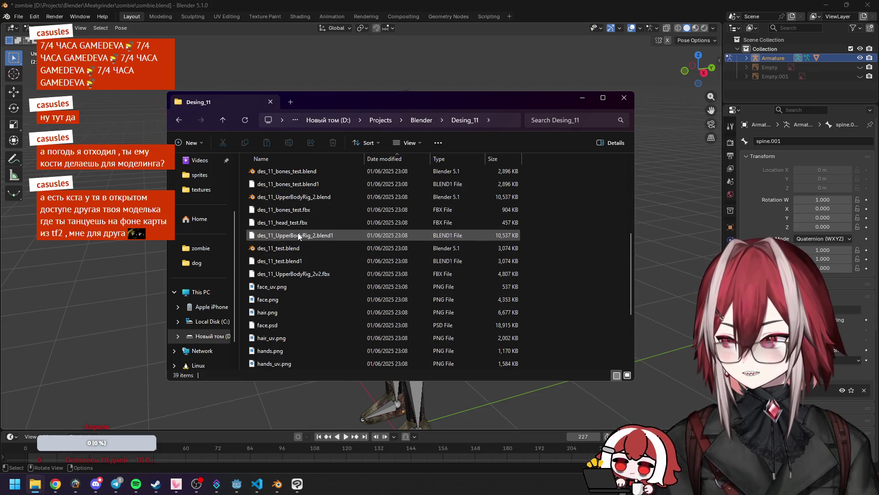
scroll(298, 236, up, 6)
click(302, 199)
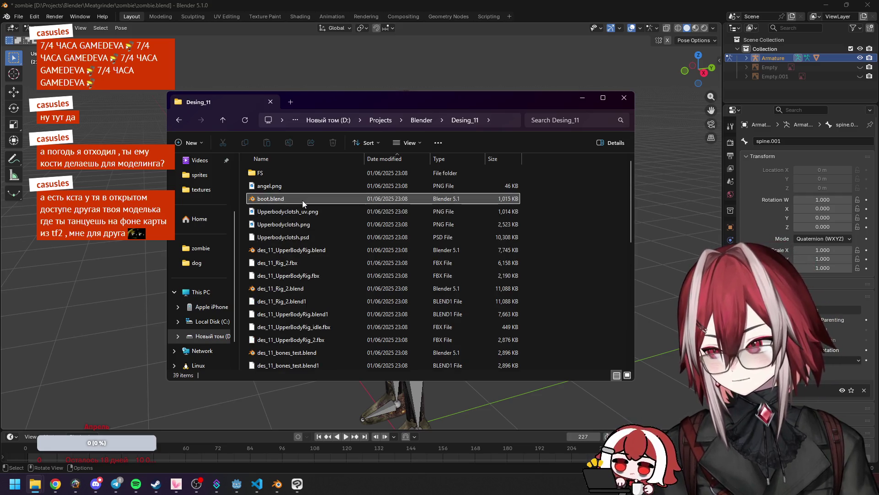
click(312, 249)
scroll(350, 259, down, 1)
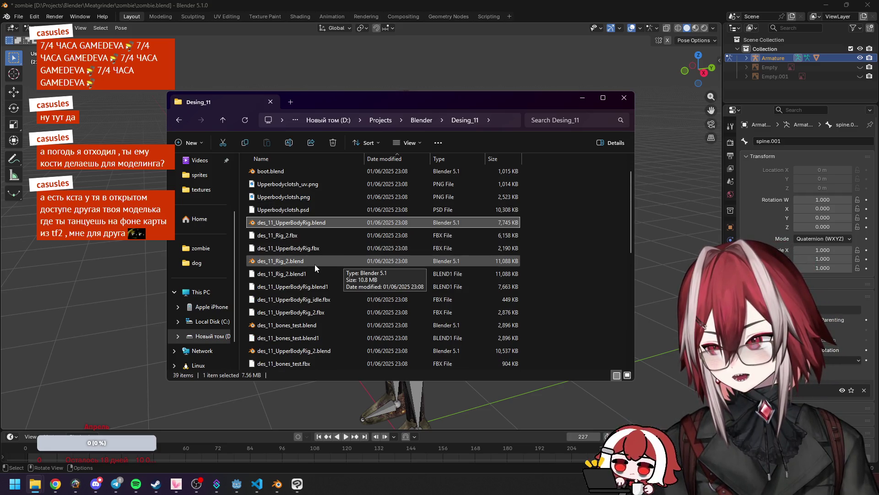
click(315, 265)
scroll(314, 265, down, 1)
click(309, 289)
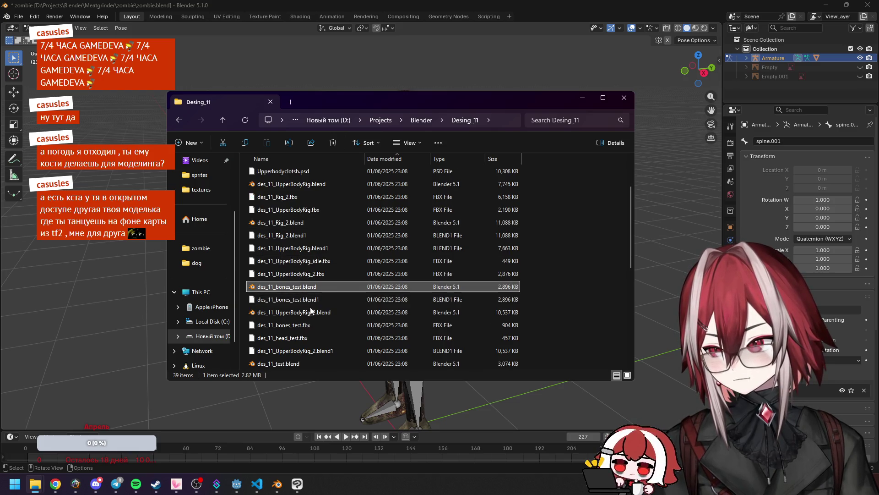
click(383, 312)
scroll(362, 298, down, 1)
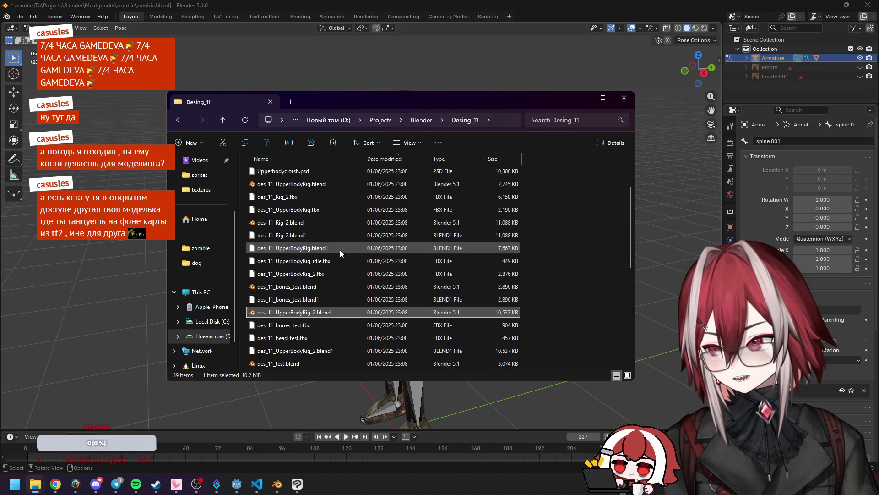
scroll(339, 251, down, 1)
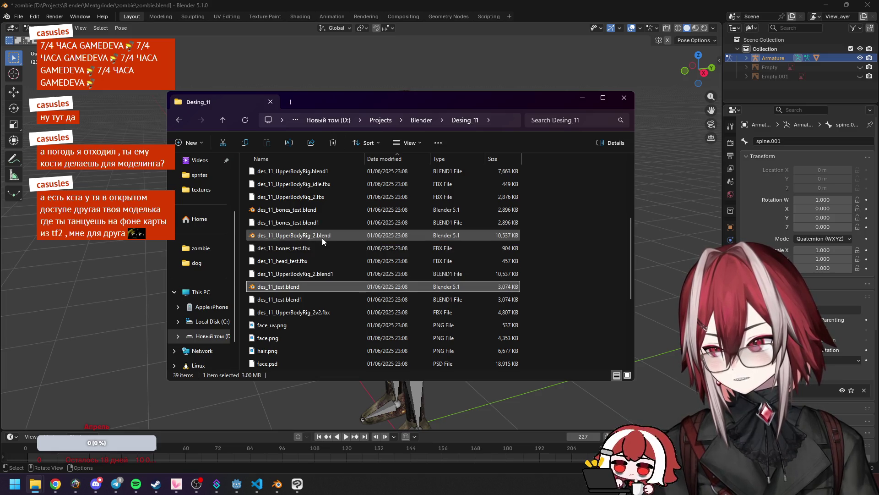
double_click(322, 238)
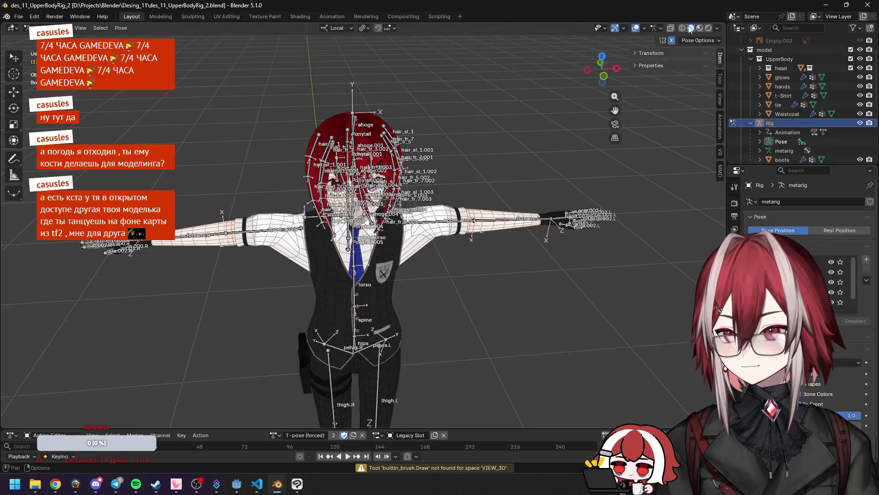
click(683, 28)
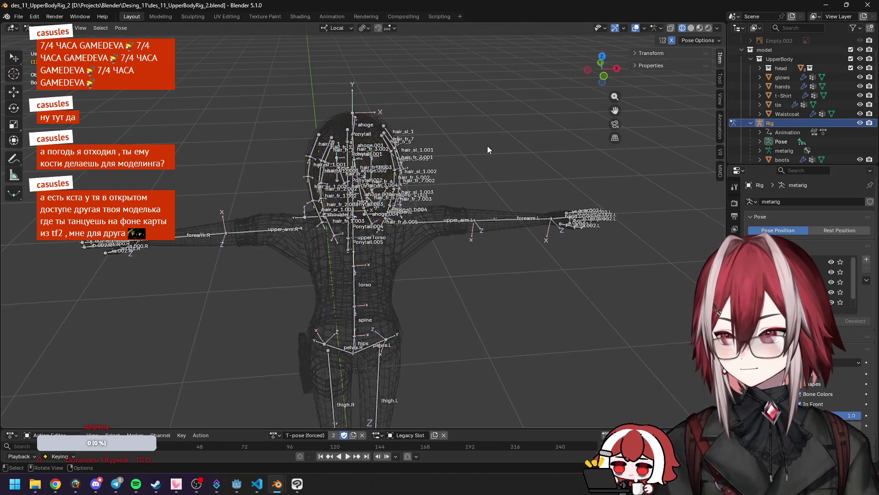
middle_drag(487, 145, 615, 78)
click(691, 28)
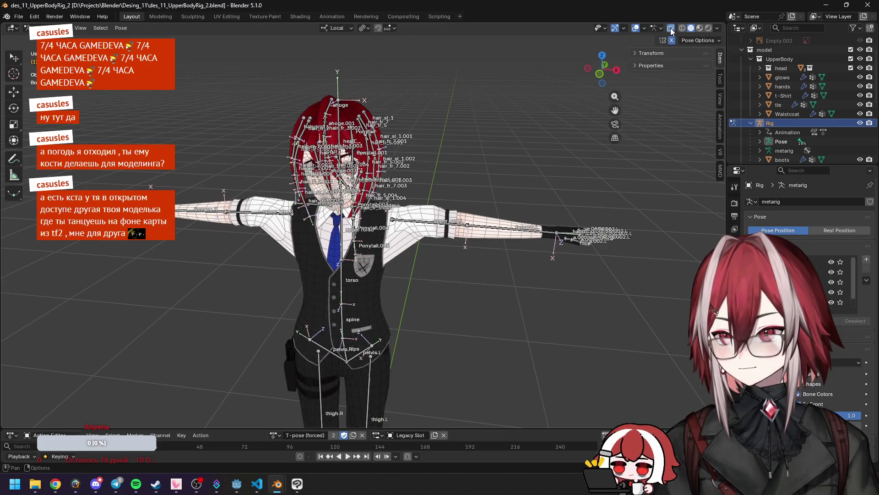
click(635, 28)
mouse_move(504, 119)
middle_down()
mouse_move(435, 149)
mouse_move(378, 212)
mouse_move(463, 153)
mouse_move(410, 179)
mouse_move(323, 191)
mouse_move(490, 160)
middle_up()
scroll(490, 161, up, 4)
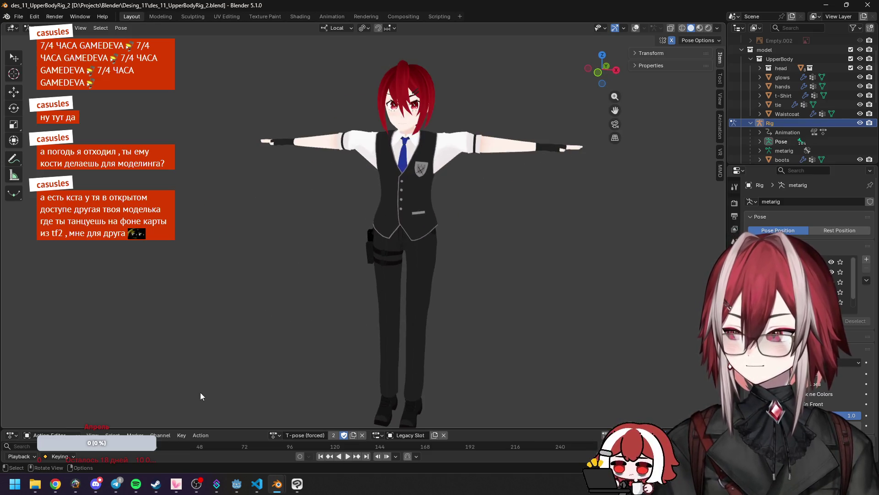
drag(217, 429, 242, 341)
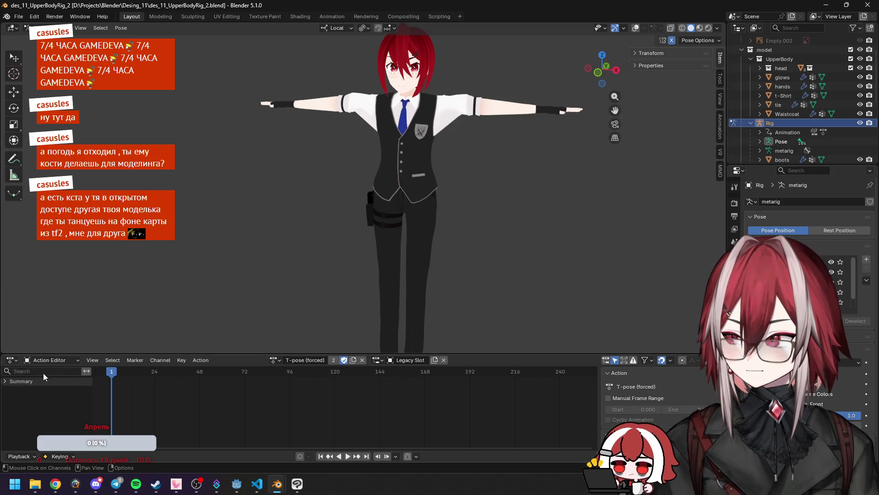
middle_drag(312, 241, 334, 235)
click(274, 360)
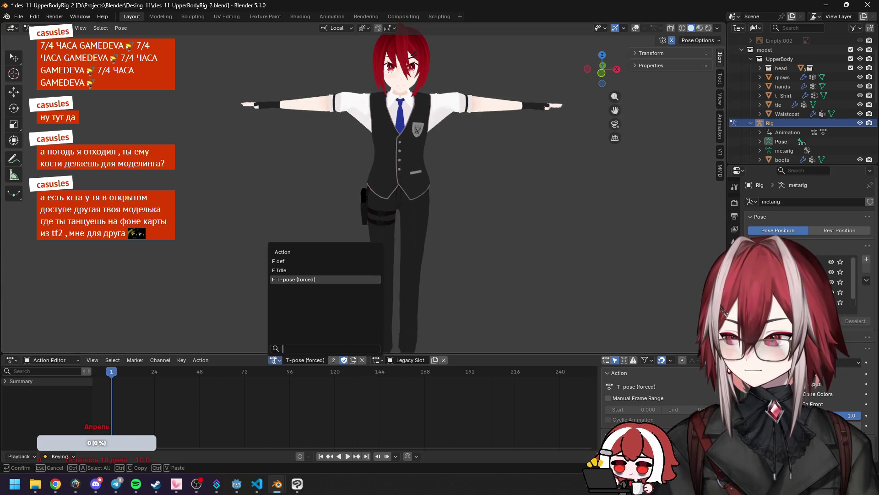
click(291, 279)
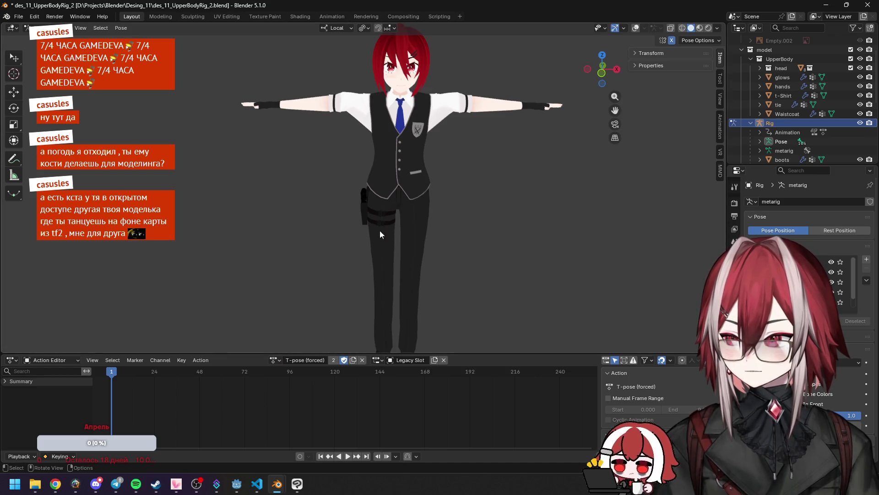
scroll(399, 185, up, 3)
shift+middle_drag(402, 194, 394, 233)
scroll(403, 205, up, 2)
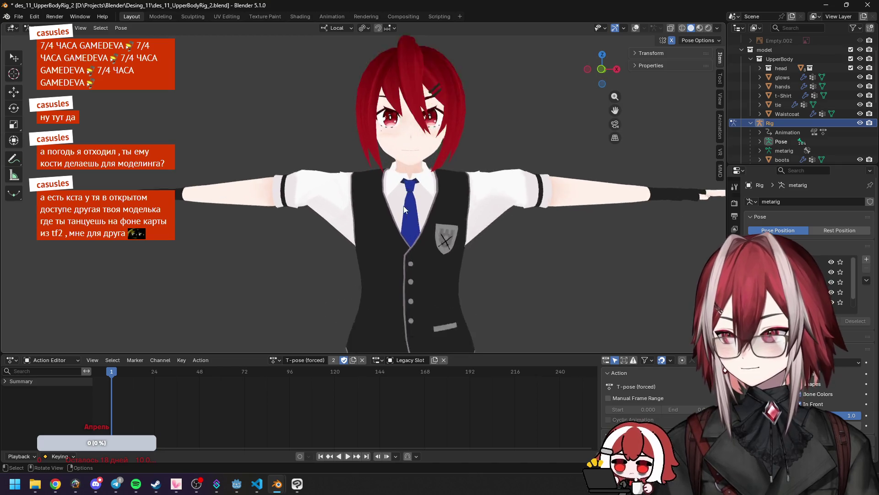
scroll(403, 205, up, 8)
scroll(399, 226, down, 2)
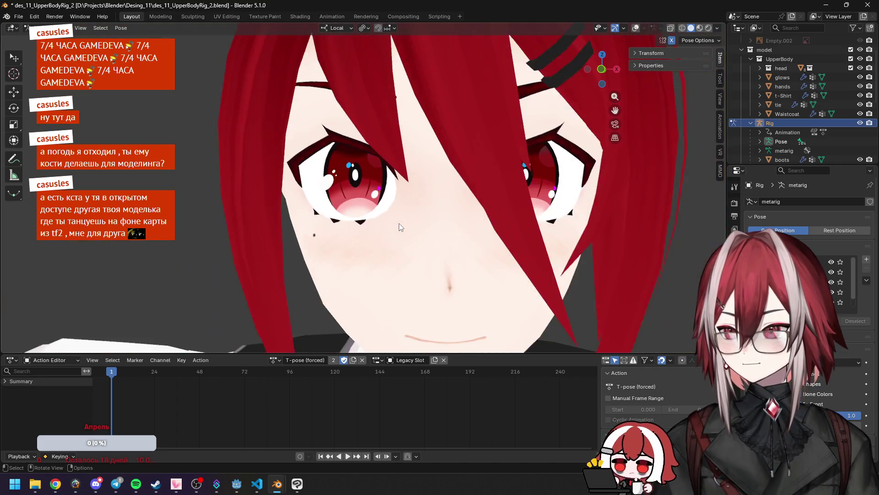
scroll(399, 227, down, 6)
mouse_move(400, 227)
middle_down()
mouse_move(528, 255)
mouse_move(461, 252)
mouse_move(482, 299)
mouse_move(490, 259)
mouse_move(428, 256)
mouse_move(403, 203)
mouse_move(476, 216)
middle_up()
Step: Close the rig file with Don't Save, browse into ovROG_v12, then close File Explorer
click(866, 4)
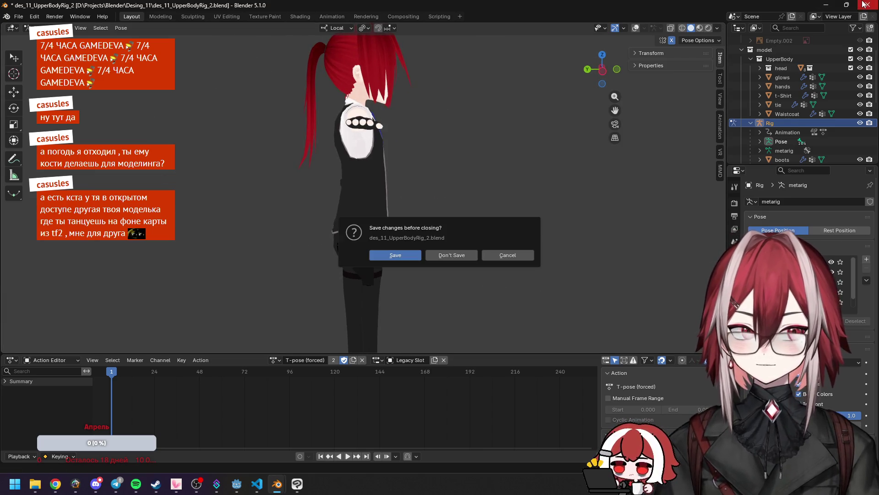
click(452, 255)
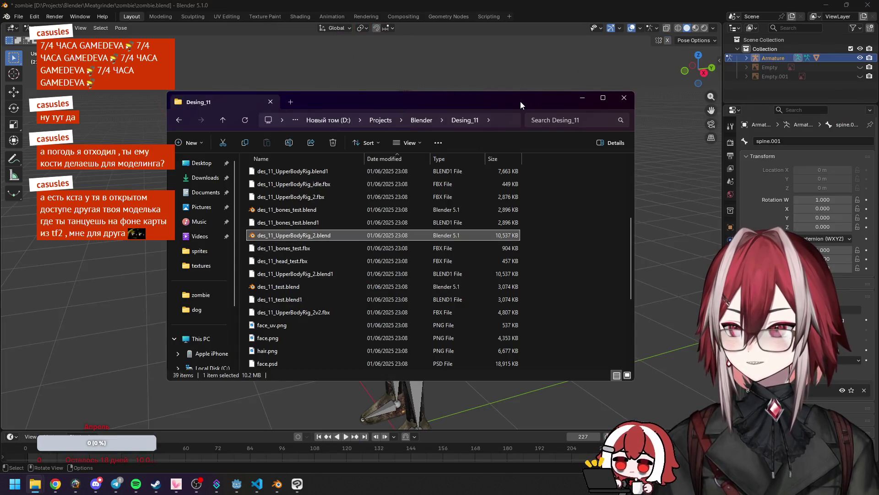
click(225, 118)
double_click(306, 224)
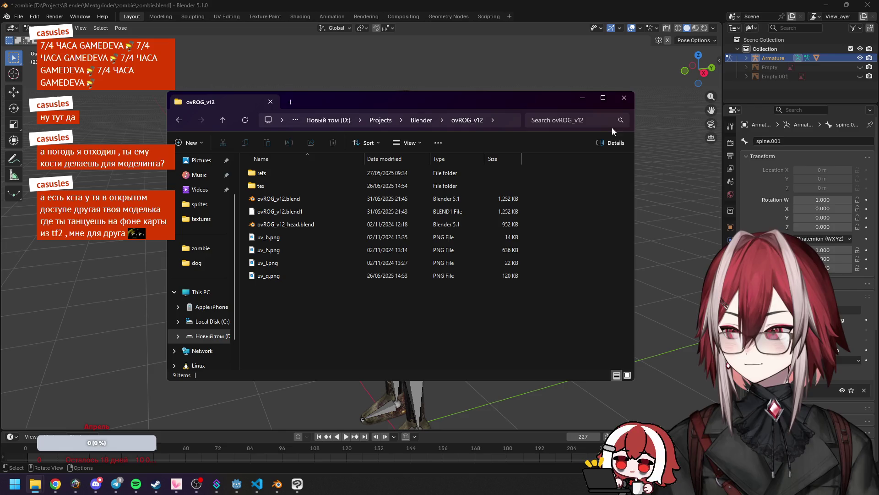
click(625, 98)
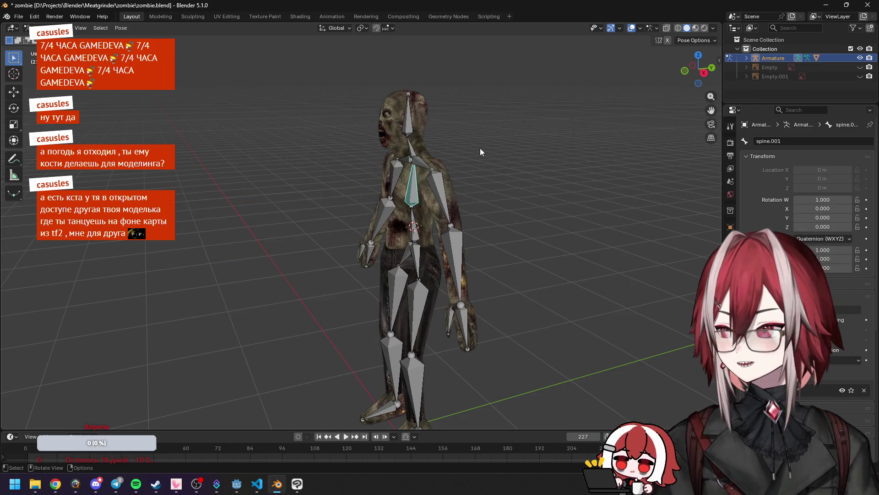
middle_drag(481, 149, 465, 158)
key(KP_3)
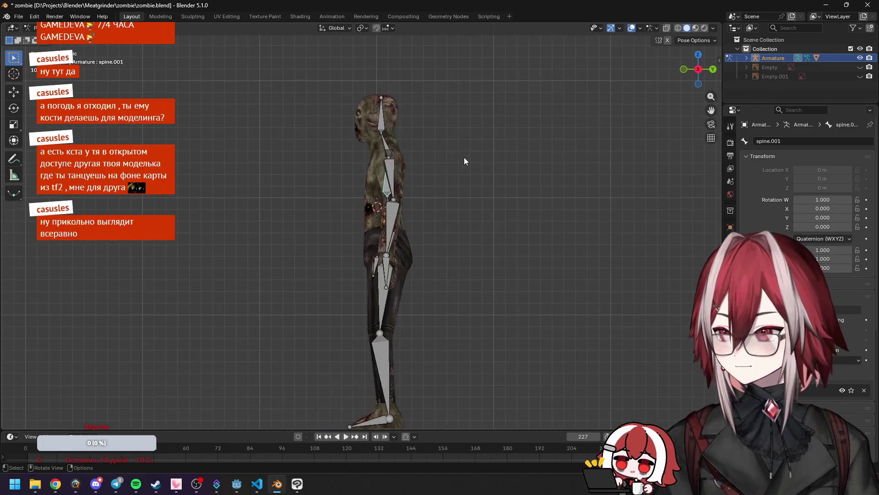
key(r)
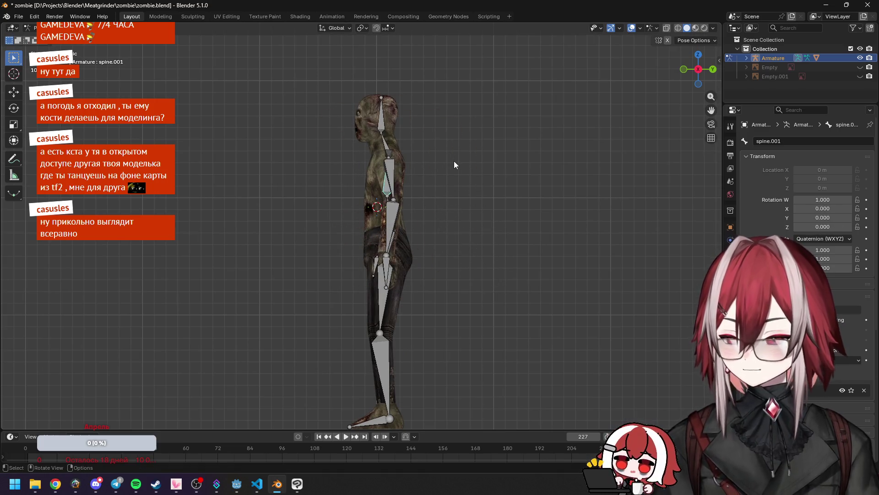
key(KP_1)
key(Escape)
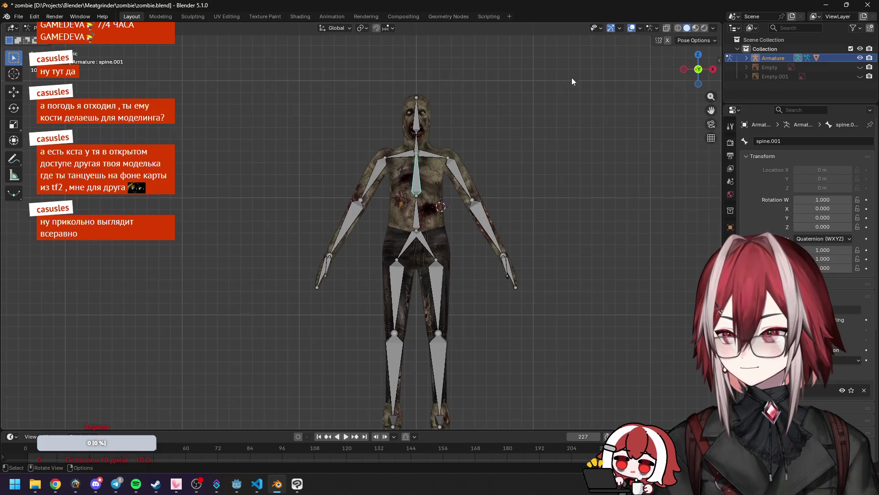
click(631, 30)
key(r)
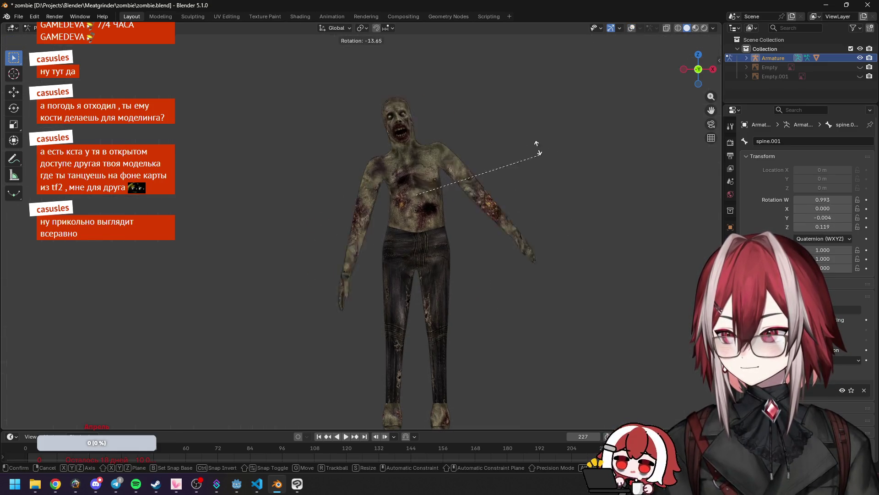
key(Escape)
click(633, 27)
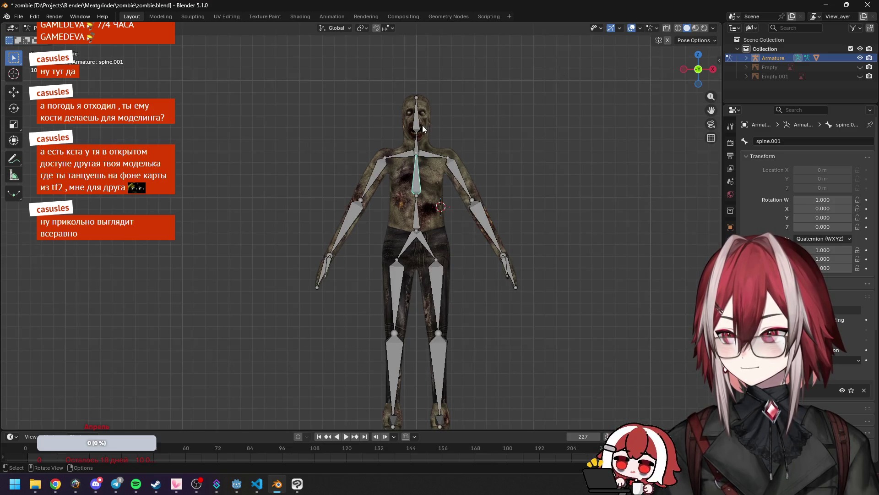
click(633, 28)
scroll(478, 203, up, 5)
key(r)
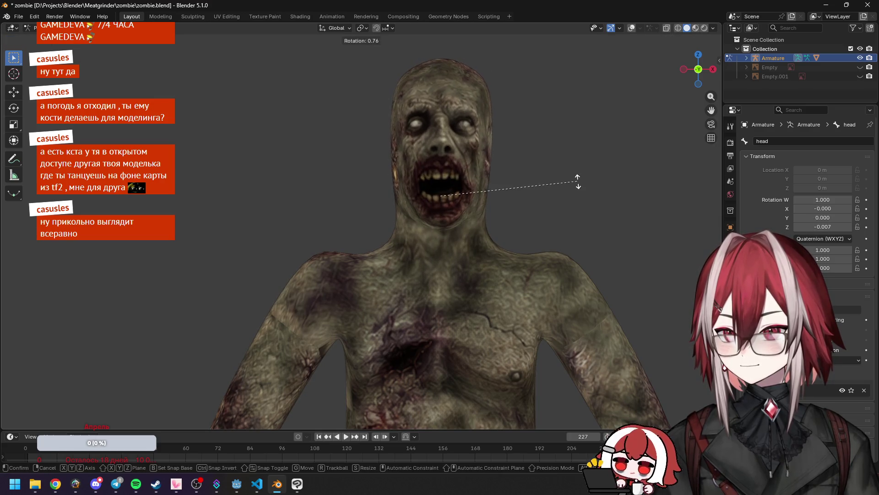
key(z)
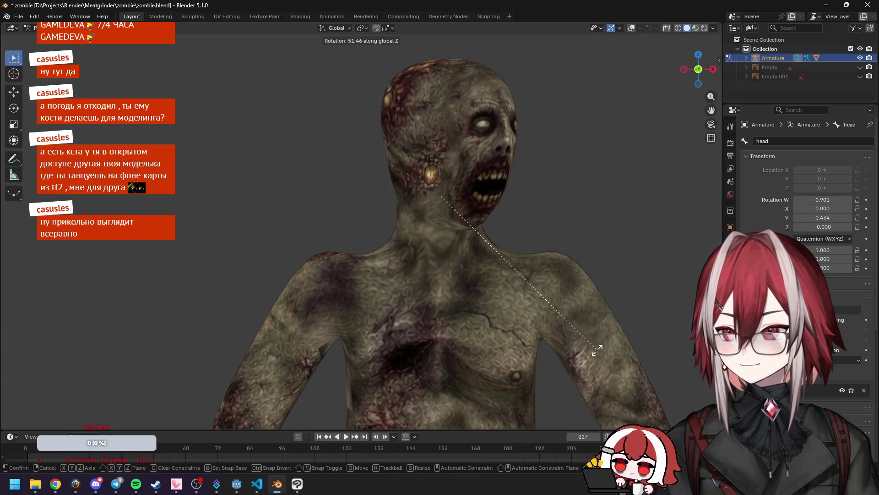
key(x)
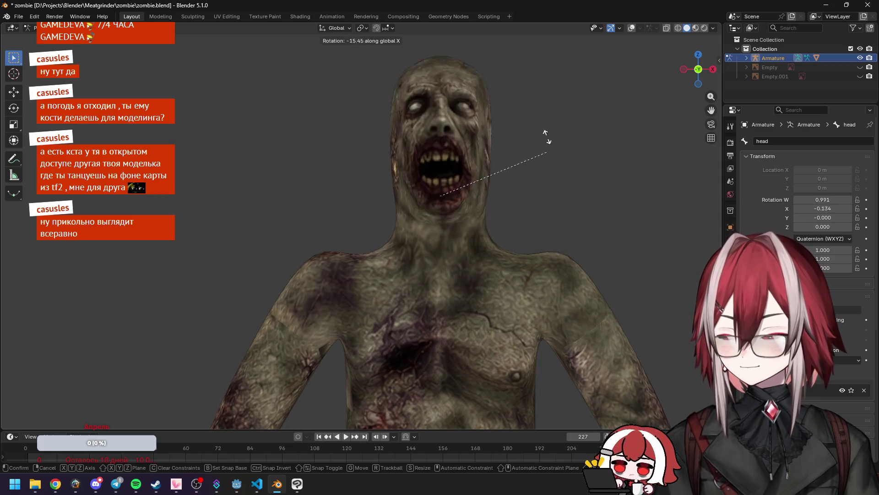
key(y)
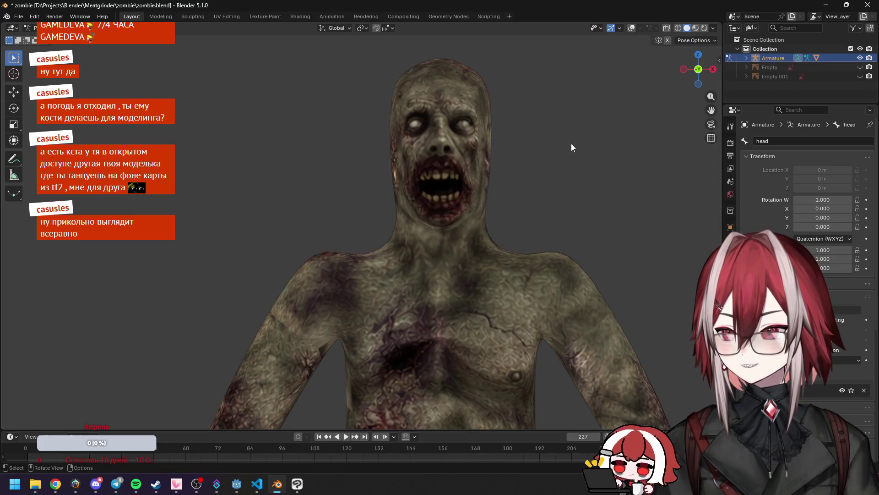
click(632, 28)
key(r)
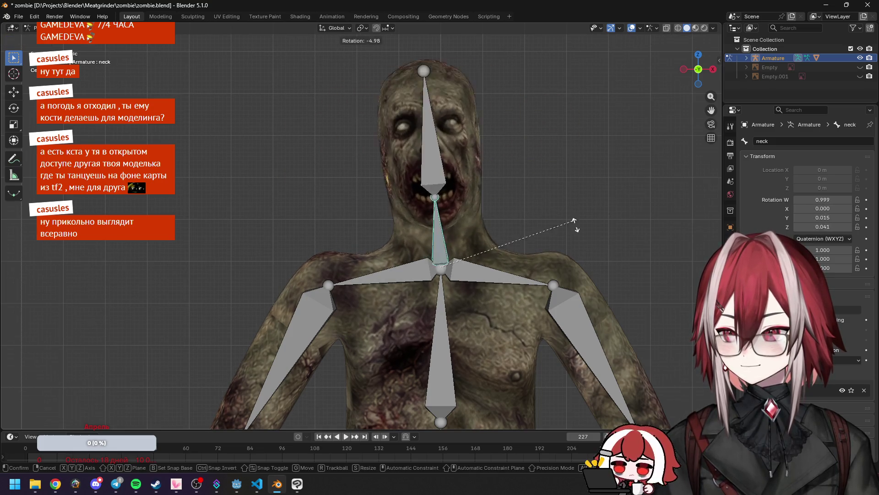
key(z)
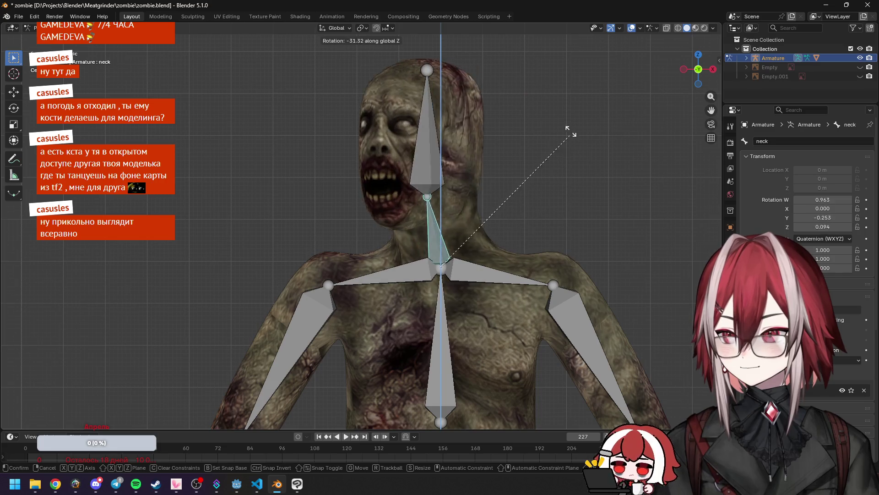
key(Escape)
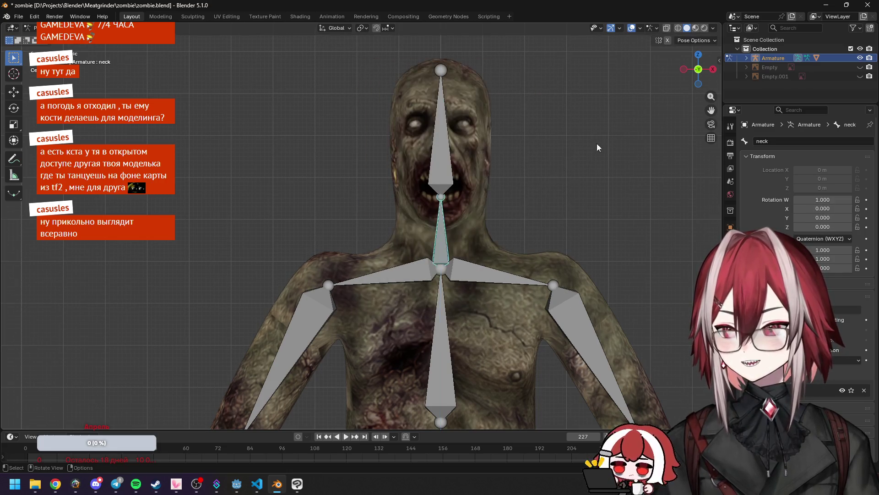
click(632, 28)
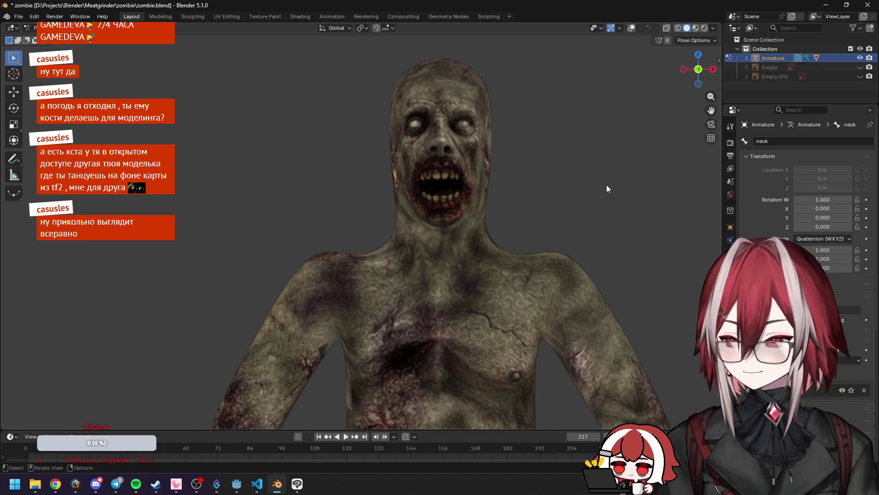
key(z)
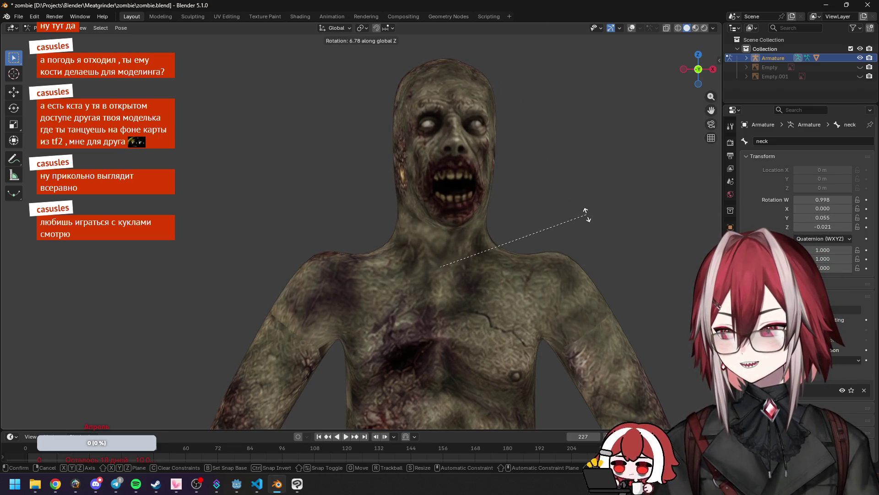
key(x)
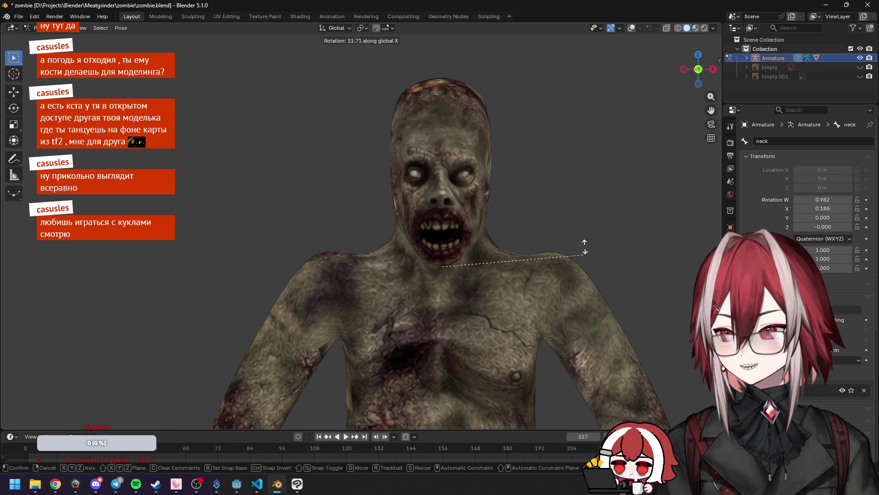
key(x)
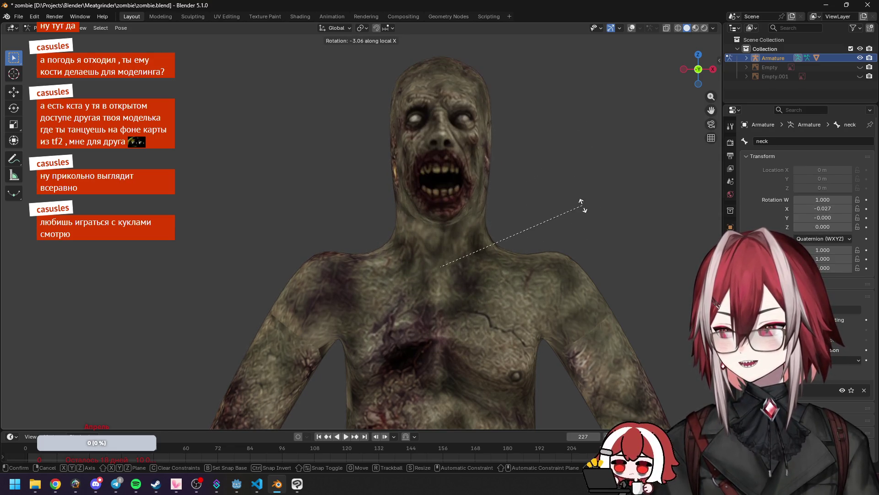
right_click(553, 146)
scroll(551, 152, up, 6)
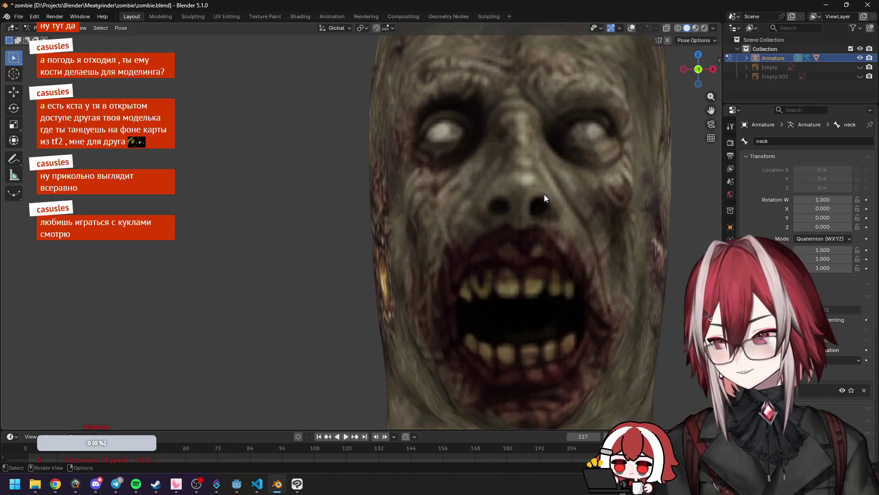
middle_drag(509, 218, 480, 221)
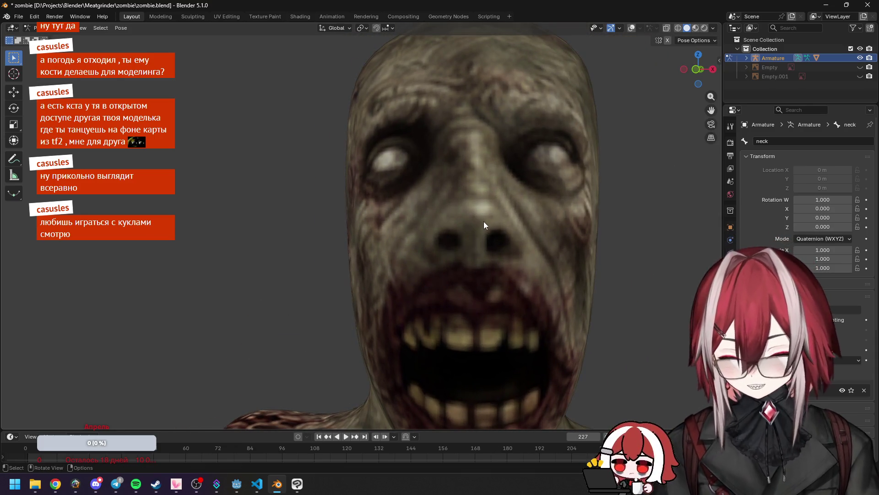
scroll(483, 221, up, 1)
middle_drag(484, 222, 403, 227)
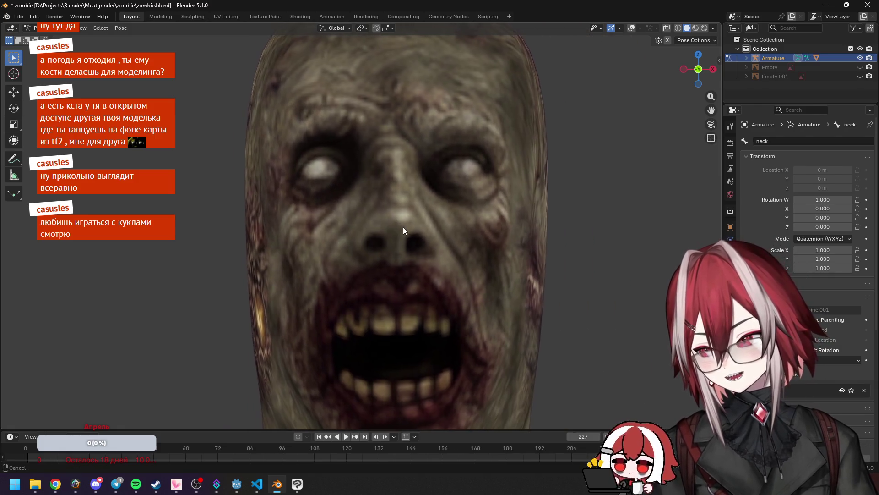
scroll(404, 225, up, 2)
scroll(405, 224, up, 3)
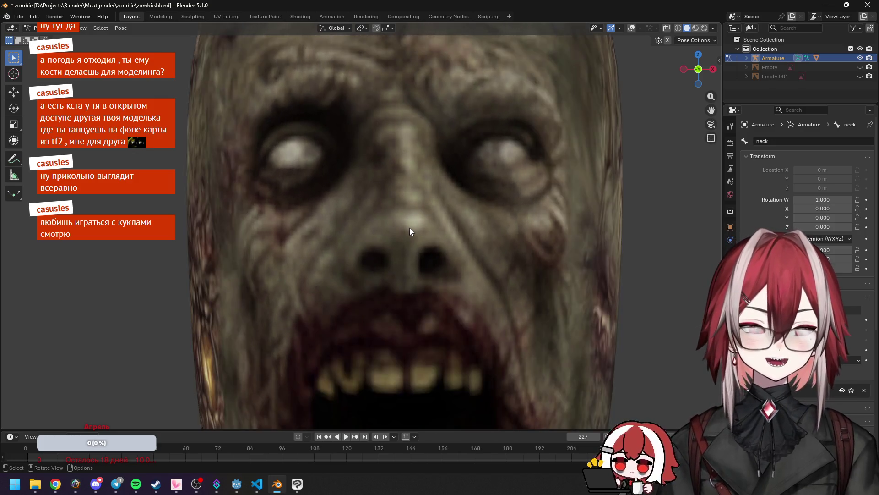
scroll(409, 227, up, 2)
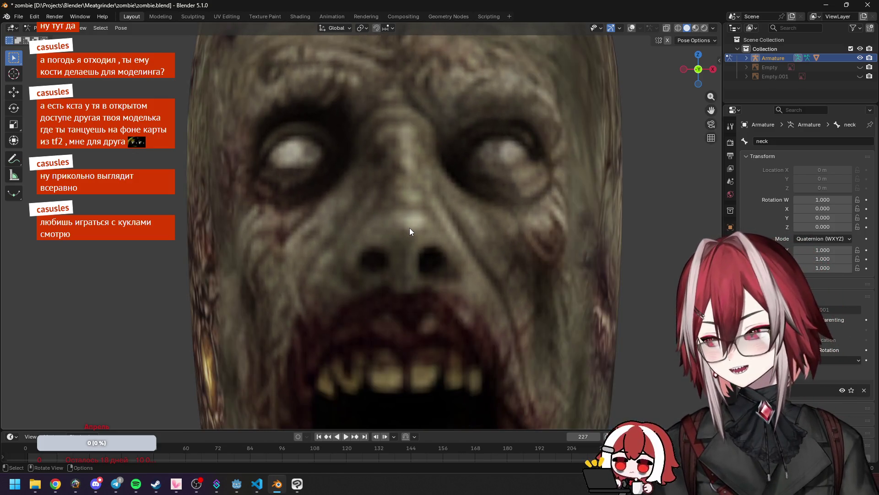
scroll(409, 227, up, 3)
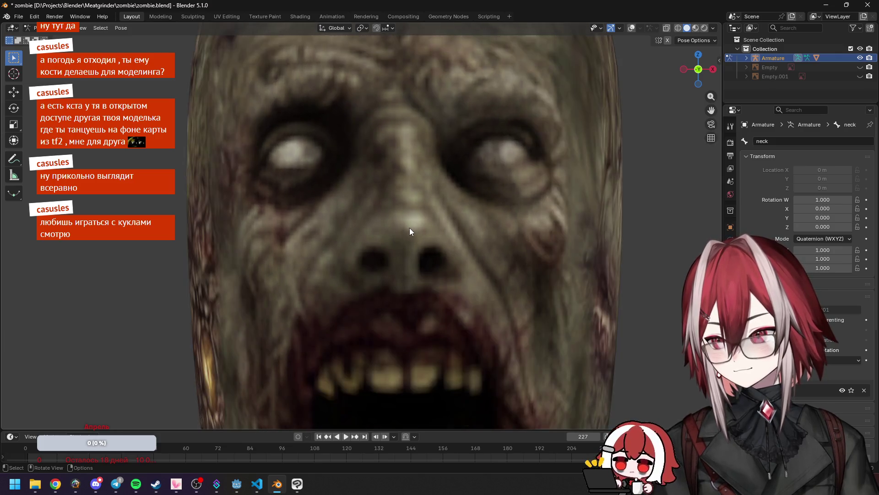
scroll(409, 227, down, 5)
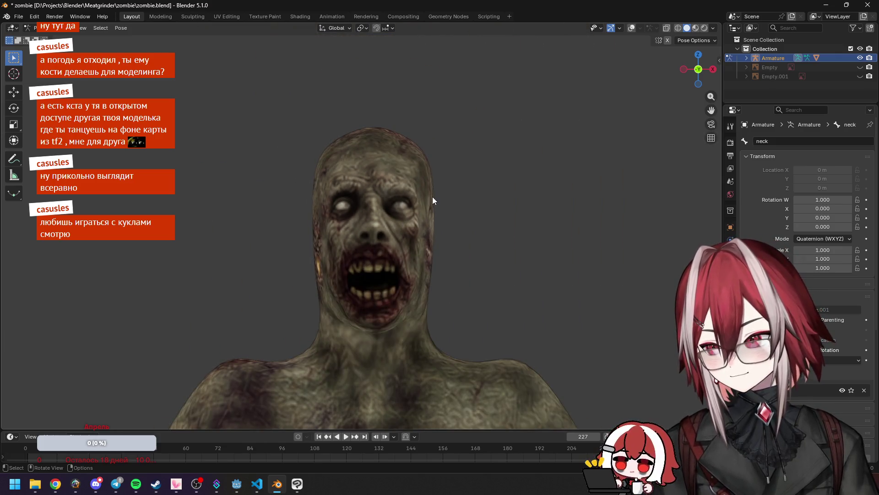
mouse_move(432, 196)
middle_down()
mouse_move(390, 220)
mouse_move(409, 130)
mouse_move(630, 37)
middle_up()
Step: Show the bones in a front view and try rotating the left shoulder and upper arm, cancelling both
click(631, 28)
mouse_move(421, 214)
middle_down()
mouse_move(482, 172)
mouse_move(436, 172)
middle_up()
key(KP_1)
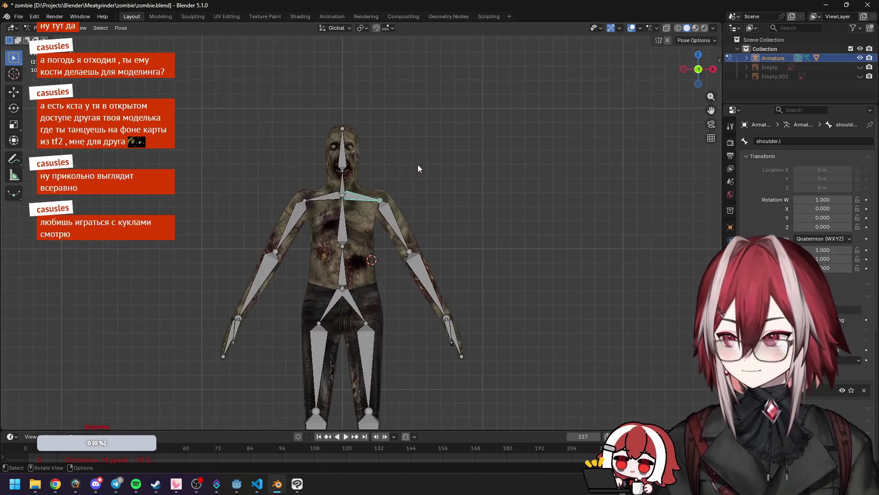
scroll(417, 165, up, 2)
key(r)
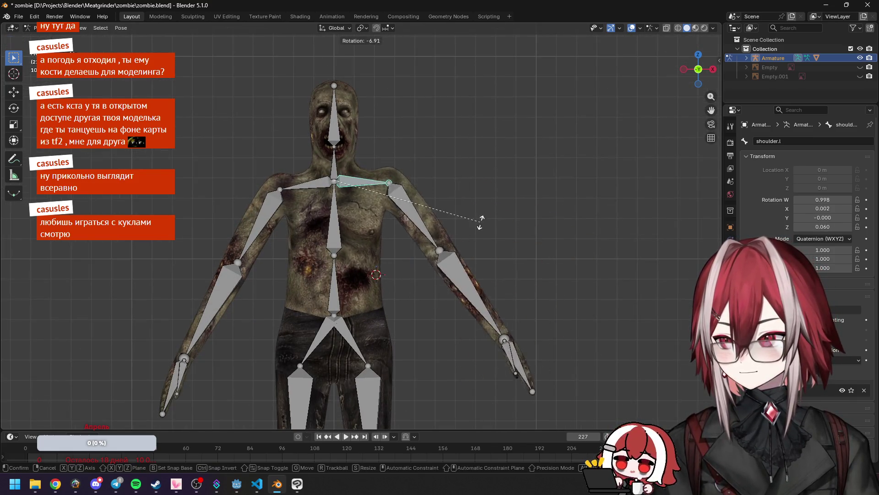
key(Escape)
click(424, 243)
key(r)
key(Escape)
Step: Swing the left upper arm forward in a side view, then undo it
key(KP_3)
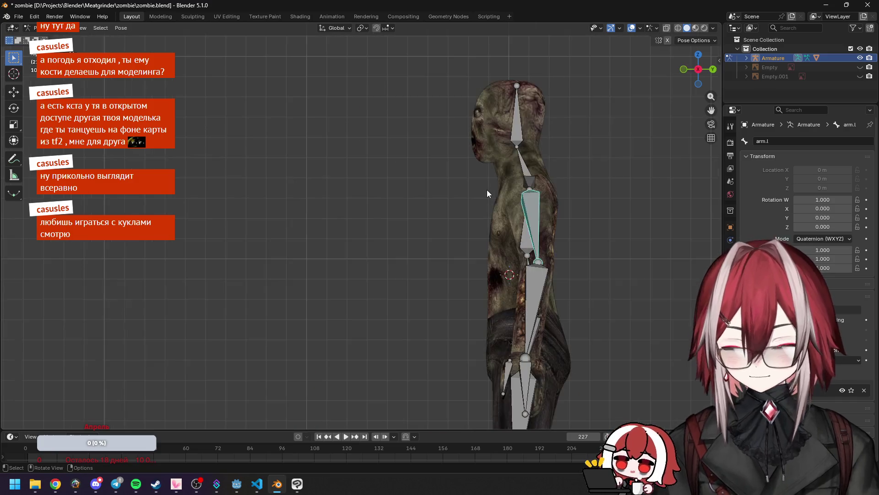
key(r)
click(545, 290)
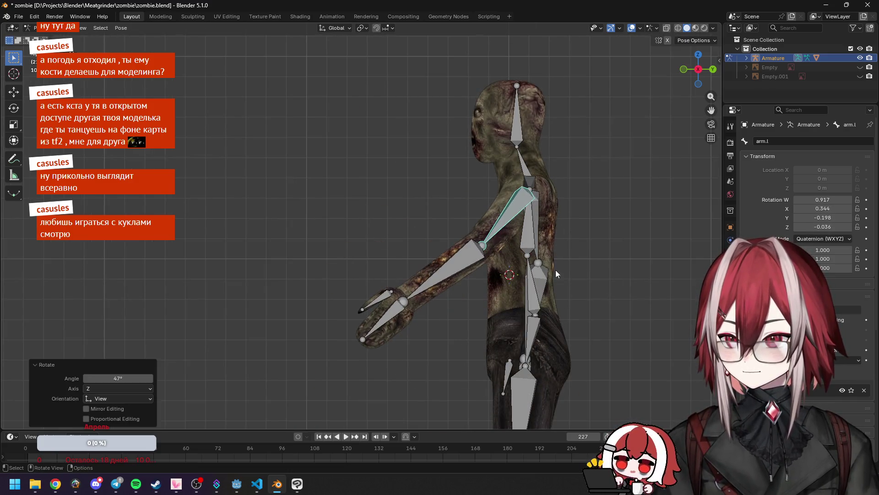
mouse_move(556, 271)
middle_down()
mouse_move(427, 284)
mouse_move(487, 270)
middle_up()
key(ctrl+z)
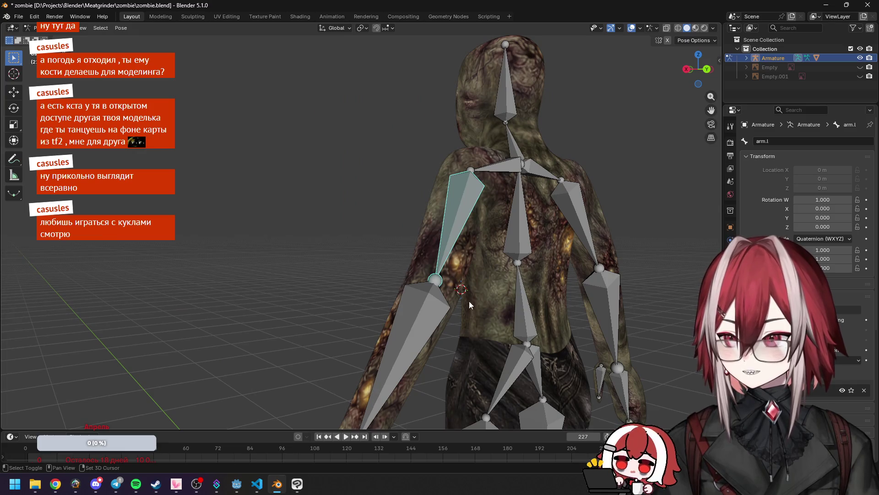
Step: Bend the left forearm bone 56.6° in a right-side view
middle_drag(469, 301, 474, 230)
click(474, 229)
key(KP_3)
mouse_move(543, 254)
middle_down()
mouse_move(659, 252)
mouse_move(523, 227)
mouse_move(416, 238)
middle_up()
key(r)
click(511, 236)
Step: Hide the bones to inspect arm deformation, rotate further, then reset the arm rotation
click(636, 29)
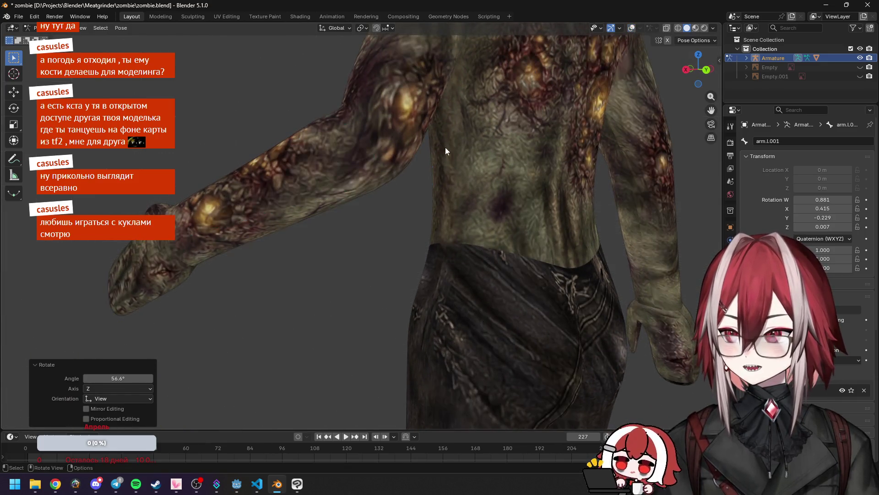
middle_drag(445, 147, 507, 177)
key(r)
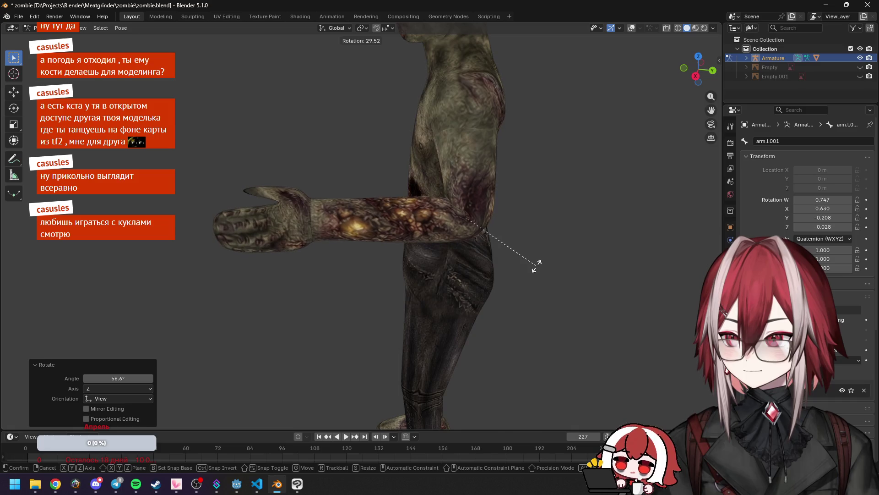
click(534, 261)
mouse_move(534, 261)
middle_down()
mouse_move(479, 251)
mouse_move(611, 243)
mouse_move(590, 213)
mouse_move(634, 45)
middle_up()
key(ctrl+z)
key(alt+r)
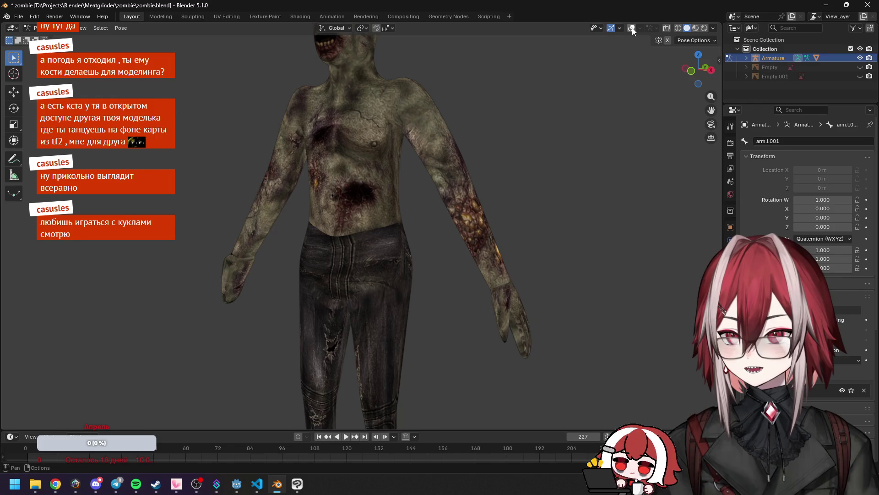
Step: Rotate the left finger bone and try rotating the palm bone, cancelling it
click(633, 29)
key(r)
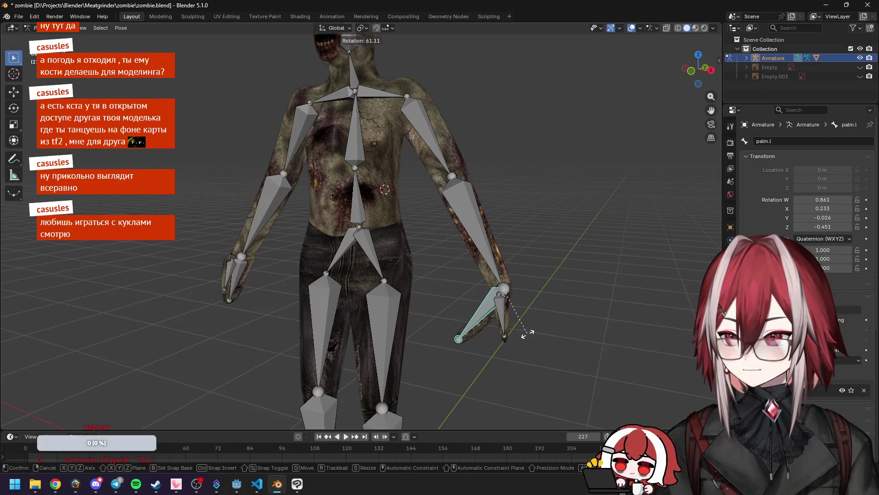
mouse_move(532, 331)
middle_down()
mouse_move(419, 215)
mouse_move(388, 224)
mouse_move(379, 241)
middle_up()
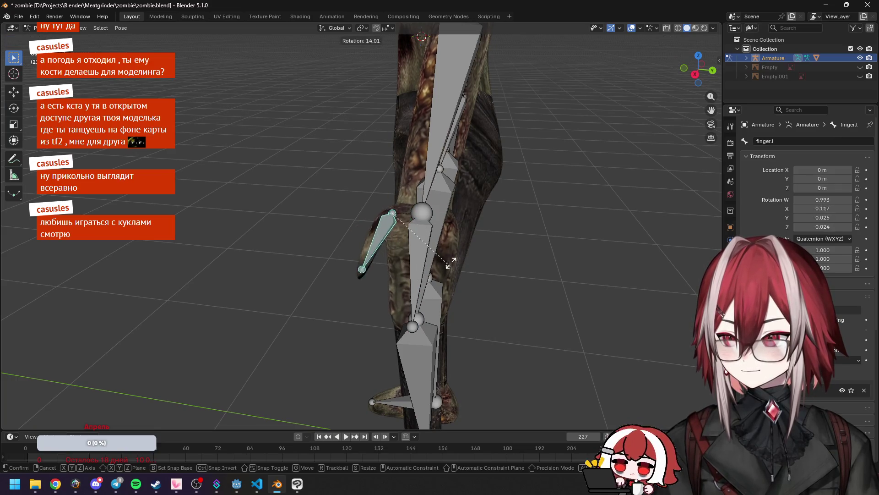
click(458, 209)
click(419, 275)
mouse_move(419, 275)
middle_down()
mouse_move(393, 232)
mouse_move(435, 275)
middle_up()
key(r)
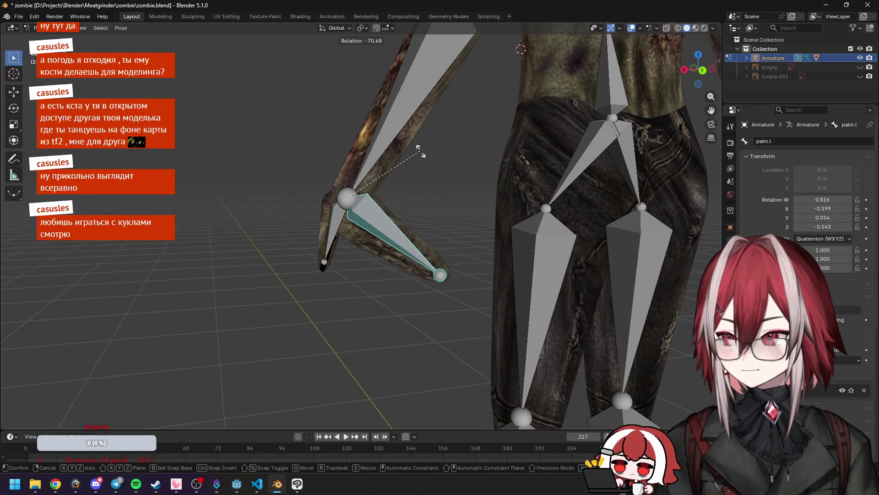
key(Escape)
Step: Bend the left thigh bone, checking it from front and right-side views
scroll(422, 177, down, 3)
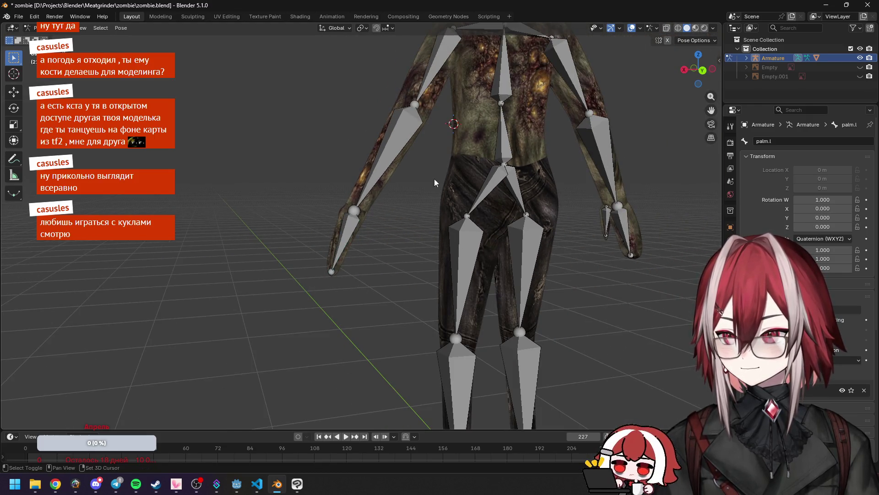
mouse_move(434, 179)
middle_down()
mouse_move(417, 222)
mouse_move(405, 224)
middle_up()
key(KP_1)
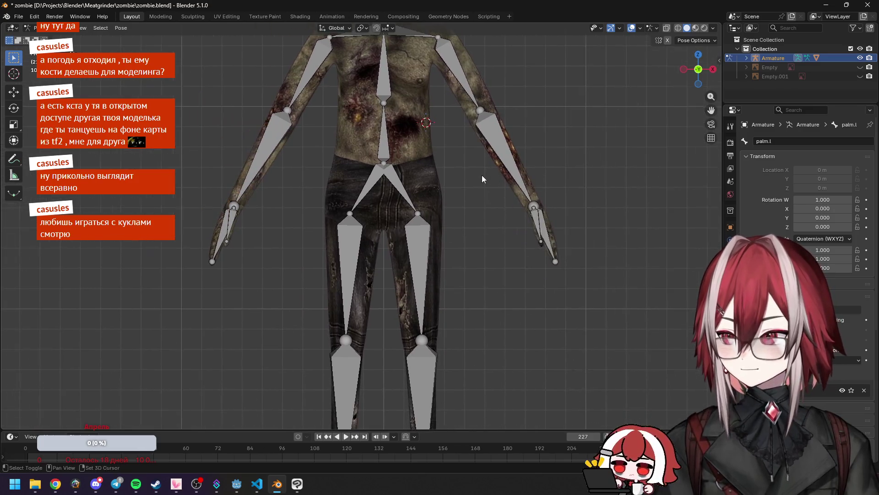
scroll(481, 178, up, 1)
click(406, 181)
key(r)
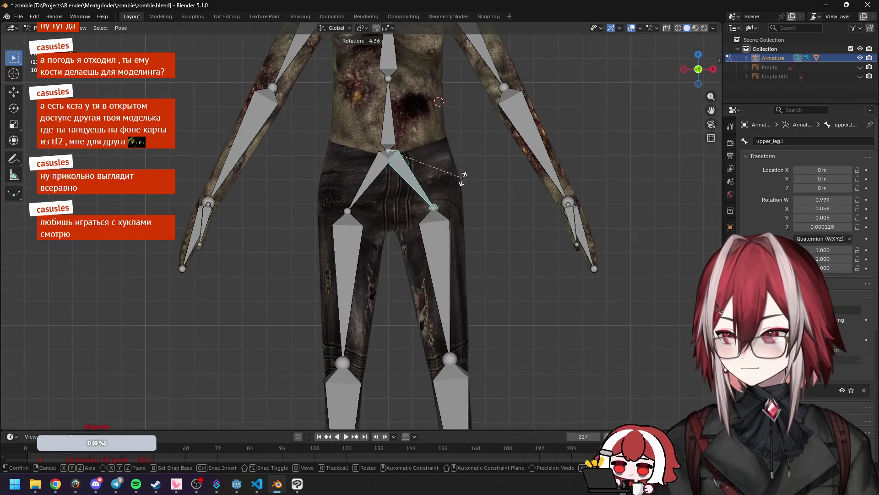
key(KP_3)
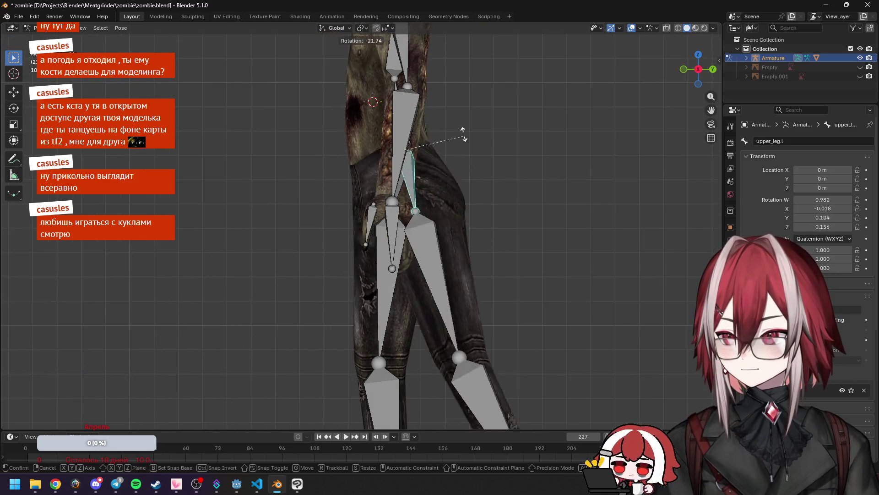
click(471, 249)
Step: Rotate the left leg bone 83.7°, inspect the leg deformation with bones hidden, then reset it
click(457, 255)
key(r)
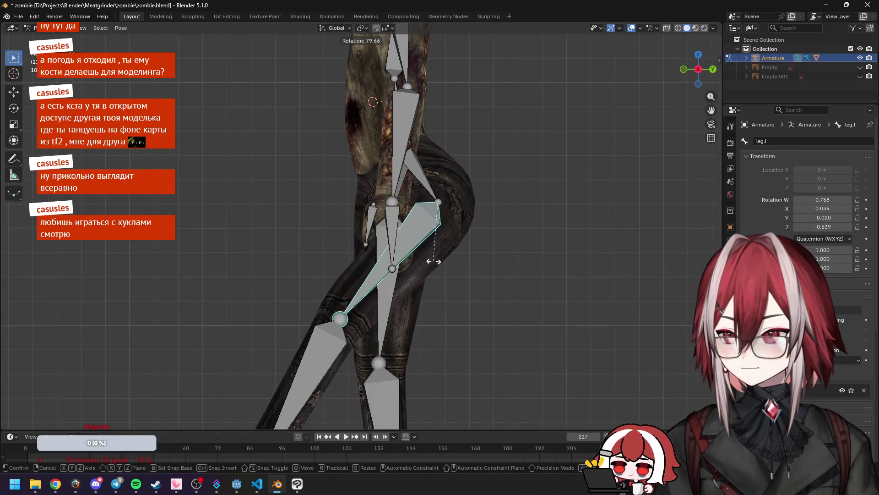
click(435, 261)
mouse_move(435, 260)
middle_down()
mouse_move(486, 246)
mouse_move(417, 250)
middle_up()
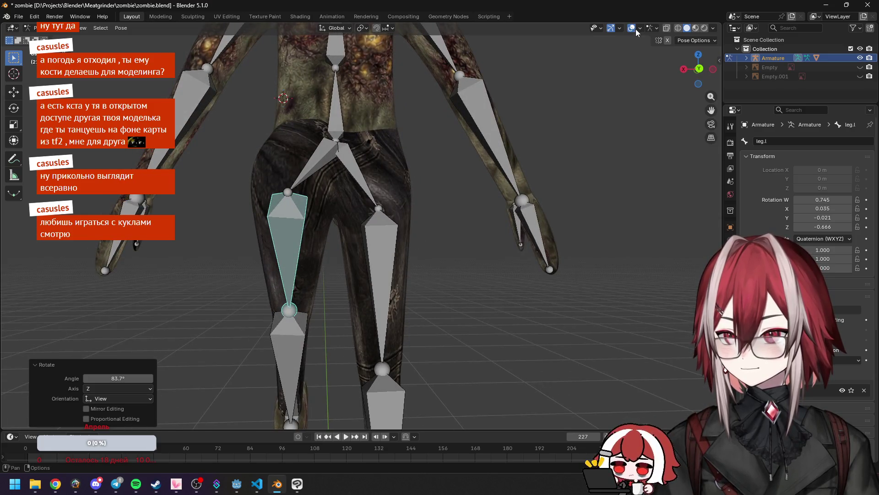
click(634, 29)
scroll(439, 165, up, 3)
middle_drag(440, 166, 505, 181)
mouse_move(412, 197)
middle_down()
mouse_move(347, 186)
mouse_move(594, 178)
middle_up()
scroll(550, 174, down, 5)
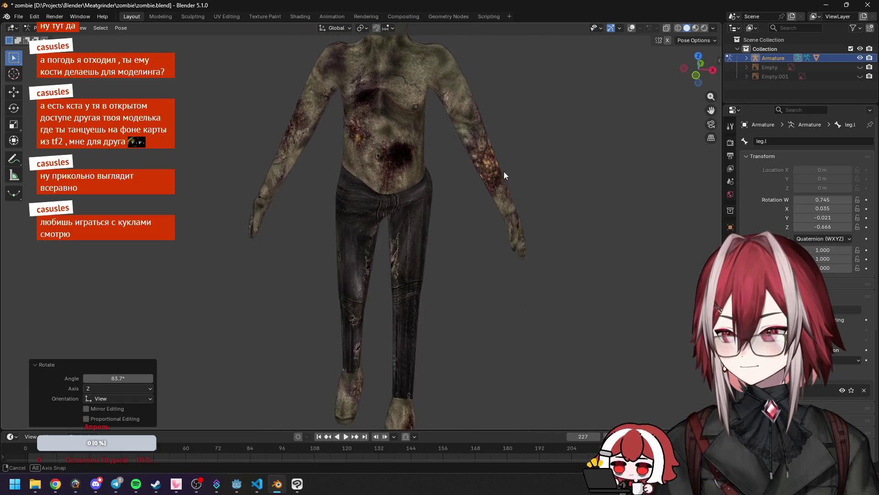
click(631, 28)
key(alt+r)
Step: Bend the left shin bone to horizontal and check the knee deformation with bones hidden
key(bracketright)
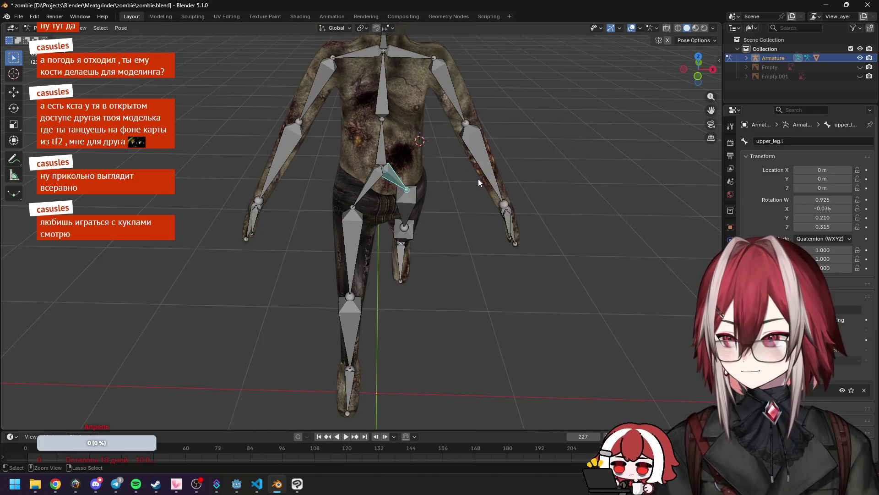
mouse_move(478, 178)
middle_down()
mouse_move(477, 201)
mouse_move(395, 300)
mouse_move(443, 338)
mouse_move(427, 232)
middle_up()
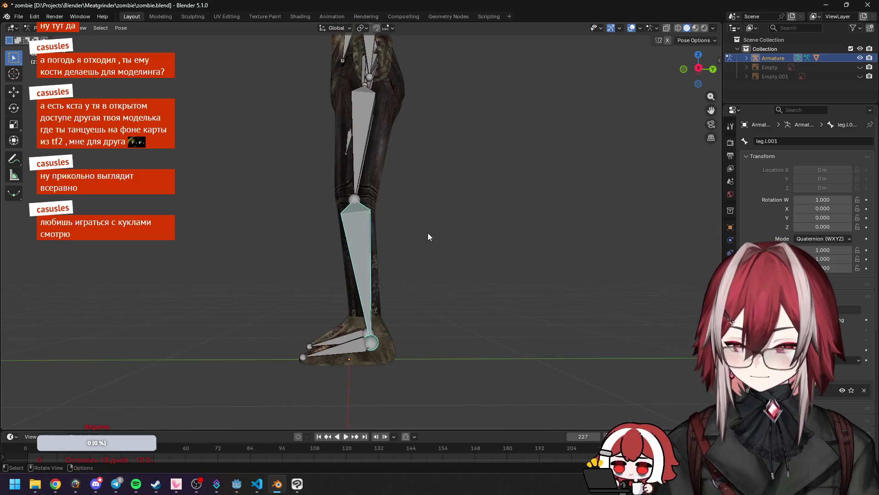
scroll(428, 232, up, 1)
key(r)
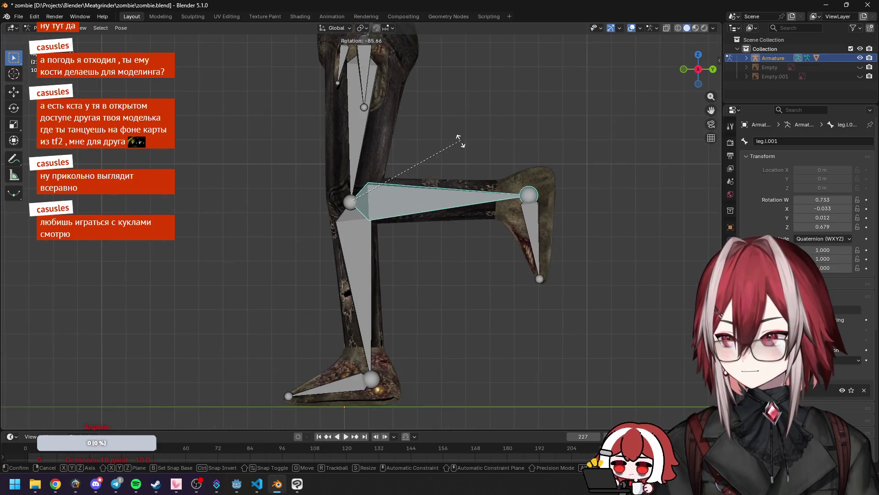
click(457, 137)
click(632, 28)
mouse_move(445, 168)
middle_down()
mouse_move(556, 157)
mouse_move(521, 134)
middle_up()
click(632, 28)
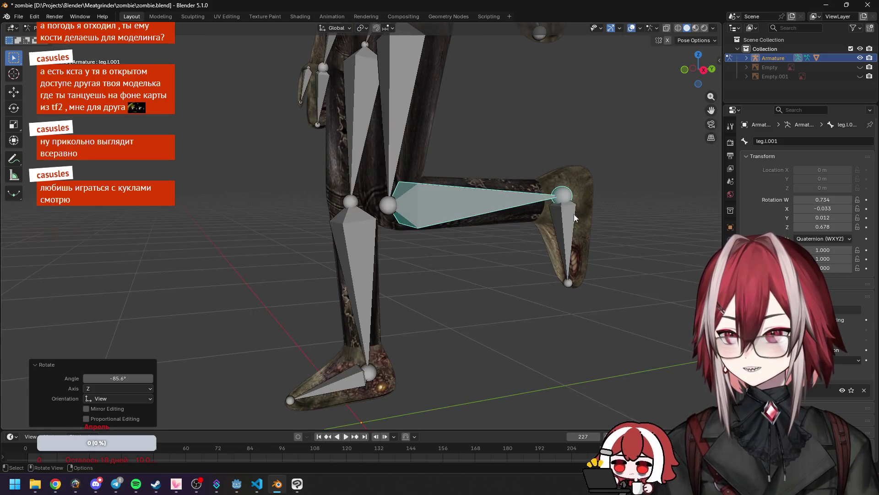
Step: Rotate the left foot bone in a side view, undo it, and view the legs from above and front
click(575, 221)
key(KP_3)
key(r)
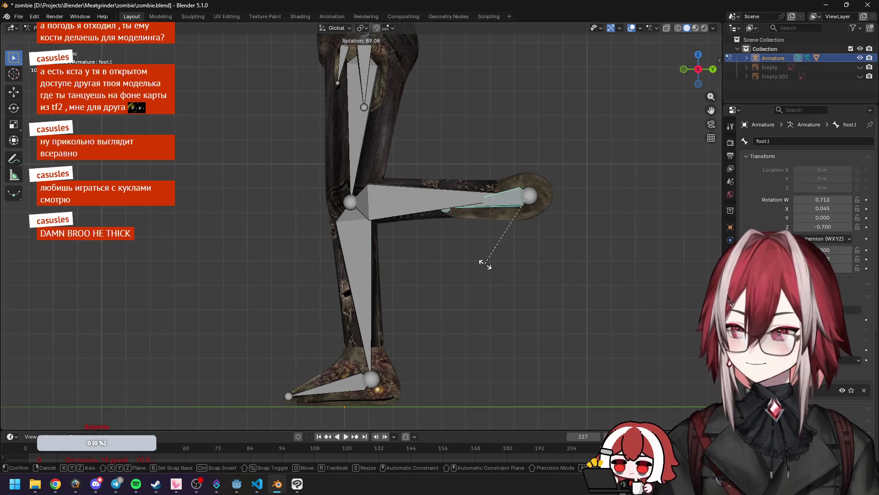
click(555, 253)
scroll(554, 256, down, 3)
key(ctrl+z)
key(ctrl+z)
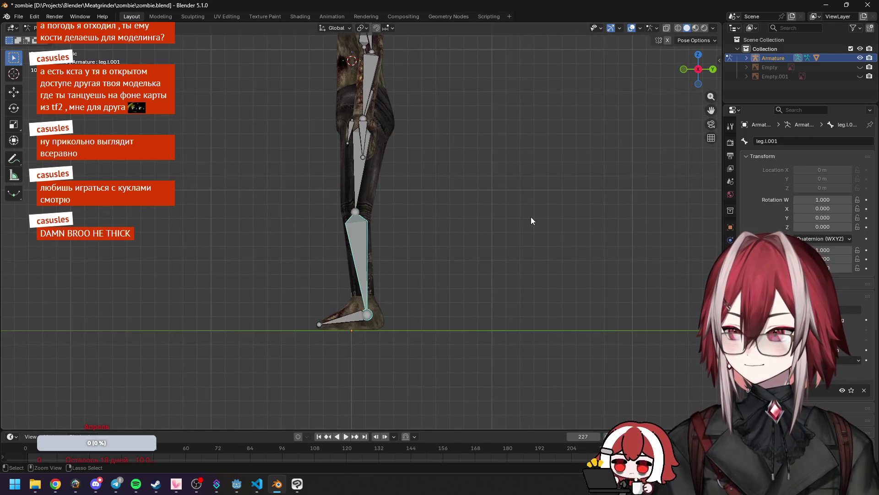
key(KP_7)
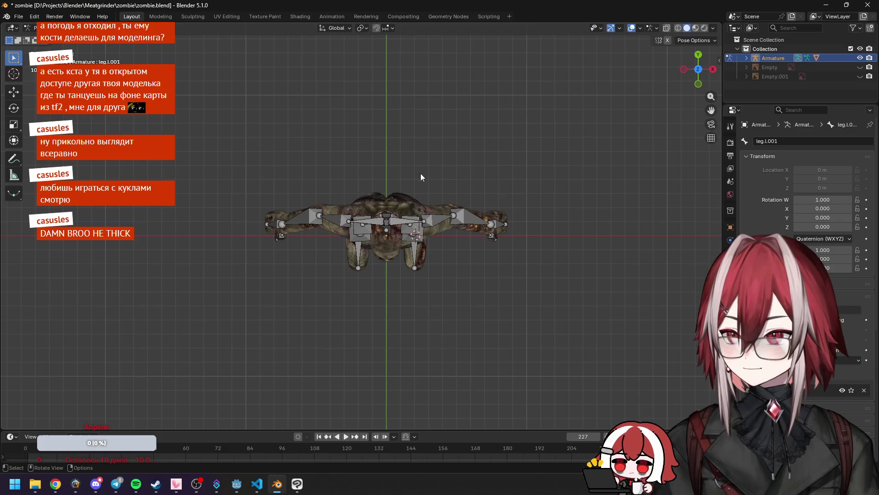
middle_drag(413, 202, 385, 94)
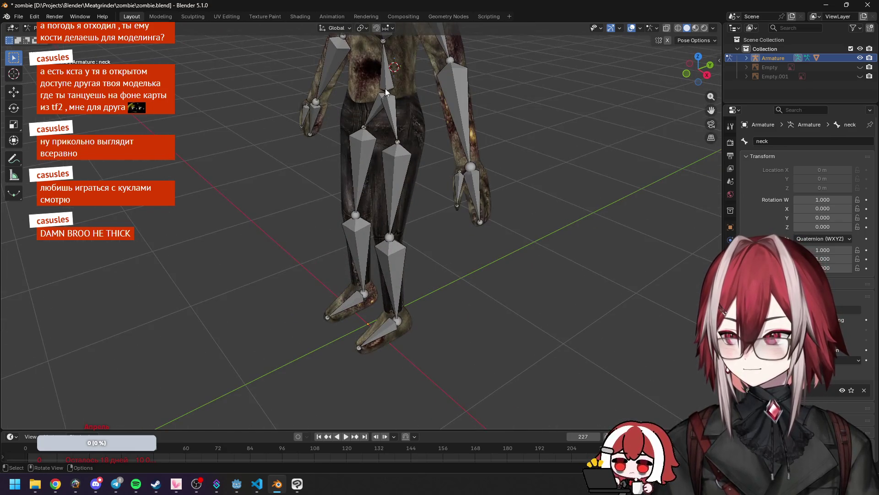
Step: Rotate the spine bone by -3.98° from the top view with overlays hidden
click(386, 92)
key(KP_7)
key(shift+alt+z)
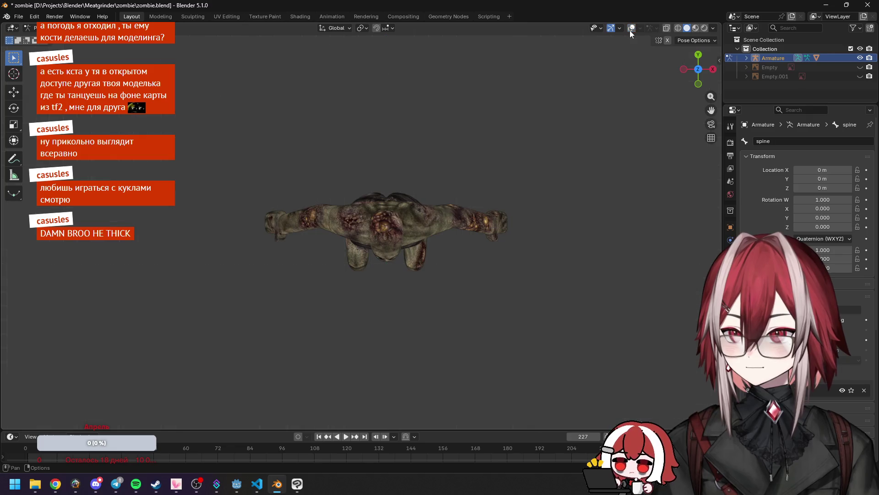
key(r)
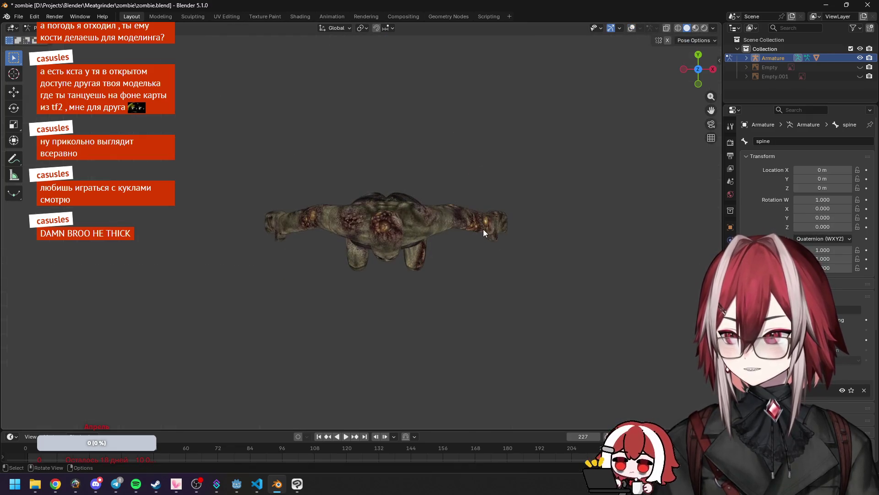
click(507, 228)
Step: Try a global-X spine rotation, cancel it, and show the bones and grid again
key(r)
key(x)
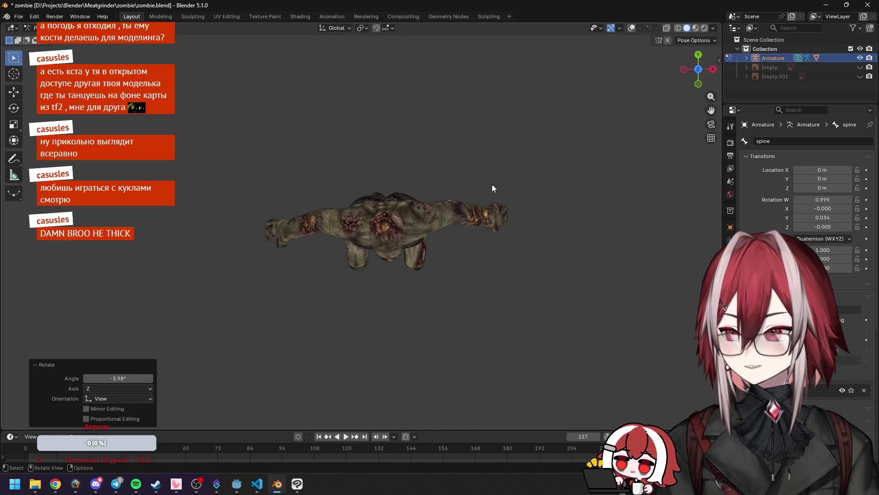
right_click(492, 185)
middle_drag(492, 184, 461, 73)
click(632, 31)
mouse_move(521, 102)
middle_down()
mouse_move(496, 169)
mouse_move(471, 158)
mouse_move(496, 123)
middle_up()
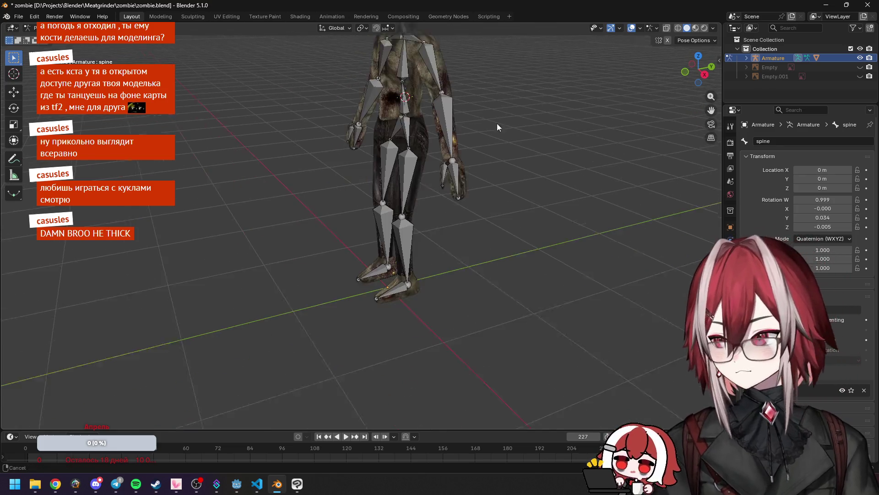
Step: Select the left foot and shin bones in a side view, then reselect the spine bone
click(402, 286)
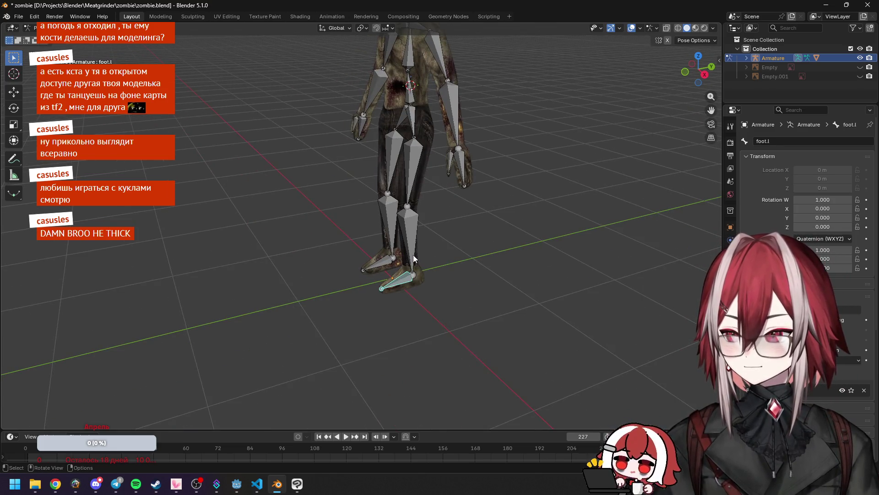
middle_drag(413, 255, 423, 233)
click(396, 284)
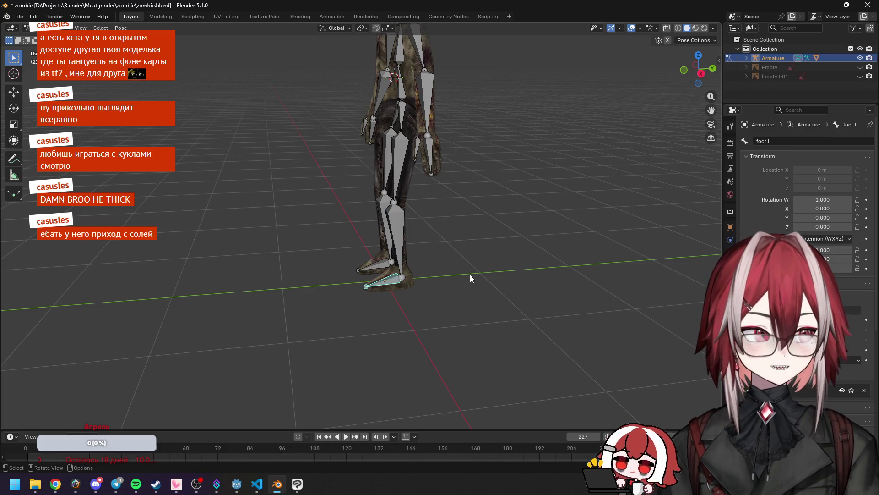
key(KP_3)
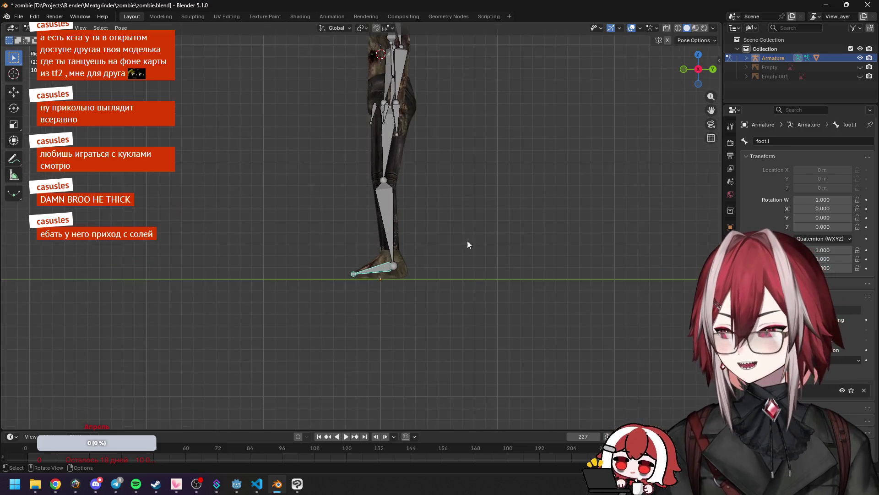
scroll(414, 238, up, 2)
middle_drag(414, 238, 423, 215)
click(426, 202)
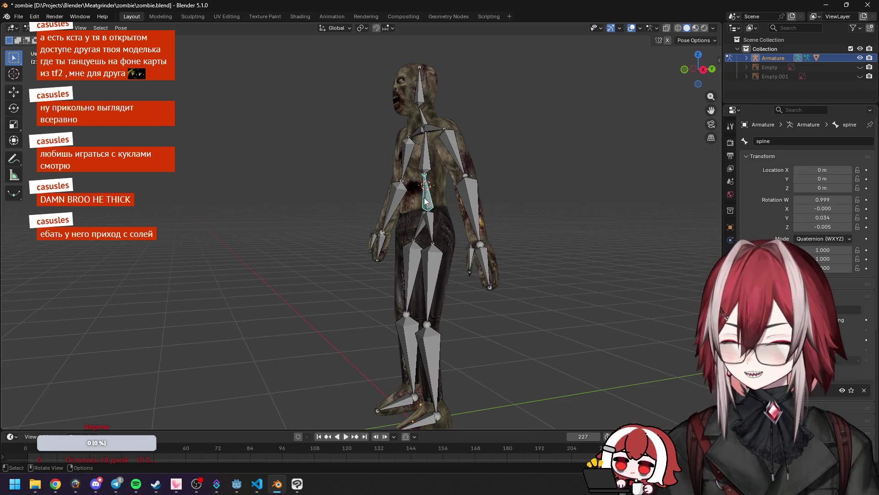
key(KP_3)
key(r)
click(526, 353)
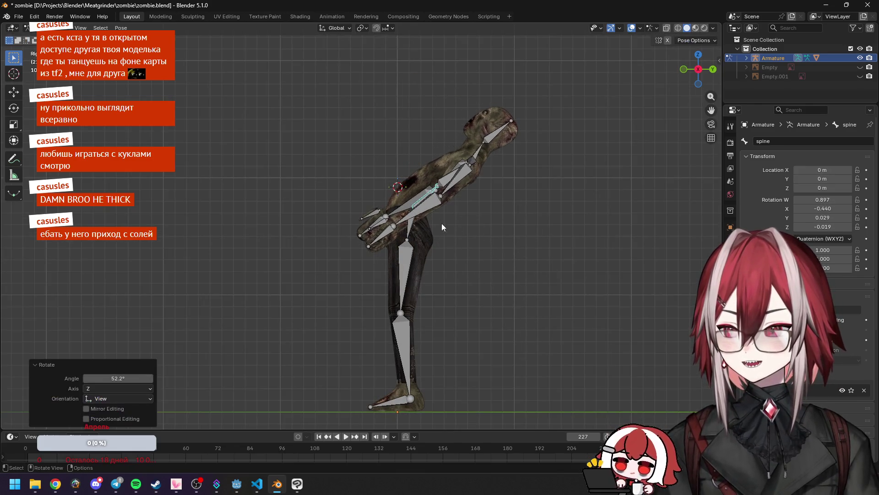
click(448, 171)
middle_drag(448, 171, 483, 194)
key(KP_3)
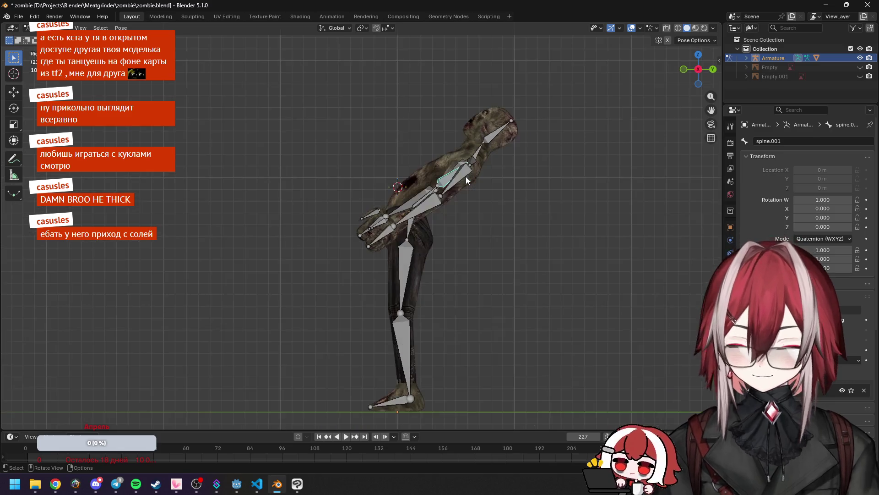
key(r)
click(503, 206)
click(518, 163)
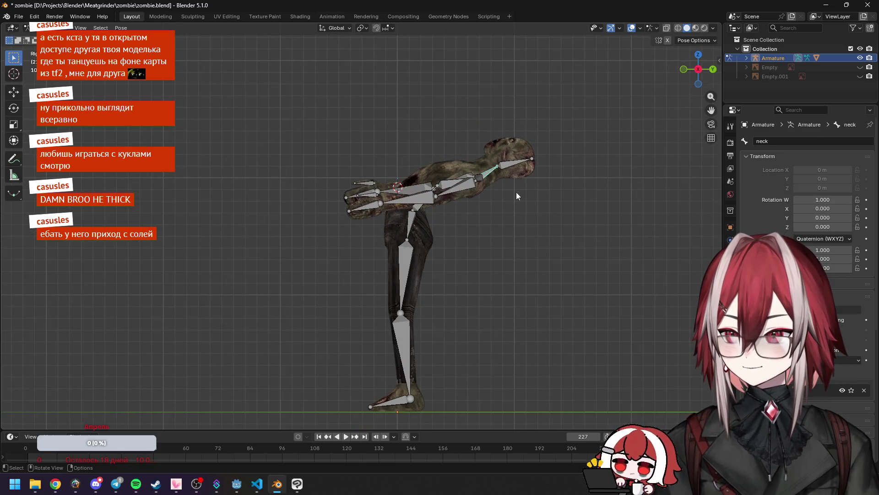
key(r)
click(527, 222)
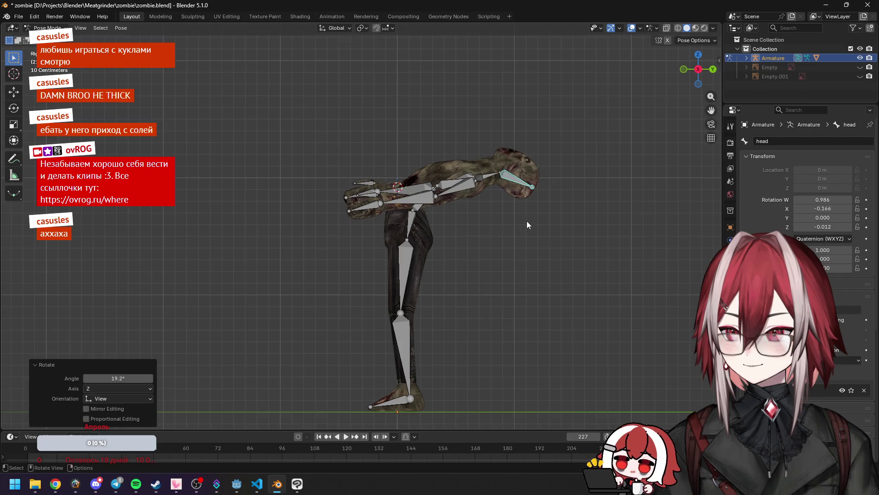
click(474, 185)
middle_drag(469, 177, 471, 178)
key(KP_3)
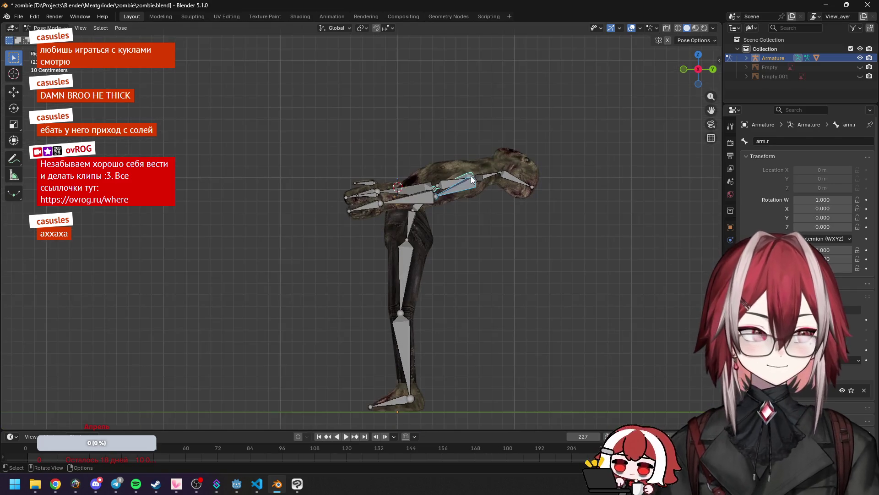
key(r)
click(564, 145)
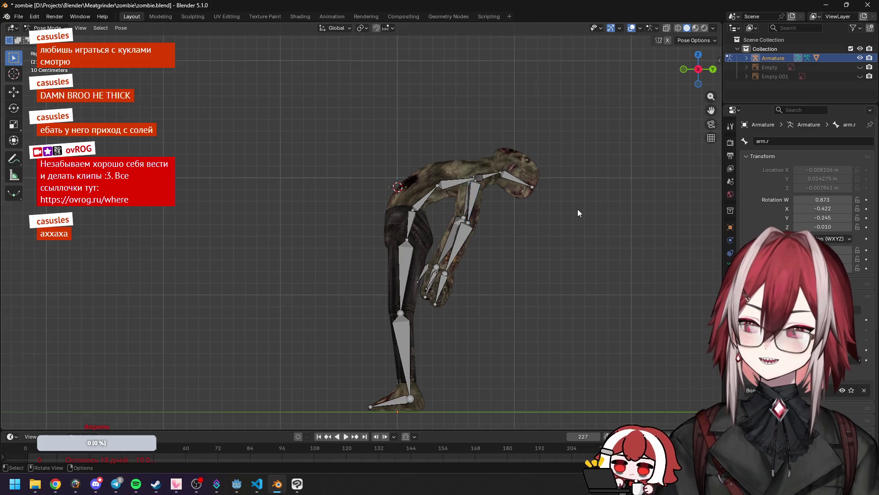
middle_drag(563, 144, 608, 252)
click(652, 29)
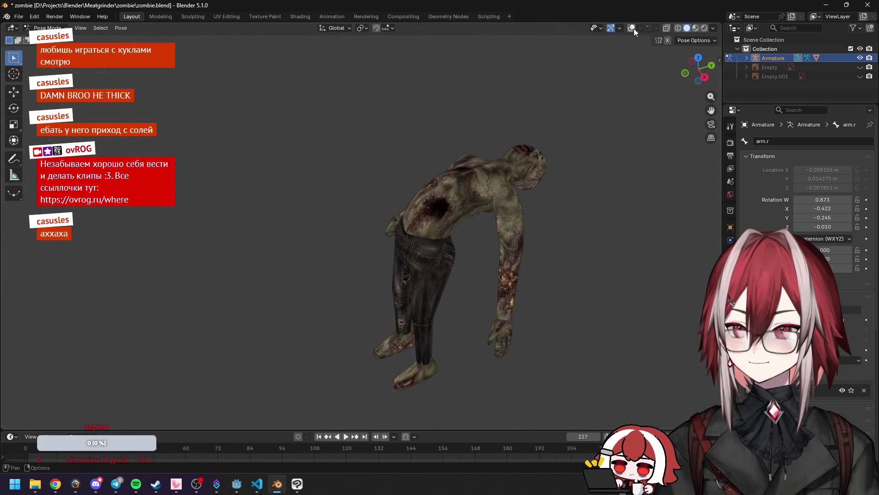
mouse_move(569, 183)
middle_down()
mouse_move(512, 191)
mouse_move(405, 155)
mouse_move(353, 152)
mouse_move(471, 202)
mouse_move(384, 182)
mouse_move(341, 227)
mouse_move(268, 231)
middle_up()
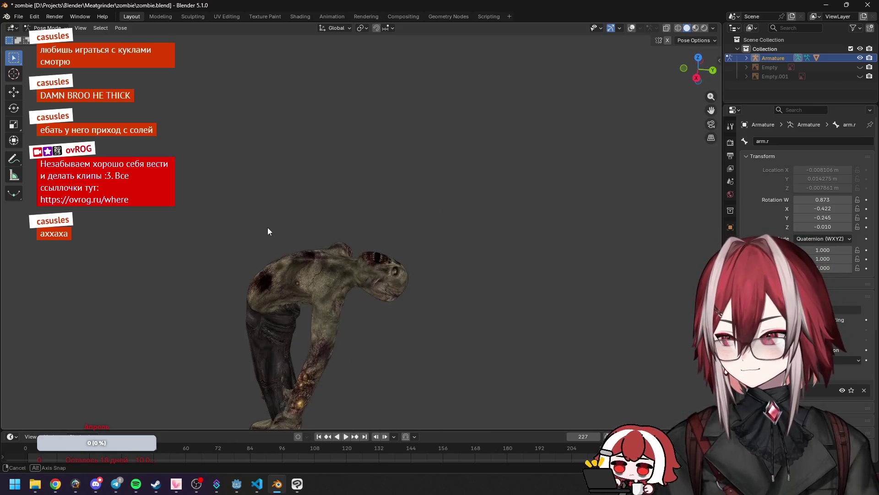
click(631, 28)
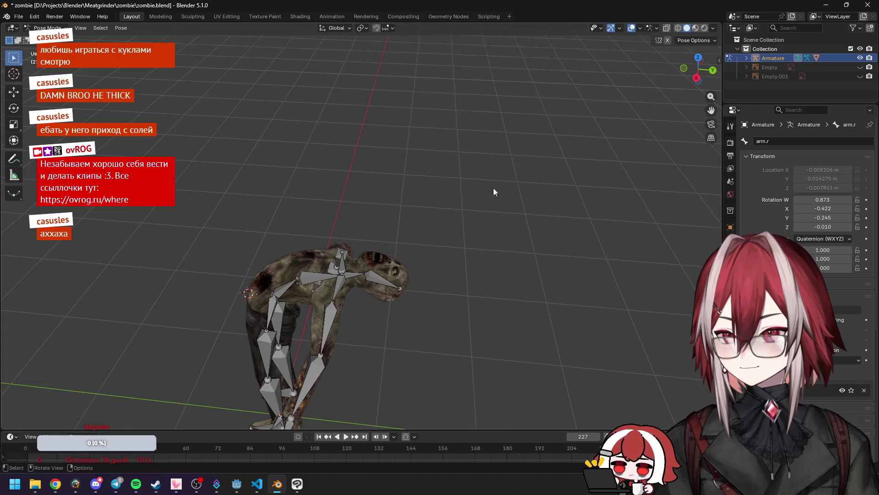
shift+middle_drag(493, 188, 518, 155)
key(ctrl+z)
key(ctrl+z)
key(ctrl+z)
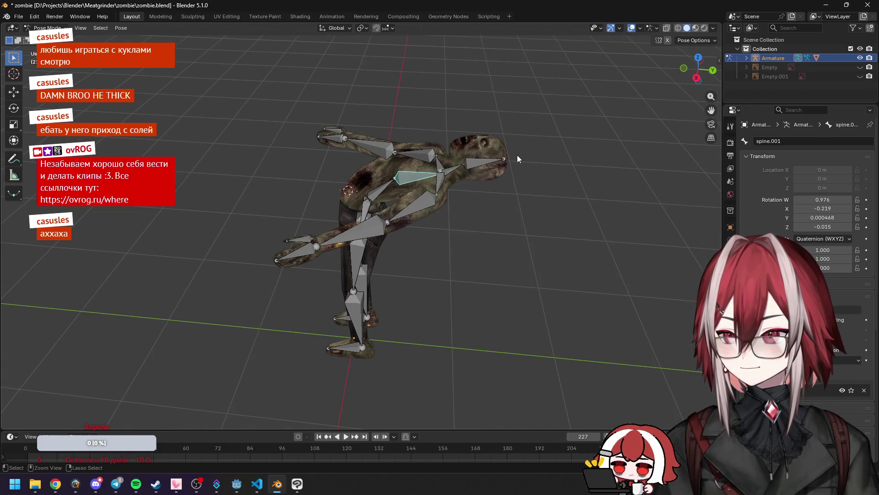
key(ctrl+z)
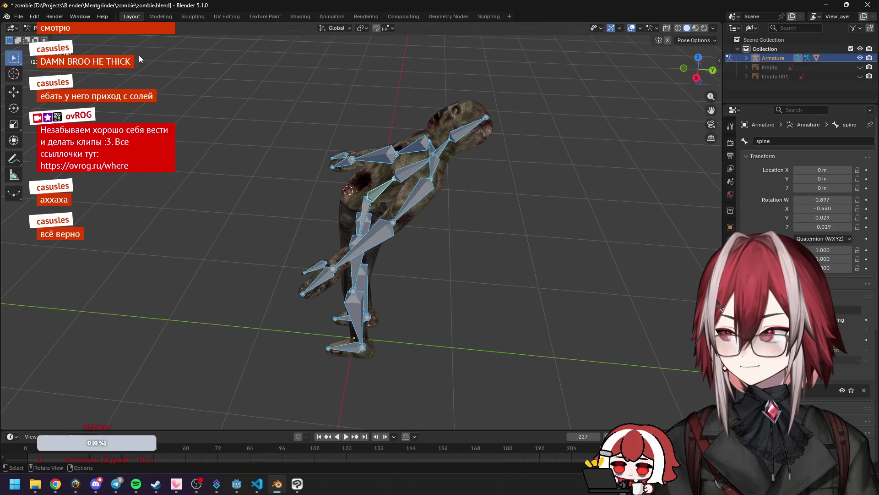
click(120, 27)
mouse_move(183, 46)
click(265, 54)
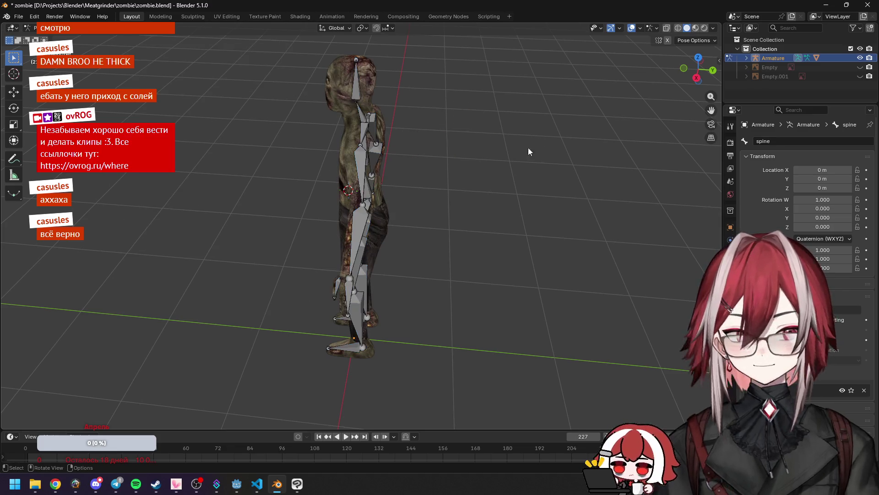
middle_drag(528, 147, 556, 149)
key(Tab)
key(Tab)
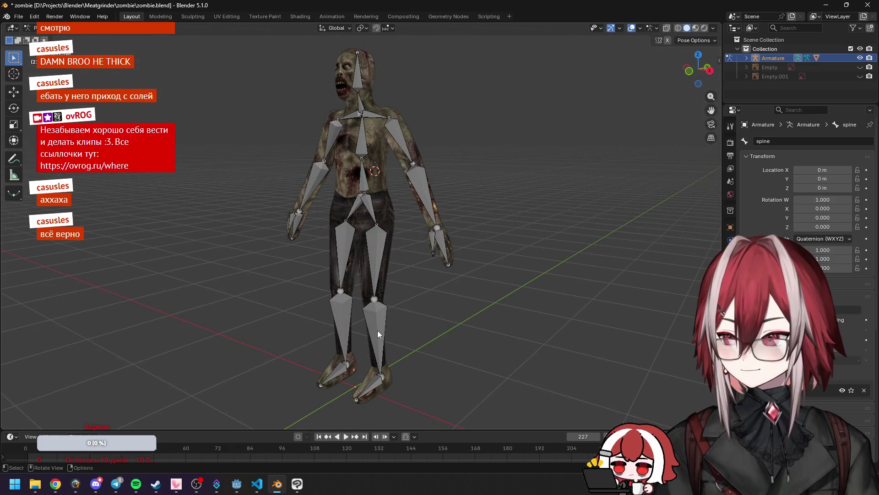
Step: Select the left shin bone leg.l.001 and open its Add Bone Constraint list
click(377, 331)
shift+middle_drag(431, 309, 456, 238)
scroll(457, 236, up, 1)
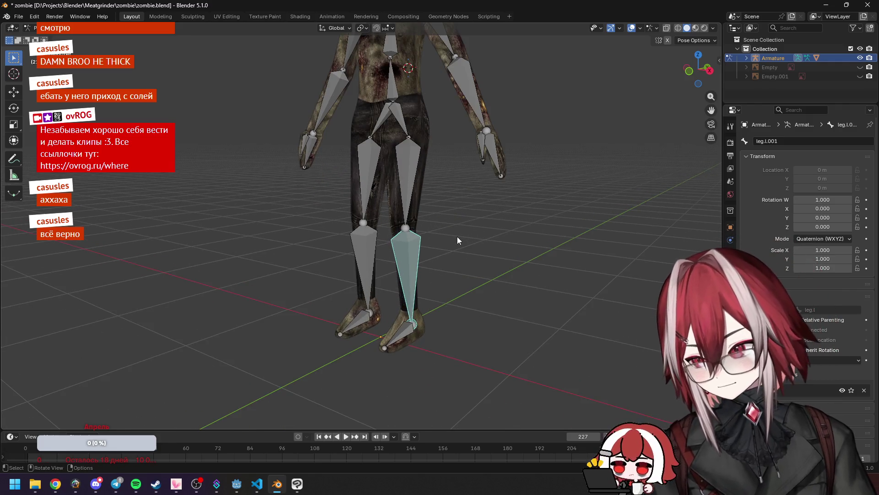
middle_drag(452, 234, 414, 232)
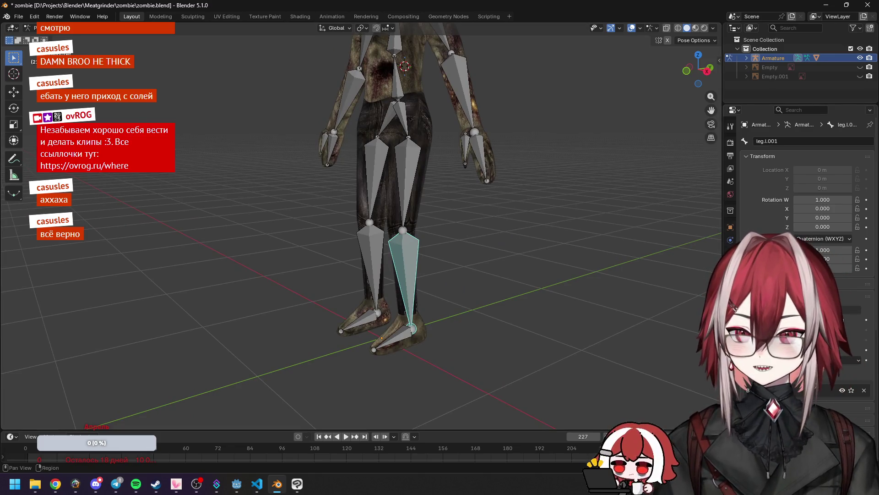
click(730, 291)
click(782, 139)
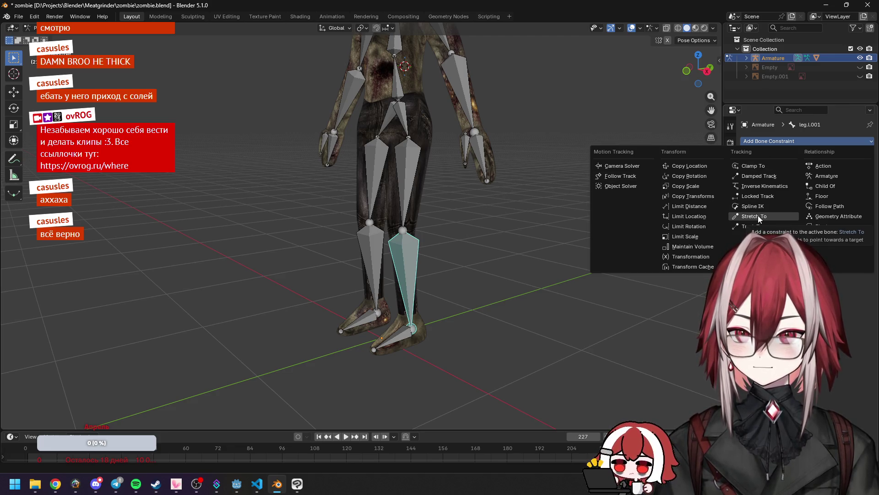
Step: Select the foot.l bone, zoom in on the feet, and enter Edit Mode
click(391, 325)
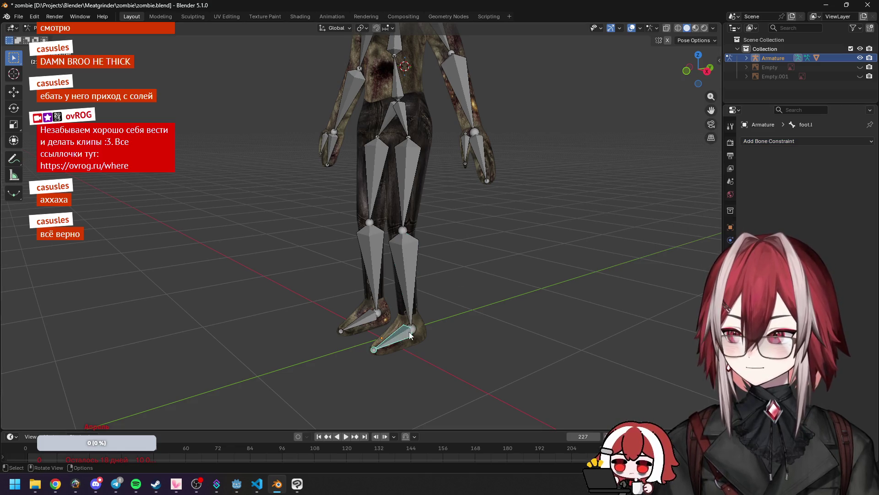
mouse_move(409, 331)
middle_down()
mouse_move(472, 332)
mouse_move(507, 240)
middle_up()
scroll(473, 330, up, 2)
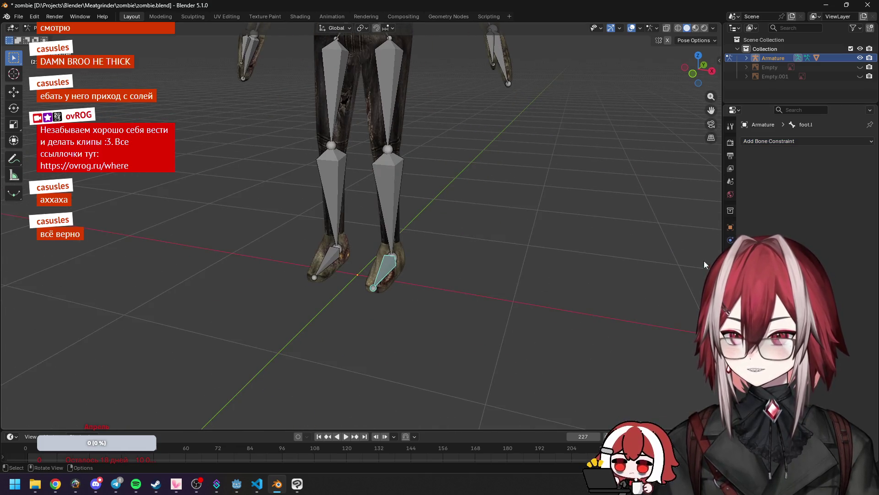
click(30, 28)
click(45, 48)
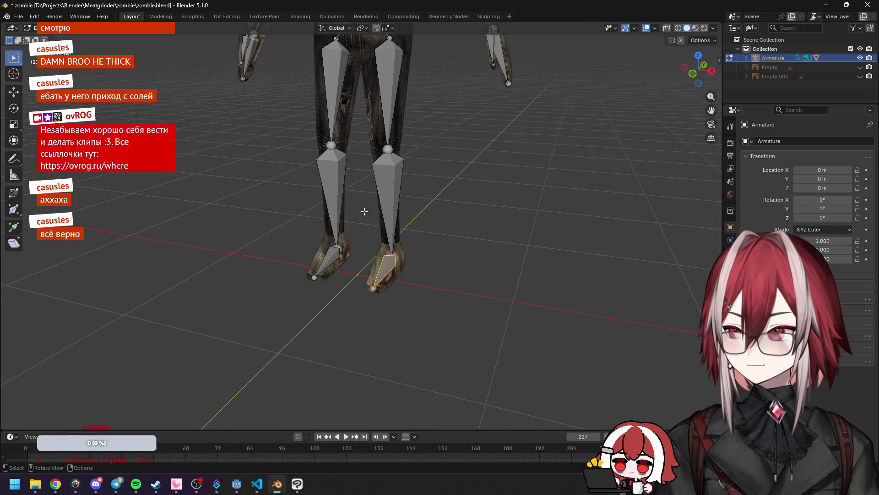
Step: Duplicate the left foot bone behind the heel and clear its parent
mouse_move(428, 237)
middle_down()
mouse_move(418, 216)
mouse_move(362, 209)
middle_up()
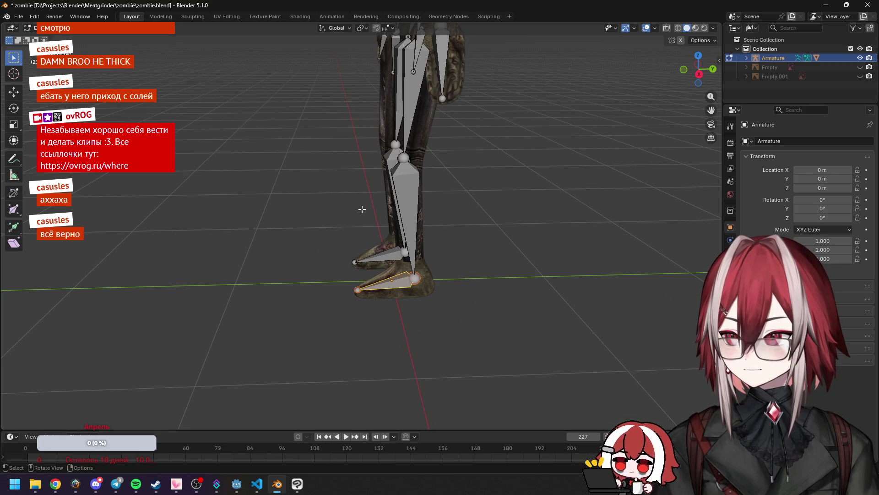
key(KP_1)
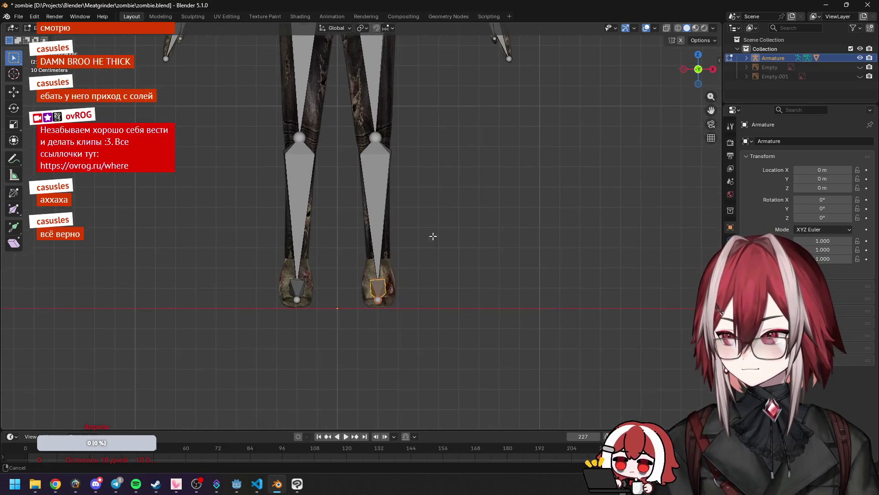
mouse_move(432, 235)
shift+middle_down()
mouse_move(426, 182)
mouse_move(325, 202)
shift+middle_up()
scroll(427, 183, up, 5)
key(KP_3)
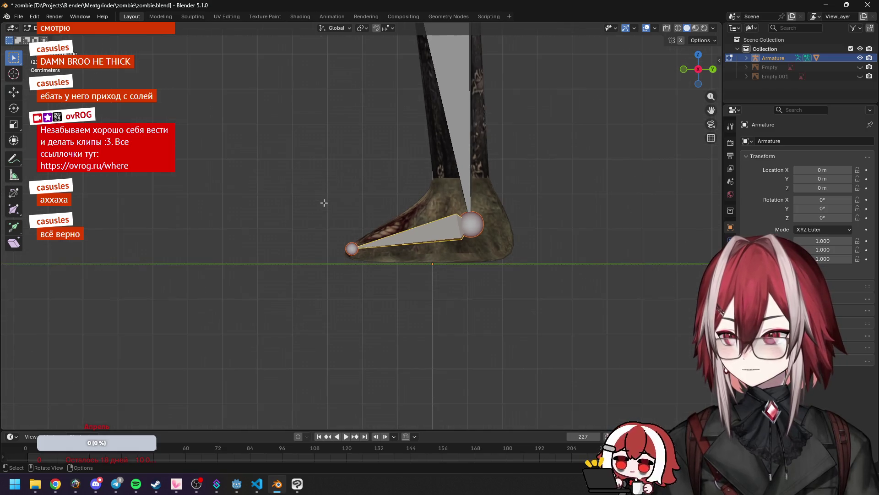
scroll(475, 210, down, 3)
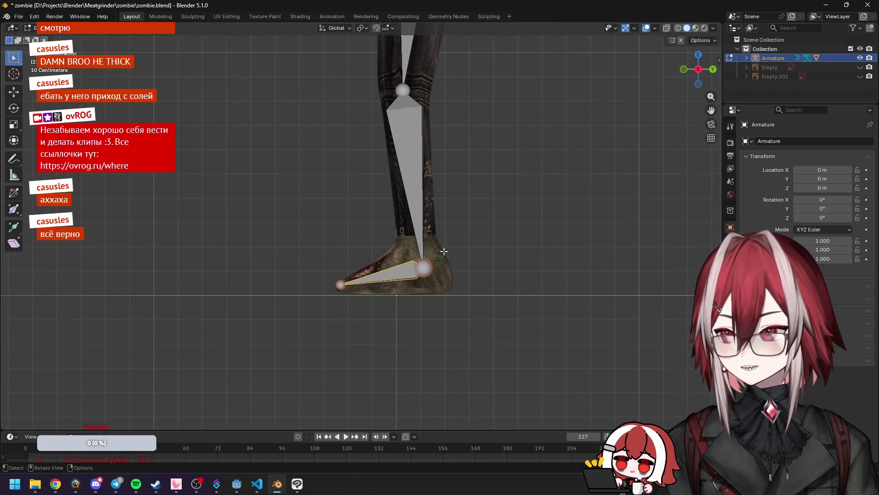
key(shift+d)
click(569, 246)
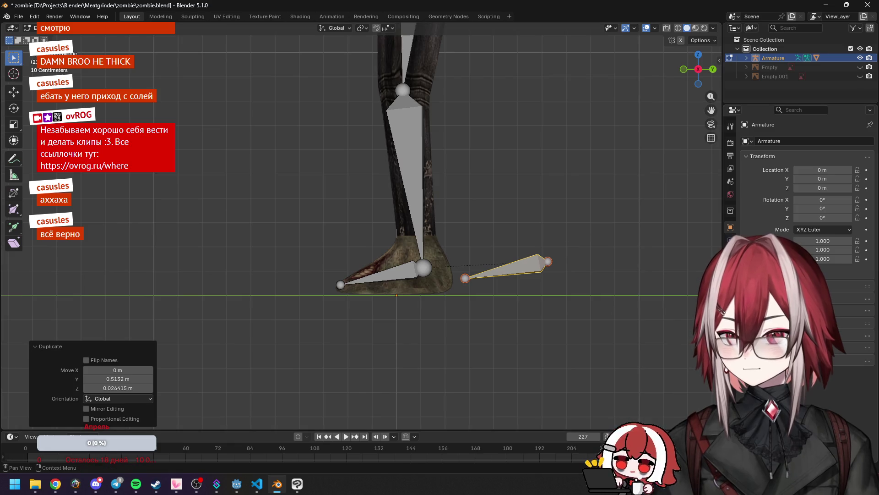
click(730, 266)
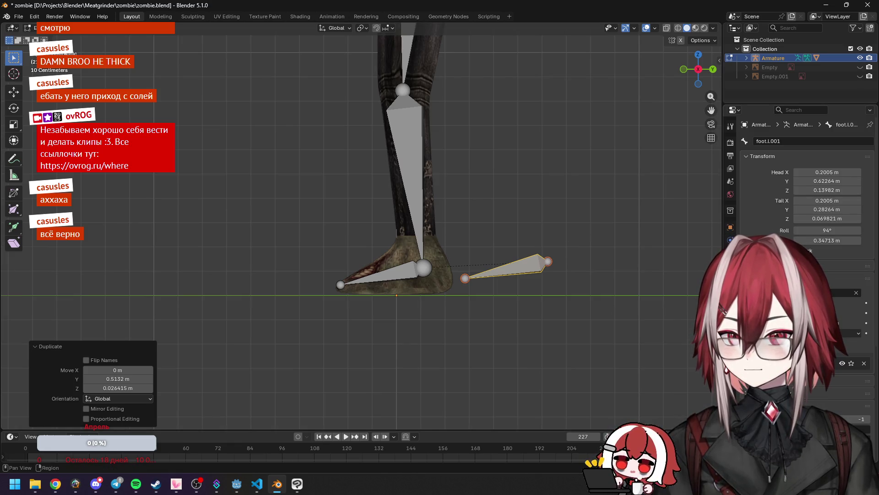
click(856, 293)
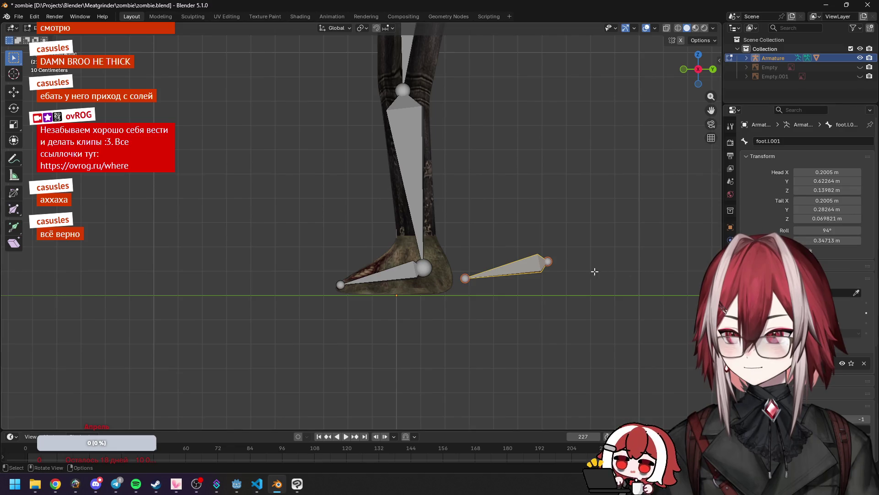
scroll(806, 206, down, 1)
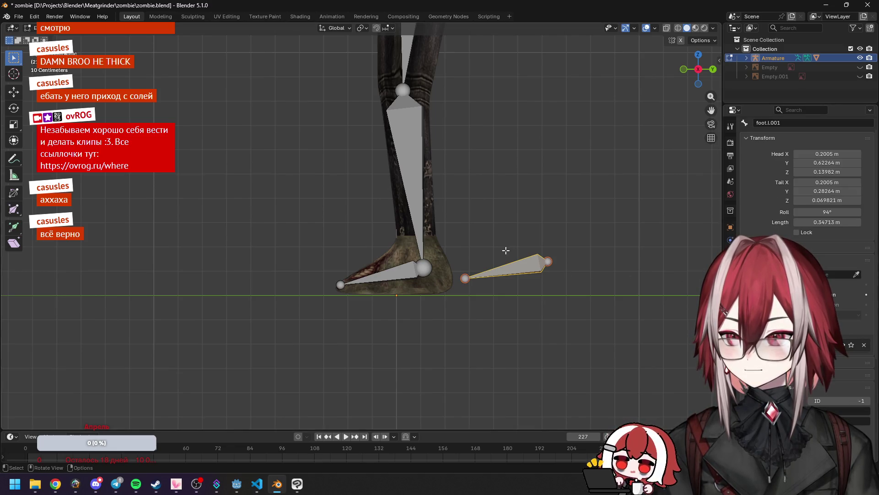
Step: Rotate the new bone upright and reset its roll to 0°
key(r)
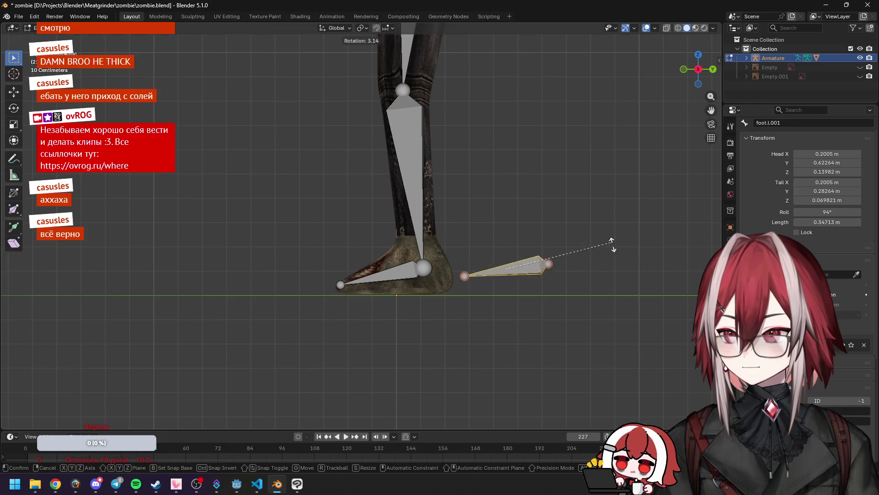
click(516, 362)
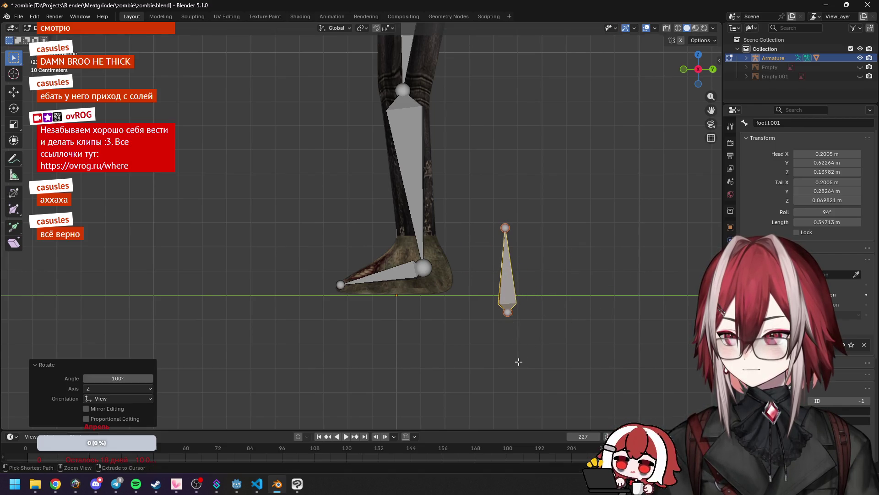
key(KP_7)
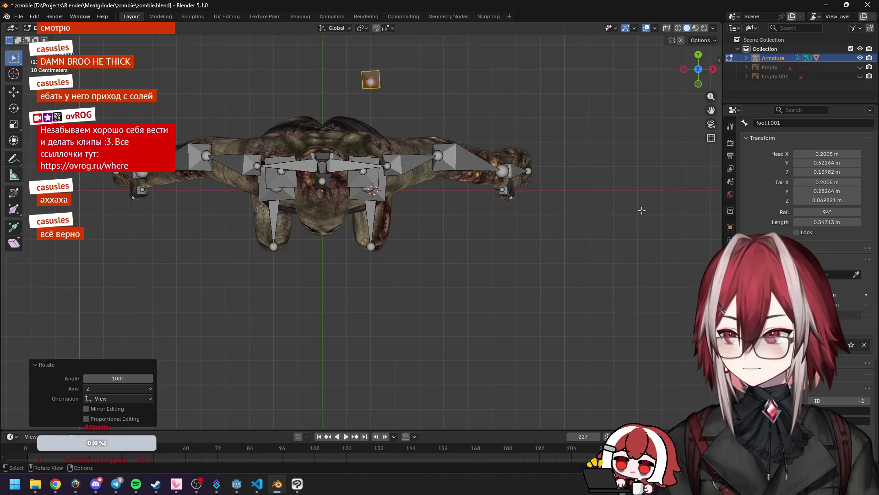
click(823, 221)
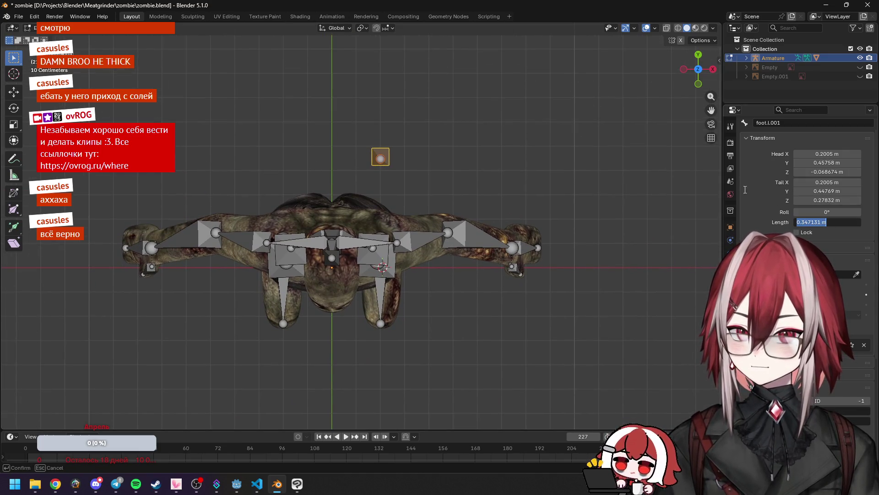
key(KP_3)
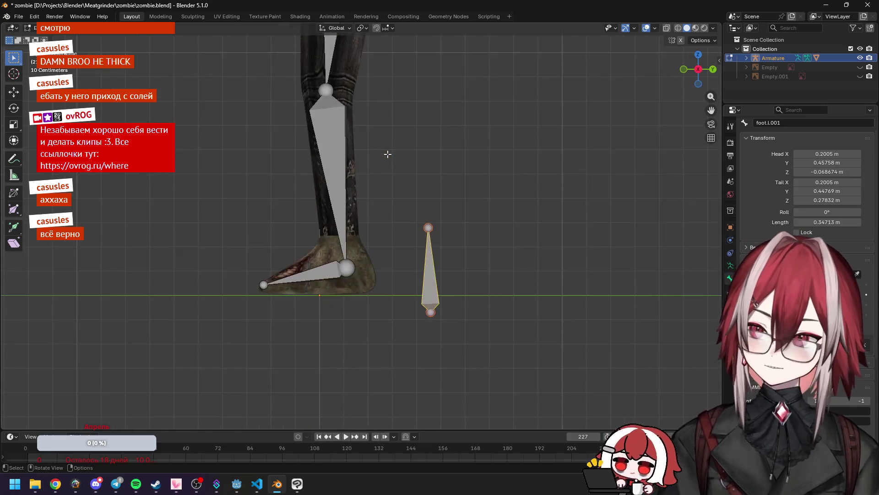
Step: Rotate the bone 90° to lie flat and place it at the left heel
key(g)
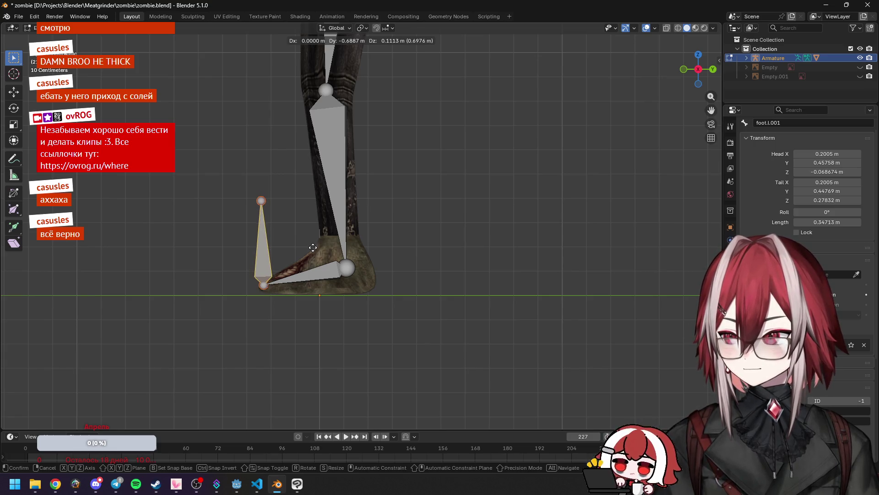
click(397, 233)
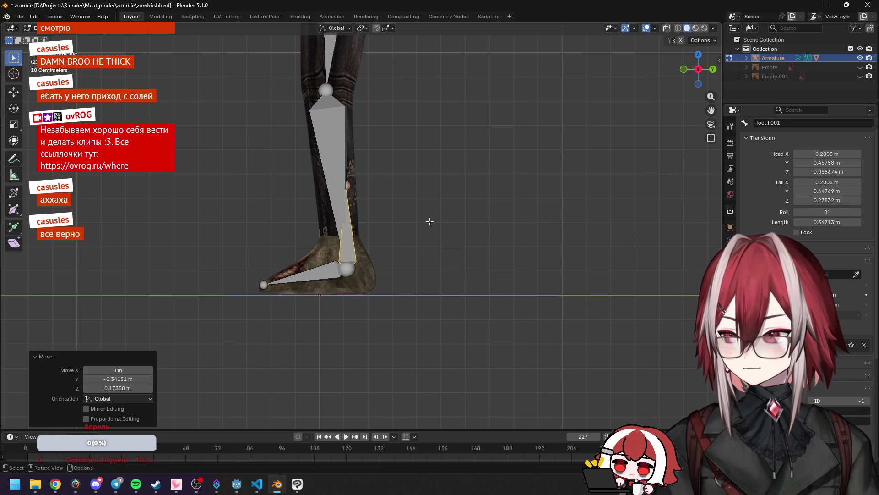
key(r)
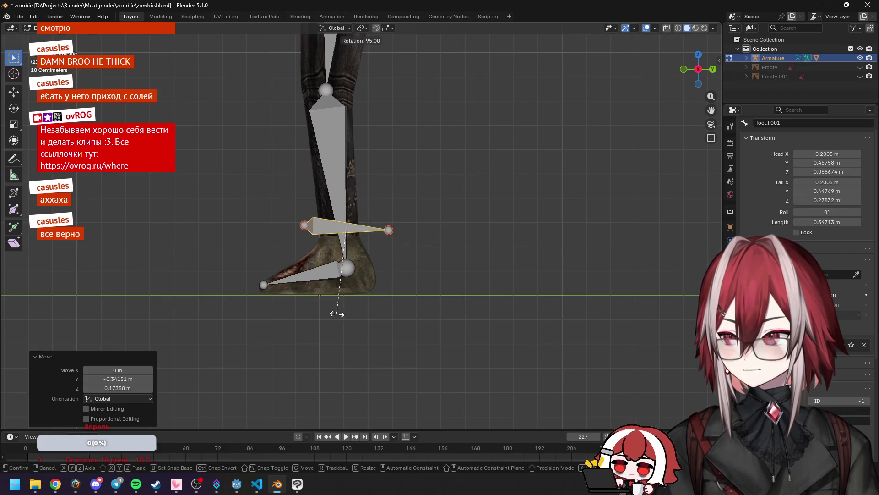
click(339, 314)
key(g)
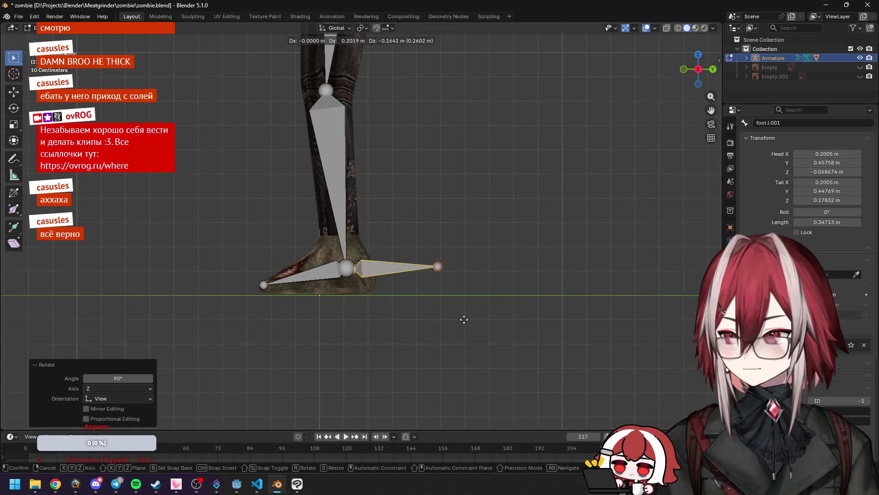
click(462, 320)
middle_drag(463, 317, 358, 292)
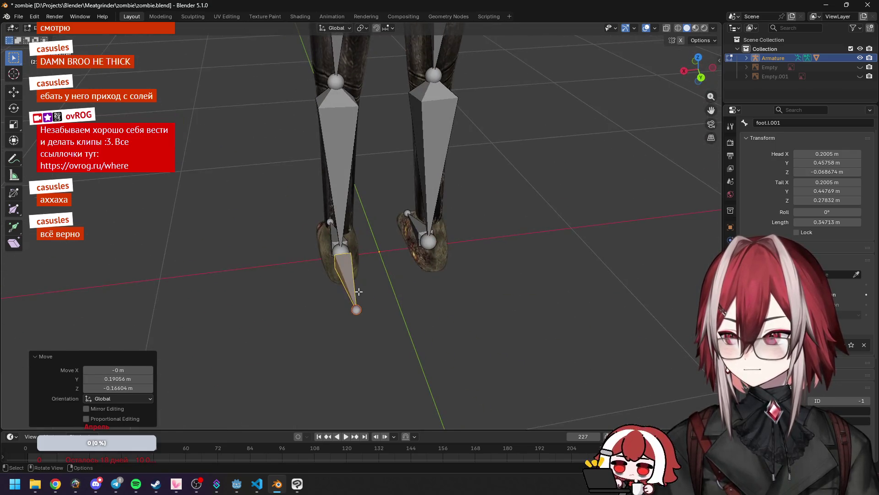
click(358, 291)
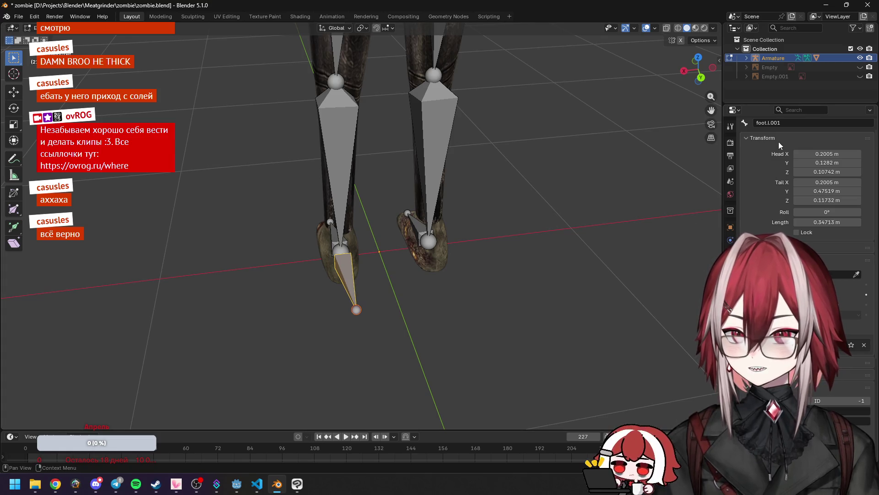
Step: Rename the new bone foot.ik.l and leave Edit Mode
click(791, 125)
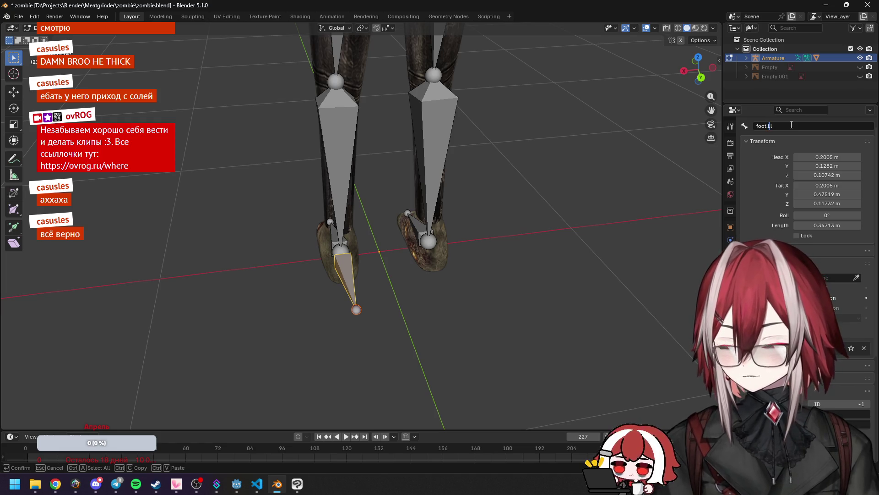
key(Return)
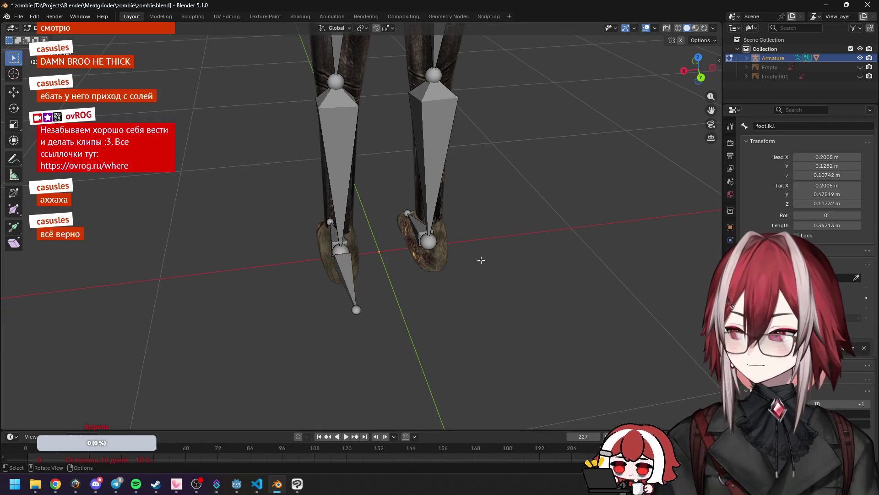
key(Tab)
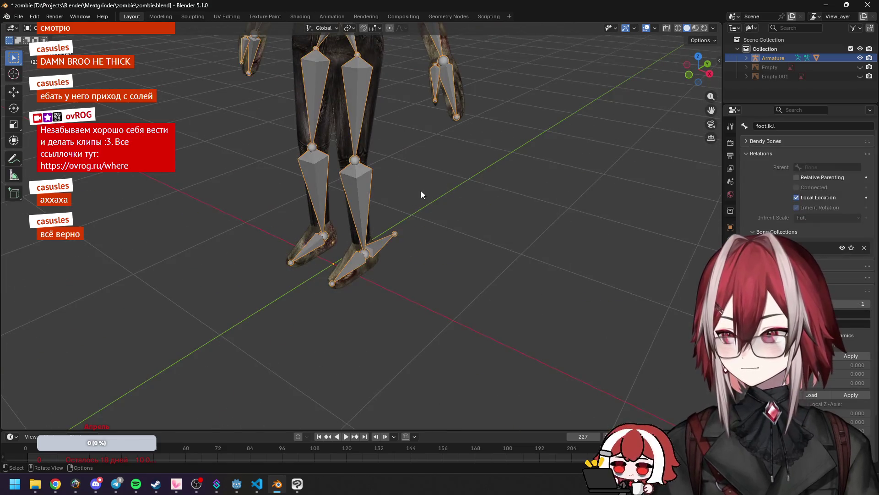
Step: Select the armature, switch to Edit Mode, and select all its bones
click(374, 214)
click(368, 204)
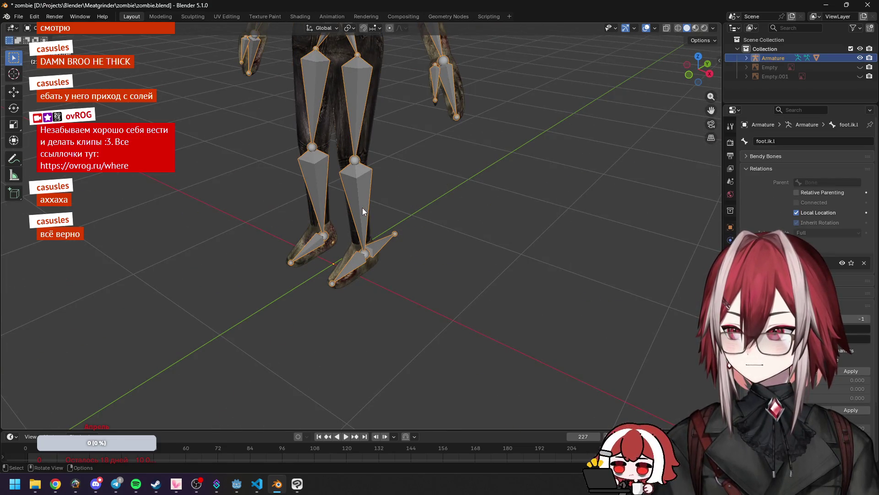
click(30, 28)
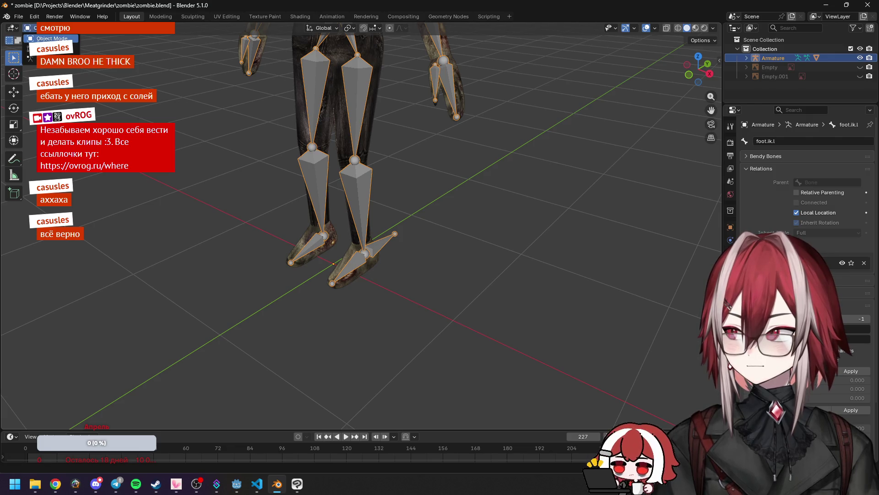
click(59, 54)
click(30, 27)
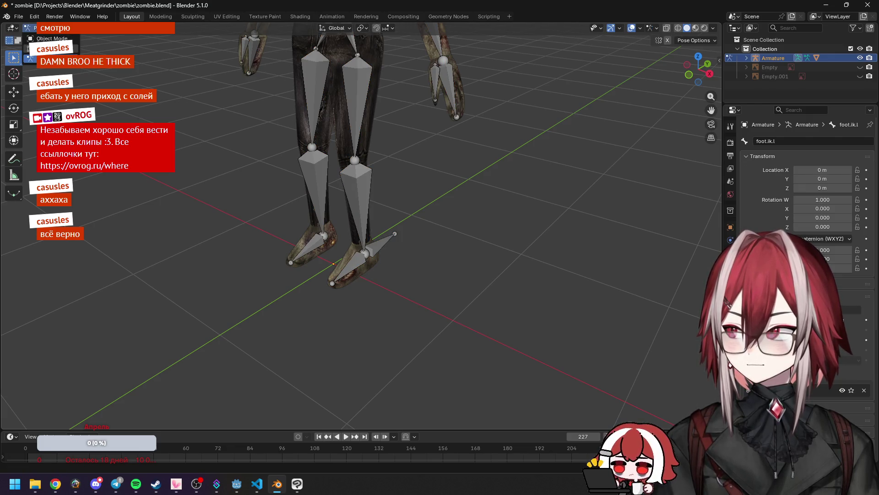
click(59, 45)
click(356, 196)
key(a)
Step: Symmetrize the left bones to the right, then show leg.l.001's constraints in Pose Mode
click(133, 28)
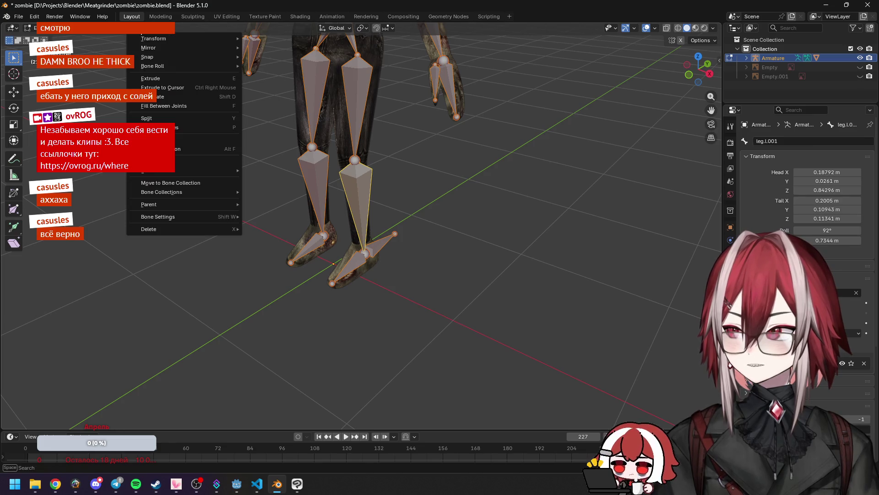
click(175, 161)
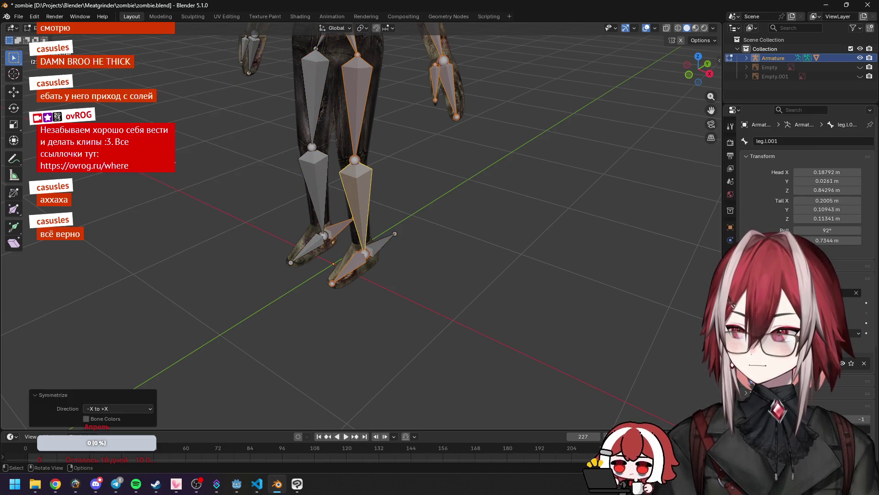
click(398, 202)
middle_drag(398, 202, 326, 179)
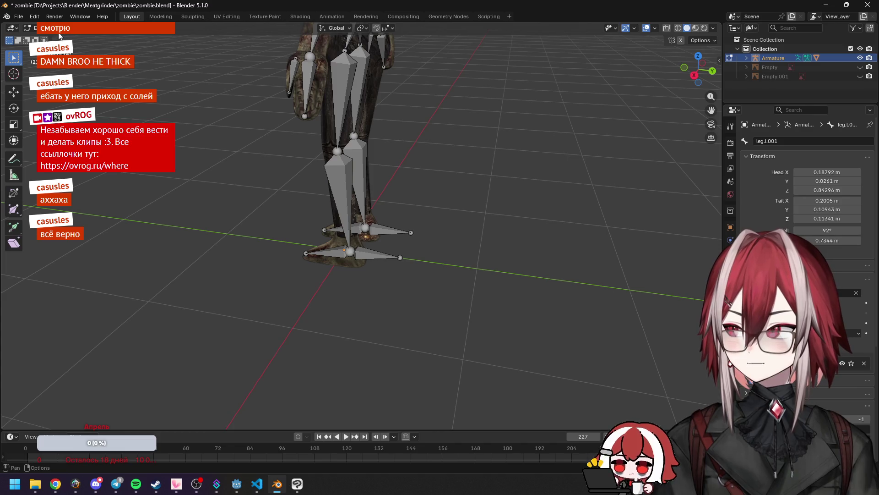
key(Tab)
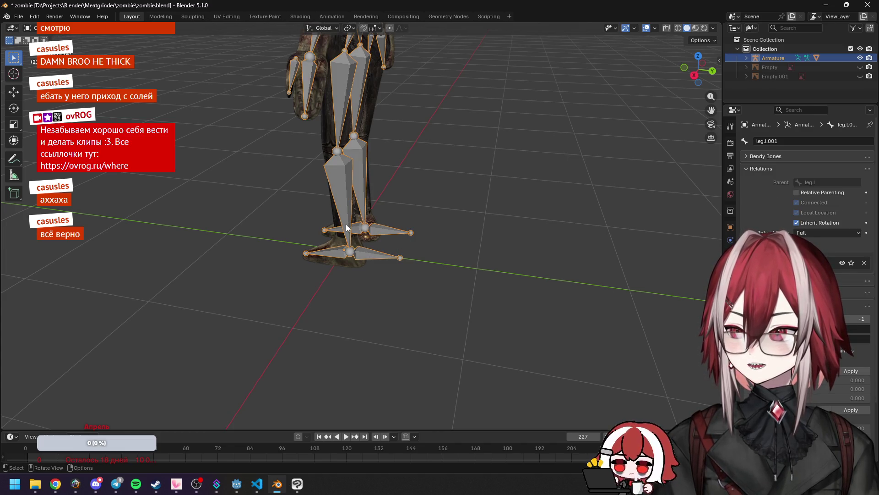
key(ctrl+Tab)
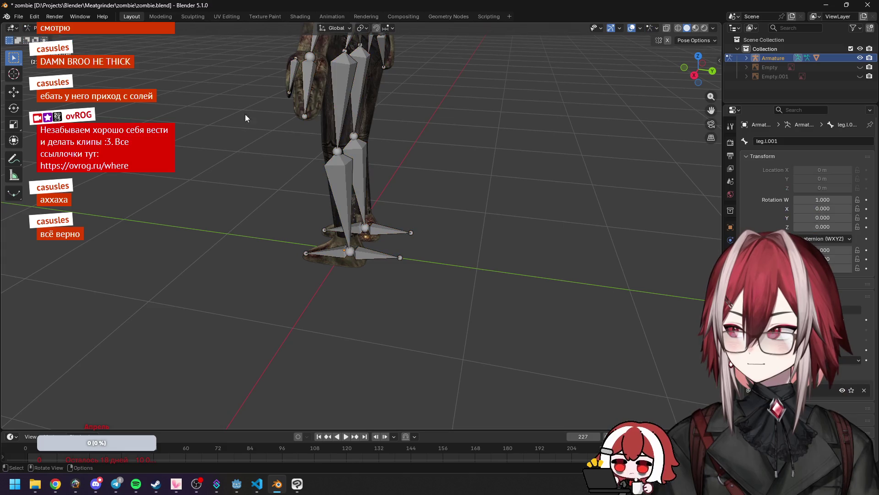
click(730, 240)
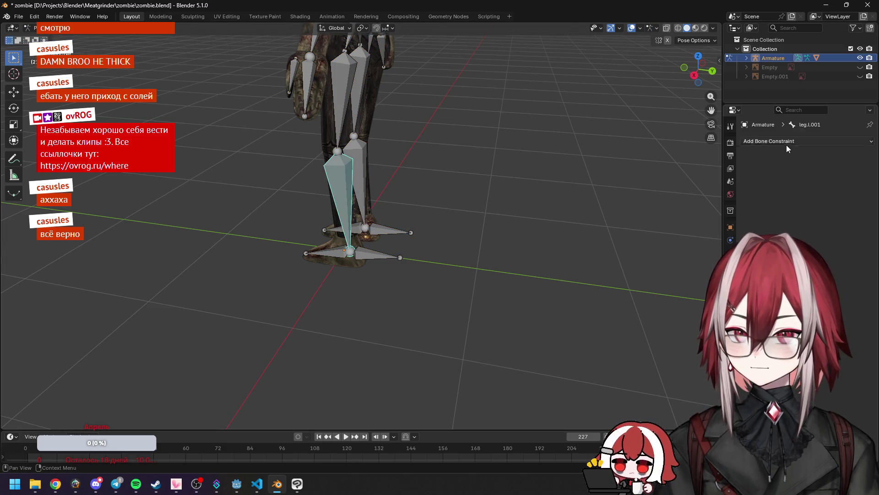
Step: Add an IK constraint targeting Armature bone foot.ik.l, raising the chain length by two
click(787, 142)
click(773, 192)
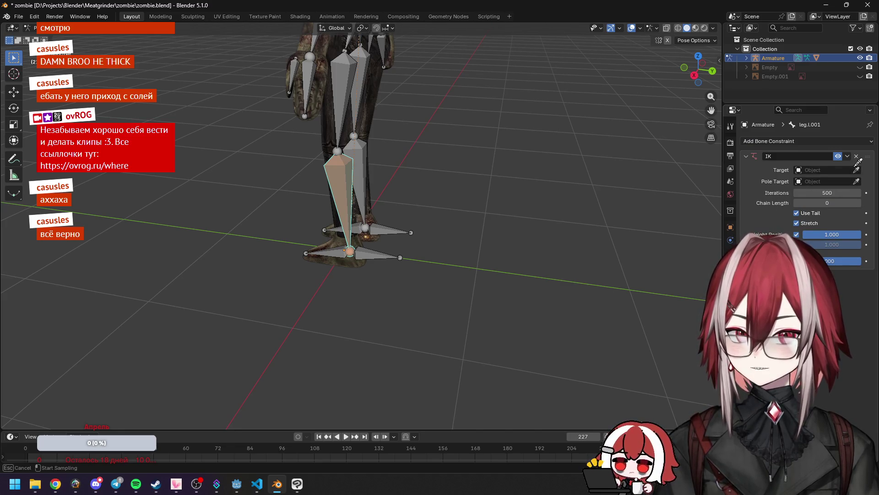
click(385, 243)
mouse_move(466, 178)
middle_down()
mouse_move(504, 231)
mouse_move(549, 151)
middle_up()
click(427, 308)
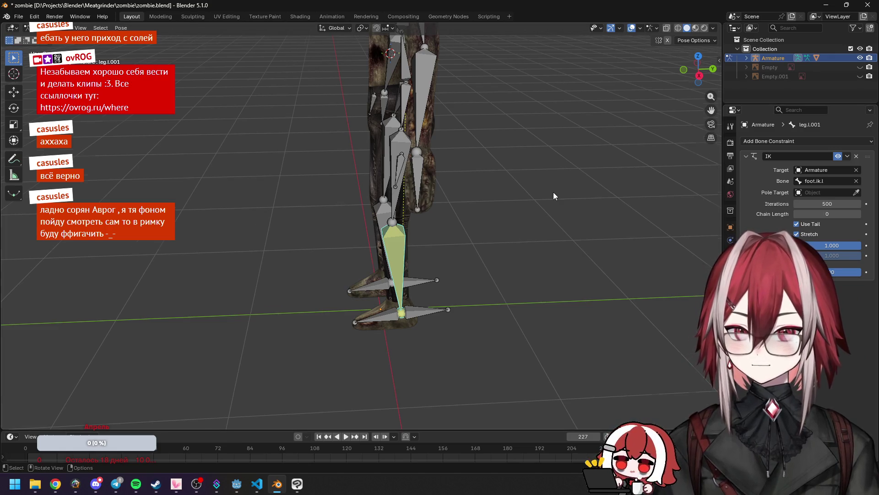
scroll(550, 193, up, 2)
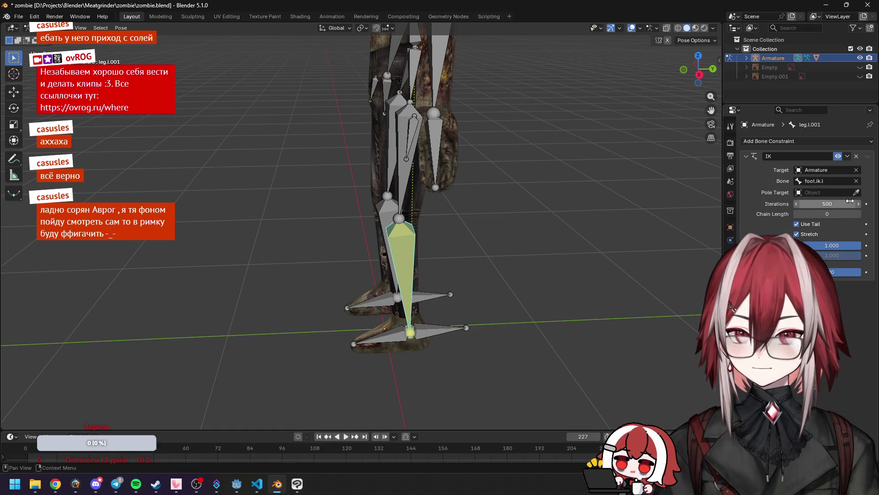
click(858, 214)
click(858, 214)
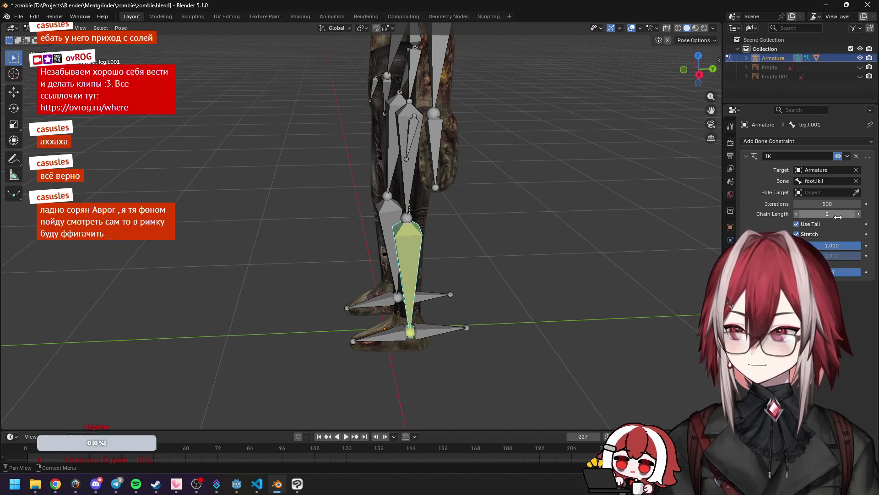
middle_drag(712, 208, 554, 172)
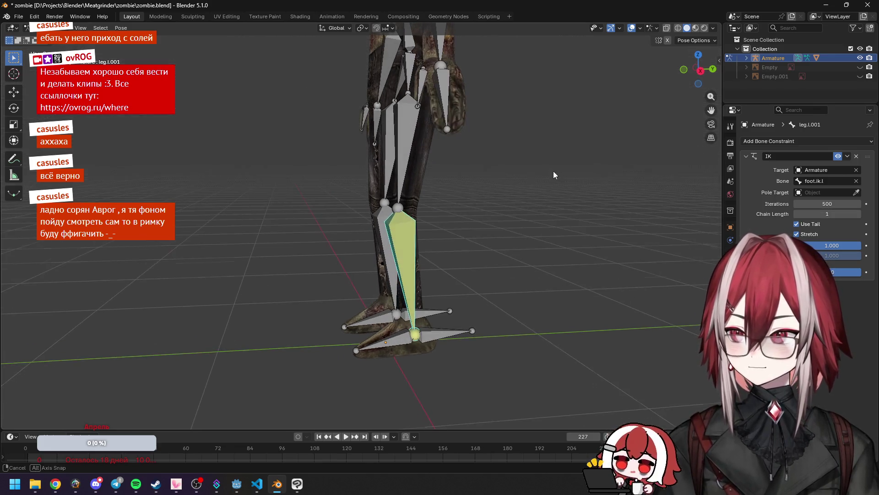
click(433, 334)
Step: Test-move the foot.ik.l control several times, cancelling each move
key(g)
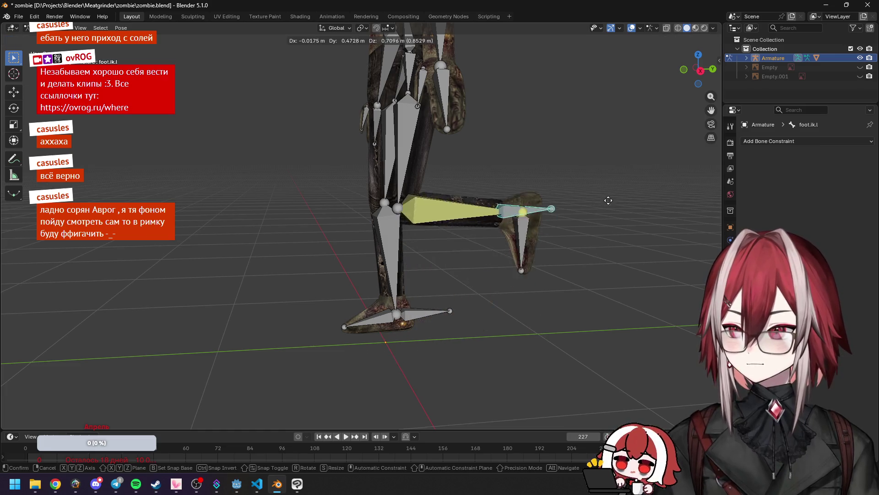
key(Escape)
click(397, 259)
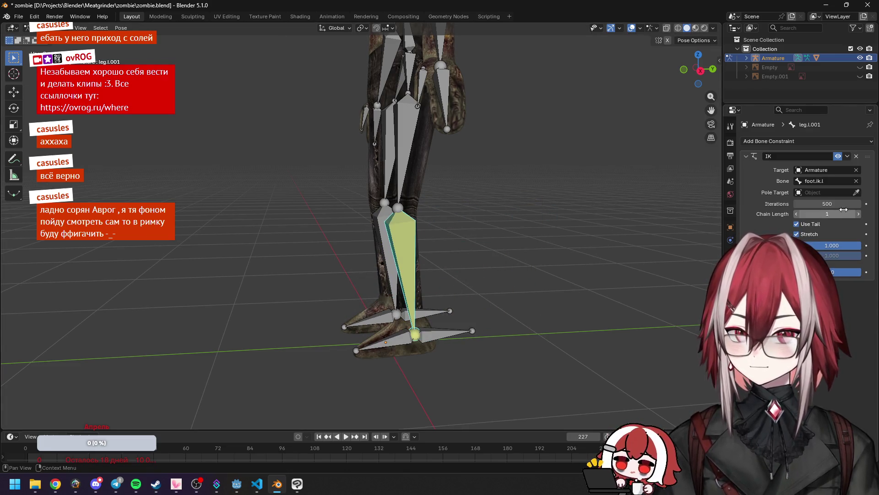
click(437, 334)
key(g)
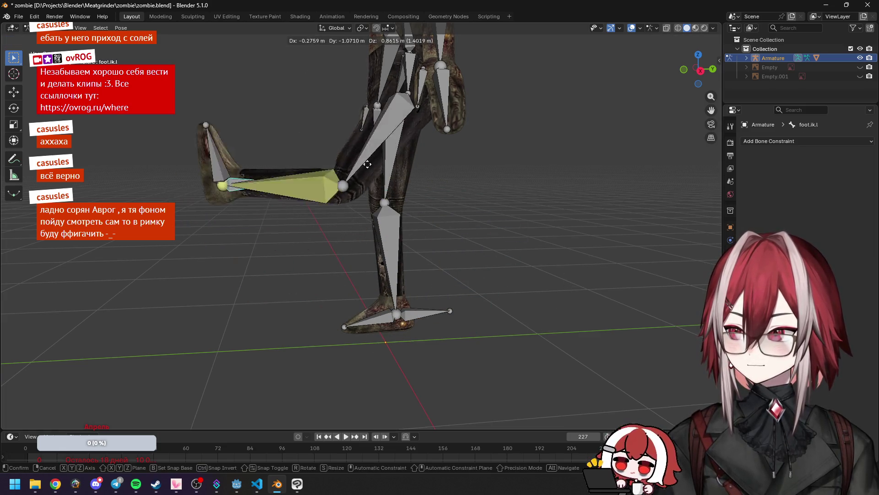
right_click(490, 201)
middle_drag(499, 198, 461, 268)
key(g)
right_click(451, 250)
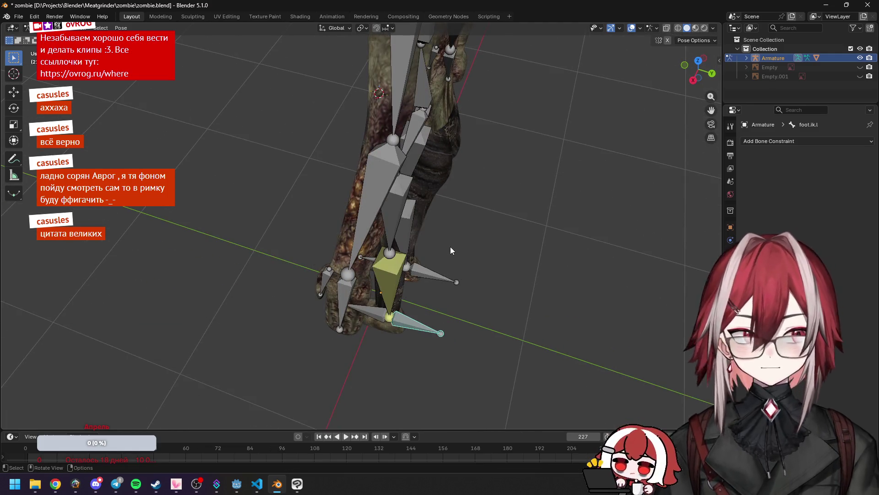
Step: Lift foot.ik.l up and forward from the side view, then undo the raised pose
key(KP_3)
key(g)
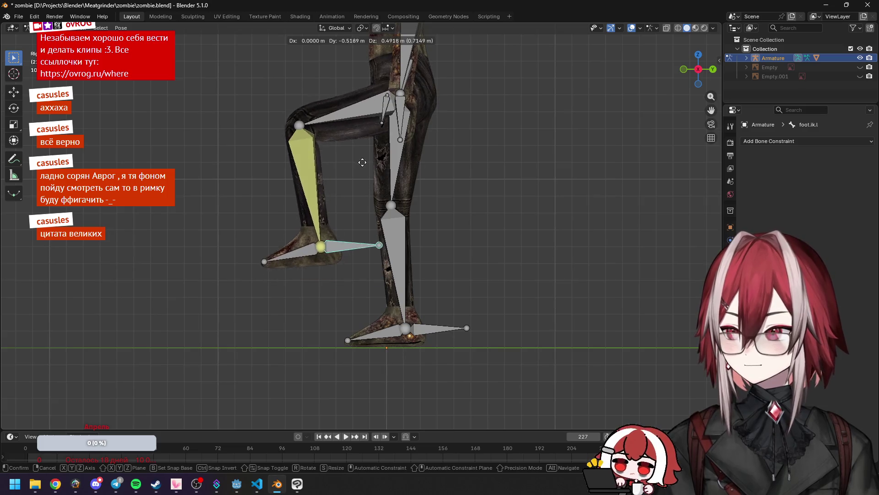
click(344, 165)
key(KP_1)
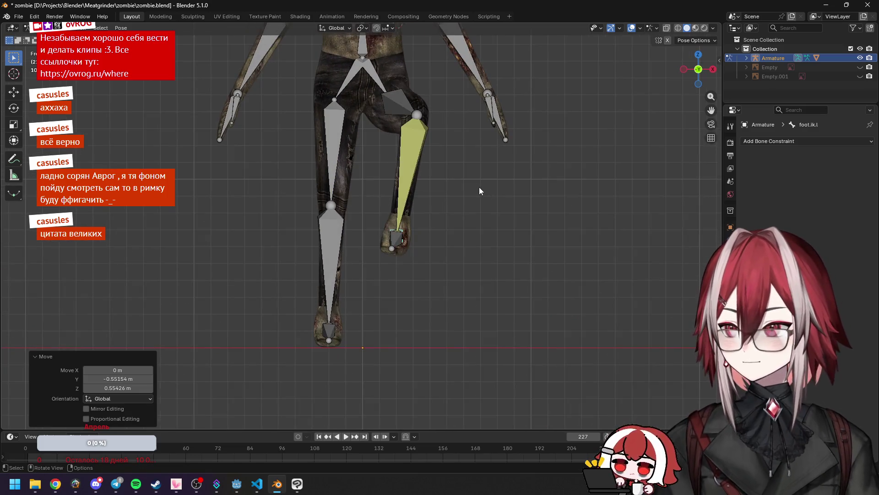
key(g)
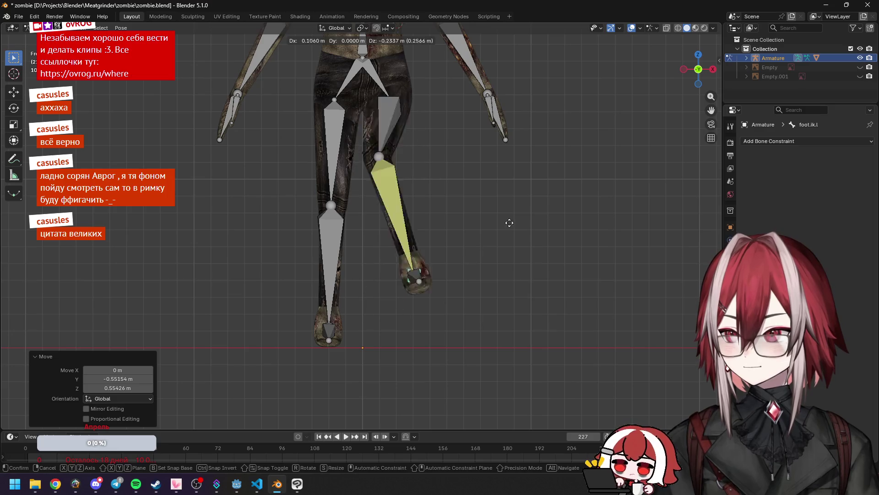
right_click(530, 204)
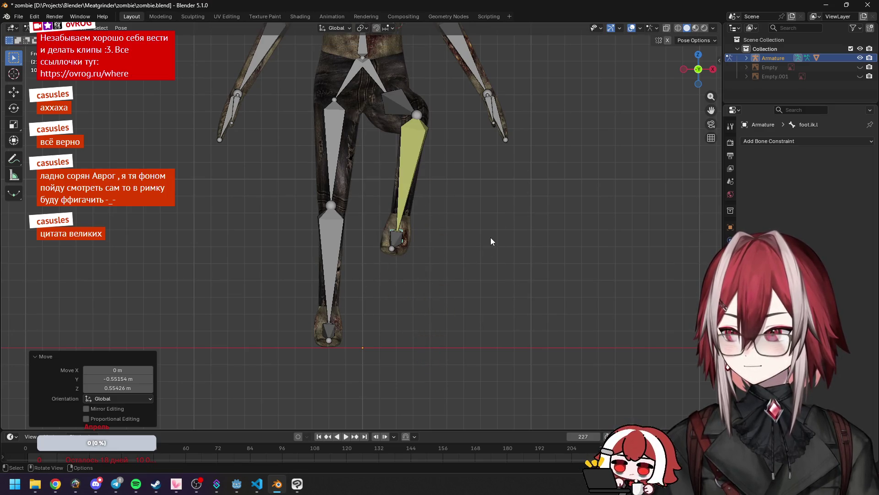
key(ctrl+z)
Step: Try one more cancelled move of foot.ik.l, then switch the armature to Edit Mode
mouse_move(490, 237)
middle_down()
mouse_move(374, 260)
mouse_move(289, 248)
mouse_move(273, 261)
mouse_move(306, 335)
mouse_move(391, 343)
middle_up()
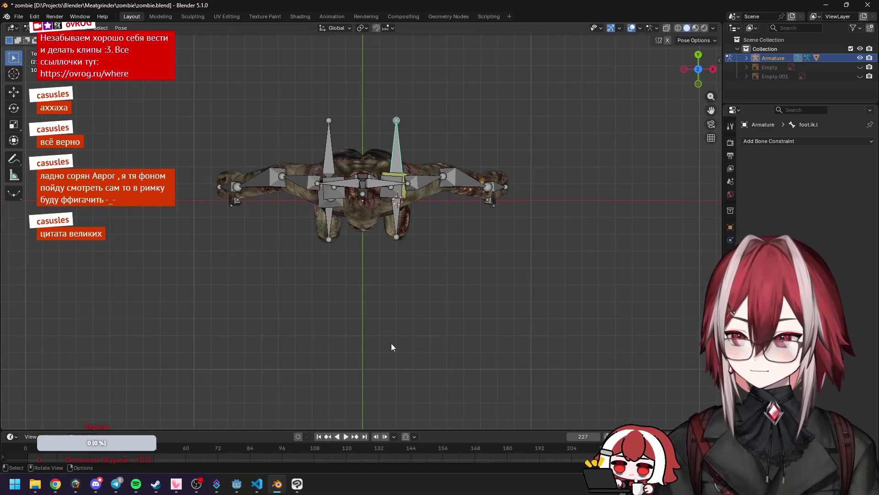
scroll(391, 343, up, 6)
mouse_move(456, 259)
middle_down()
mouse_move(427, 219)
mouse_move(472, 208)
middle_up()
scroll(461, 211, down, 4)
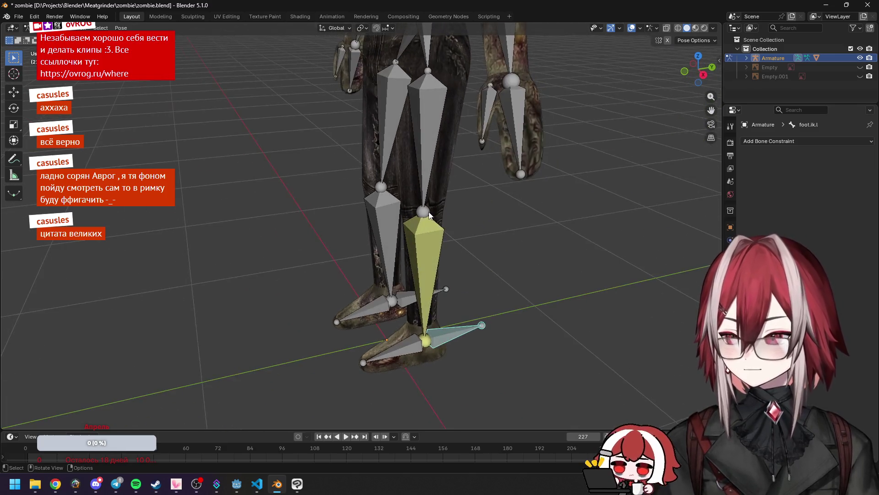
key(KP_3)
key(g)
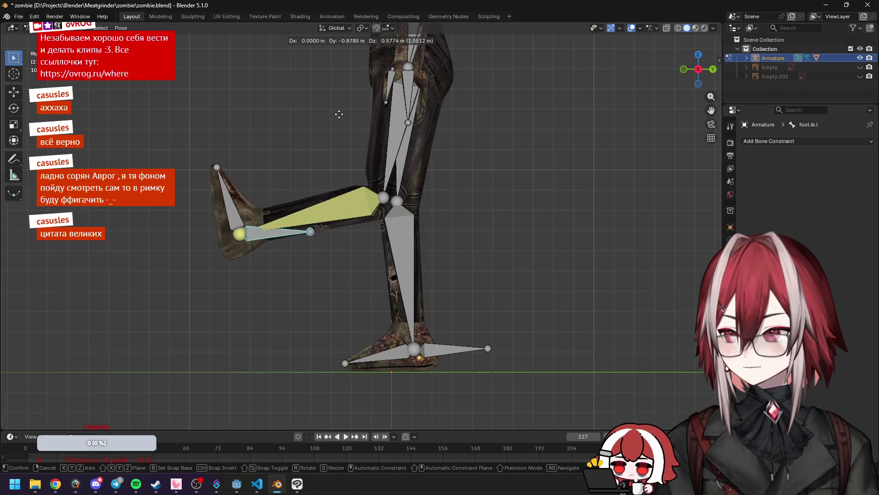
key(Escape)
mouse_move(463, 180)
middle_down()
mouse_move(482, 213)
mouse_move(508, 233)
mouse_move(472, 230)
middle_up()
key(ctrl+Tab)
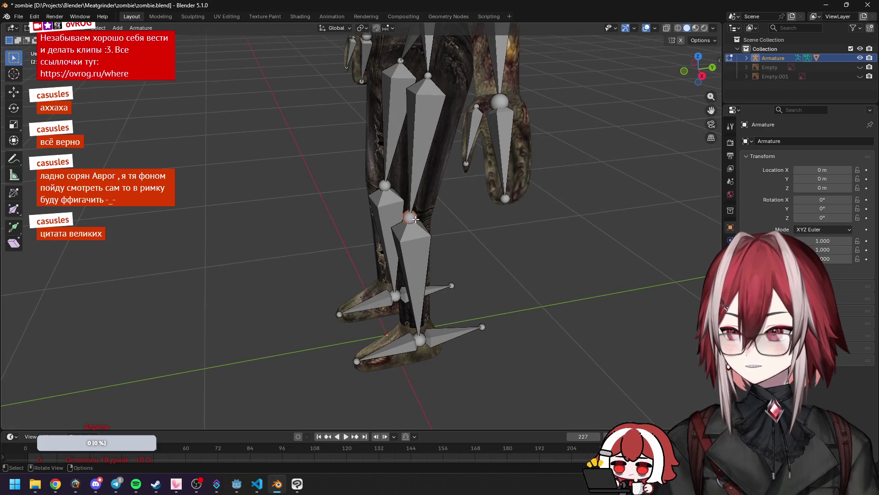
Step: Extrude a new bone from the left knee joint
key(KP_3)
scroll(410, 220, up, 2)
key(g)
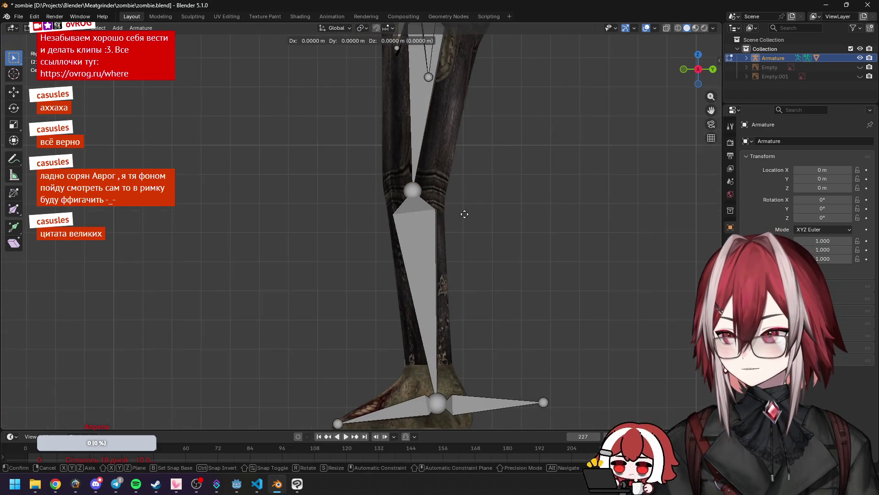
click(407, 214)
key(ctrl+z)
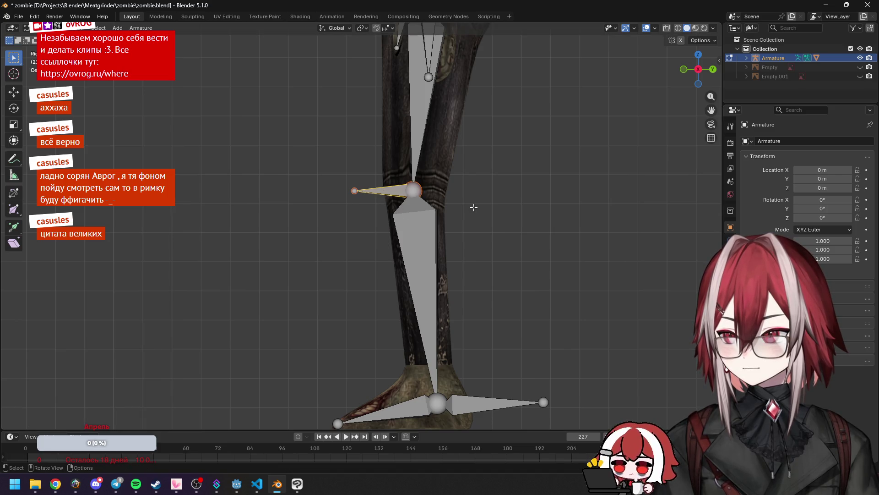
key(g)
right_click(467, 207)
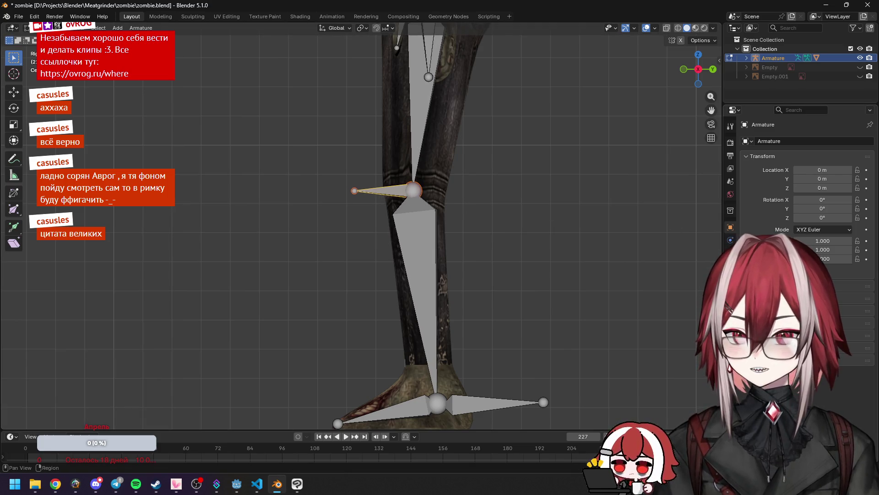
Step: Rename the bone leg.tgt.l and move it 0.65 m in front of the knee
click(731, 265)
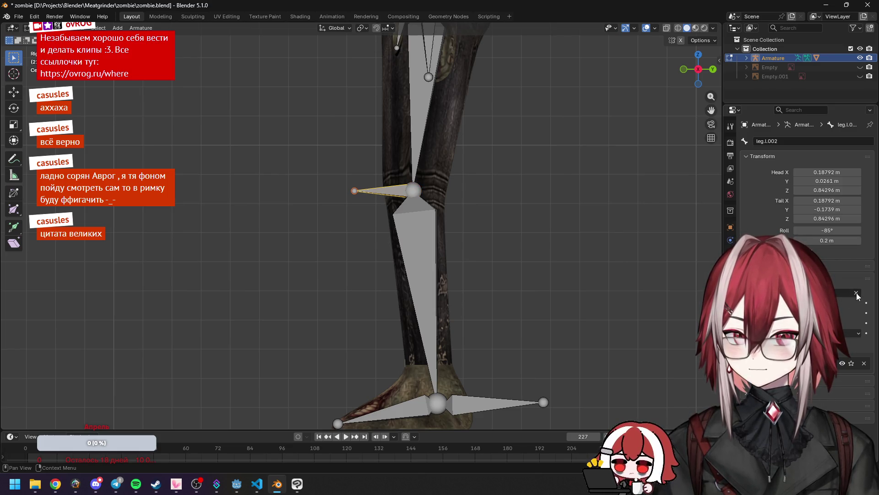
click(792, 141)
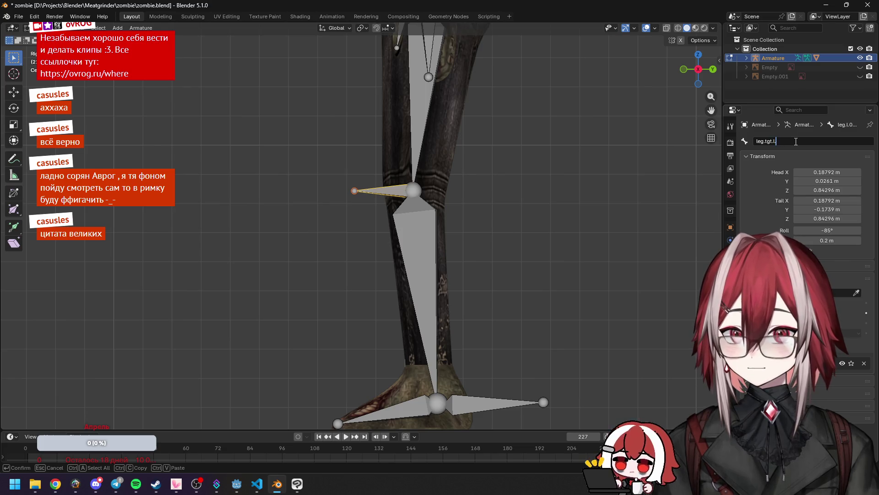
key(Return)
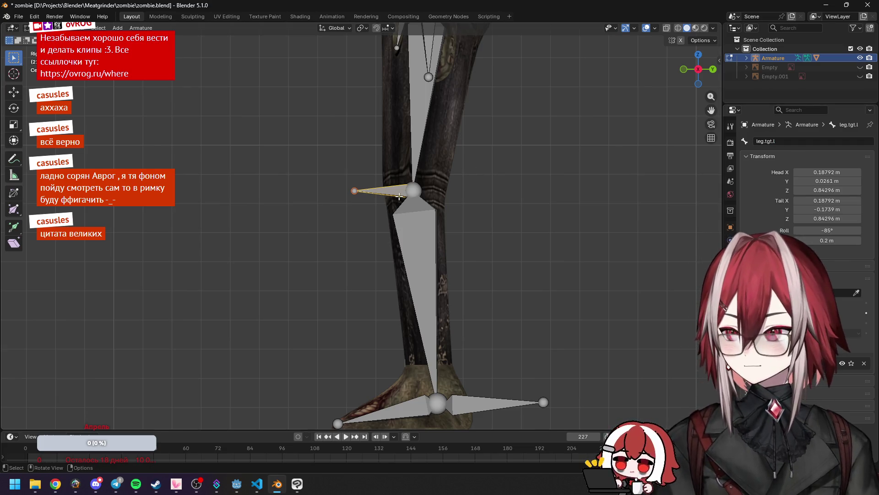
key(g)
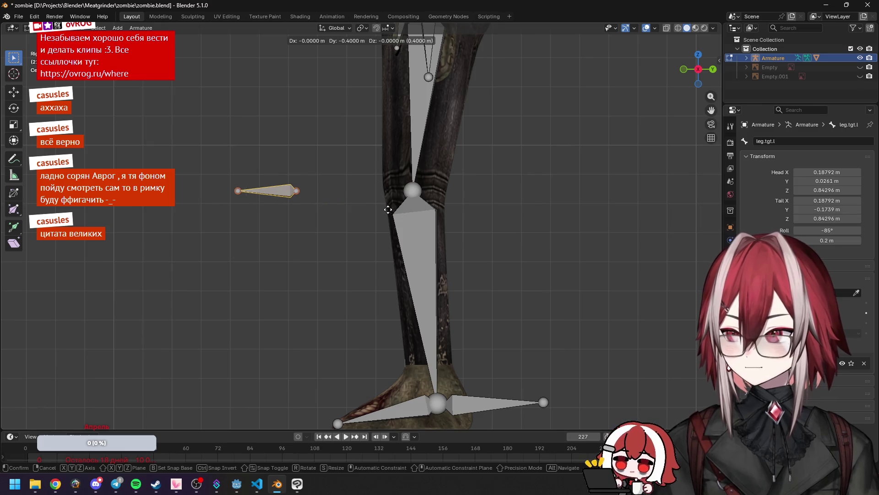
click(314, 205)
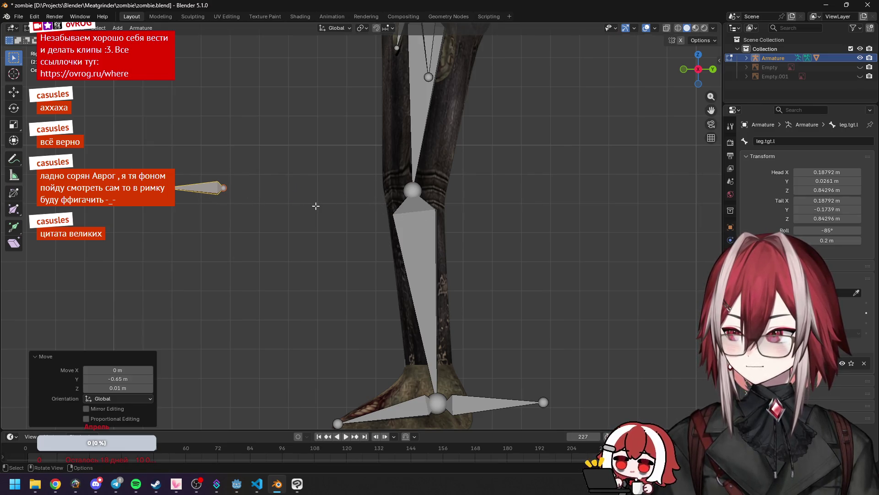
mouse_move(314, 204)
middle_down()
mouse_move(429, 238)
mouse_move(325, 236)
middle_up()
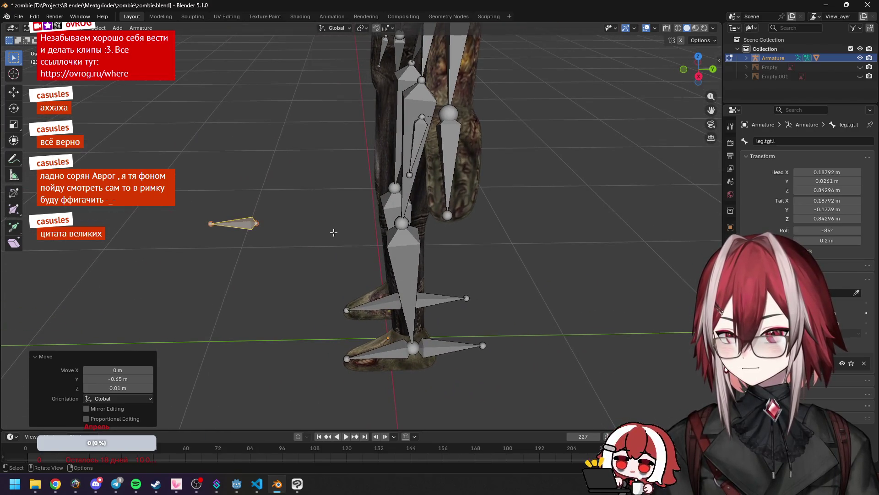
Step: Symmetrize all bones to create leg.tgt.l's right-side mirror, then return to Pose Mode
key(Tab)
key(Tab)
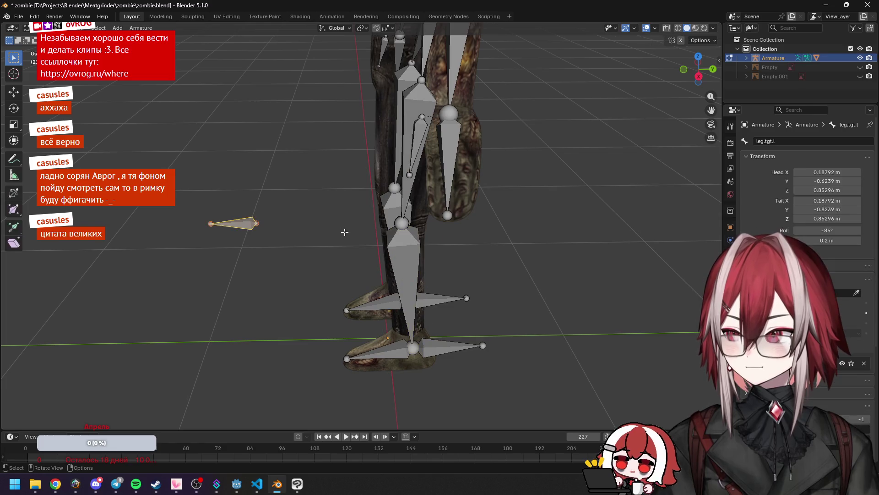
key(a)
click(140, 28)
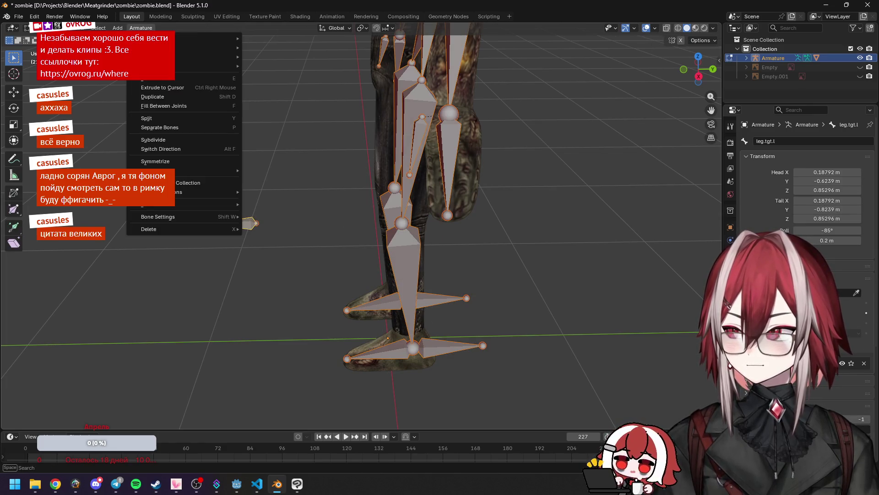
click(173, 160)
key(Tab)
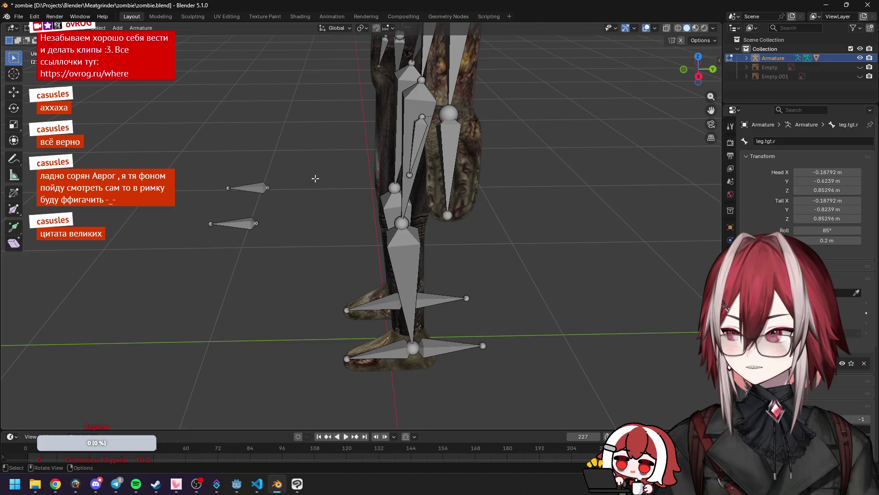
click(413, 312)
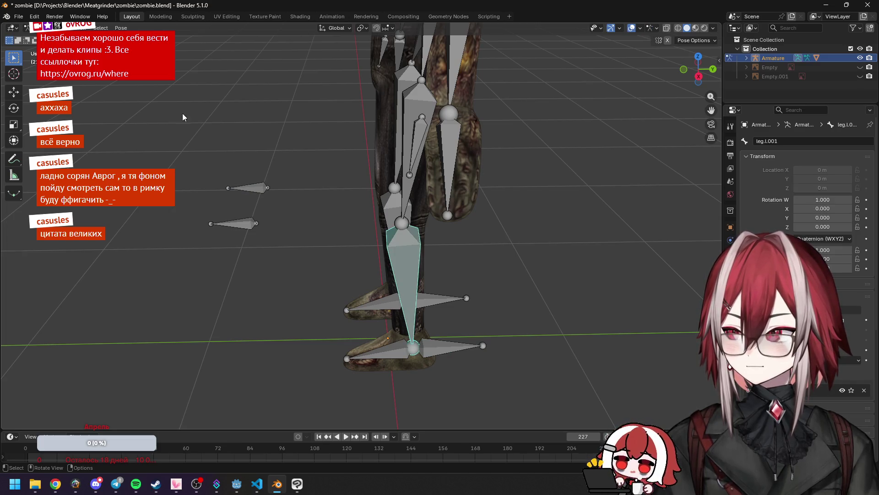
Step: Reselect the left shin bone leg.l.001 with its Bone Constraints tab showing
click(731, 291)
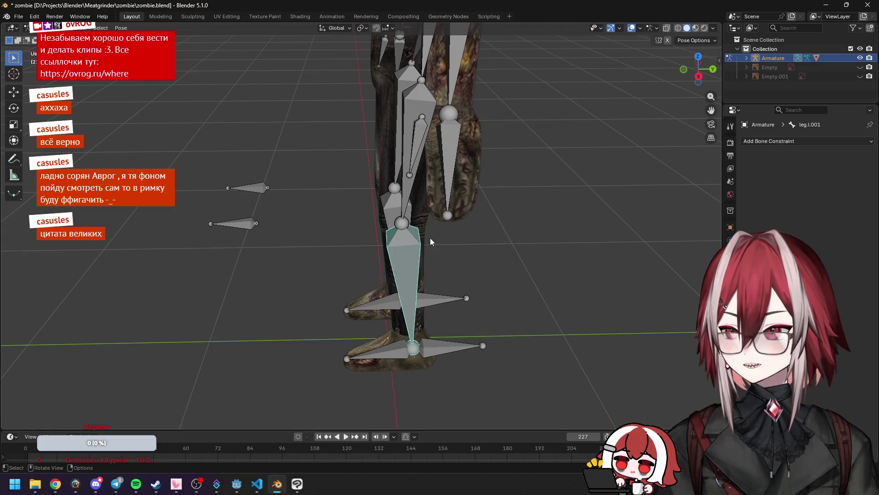
mouse_move(422, 317)
middle_down()
mouse_move(463, 261)
mouse_move(529, 236)
mouse_move(452, 262)
mouse_move(468, 252)
middle_up()
click(402, 307)
click(407, 280)
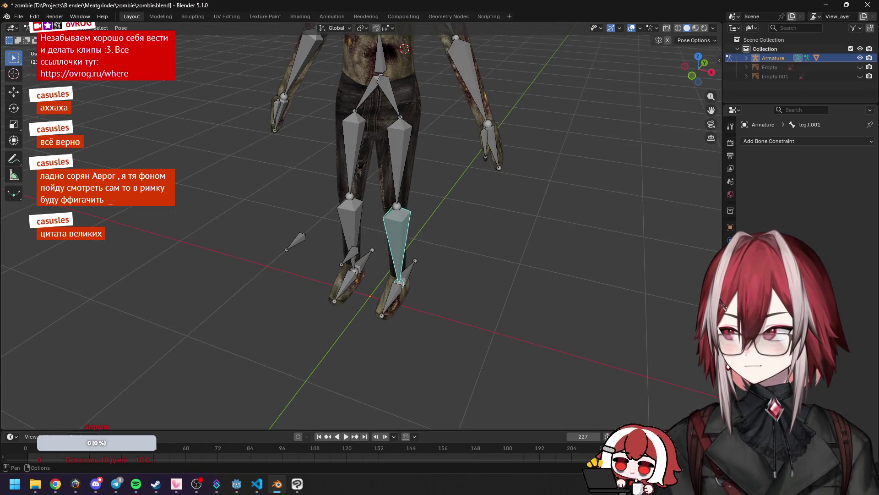
click(13, 57)
key(Escape)
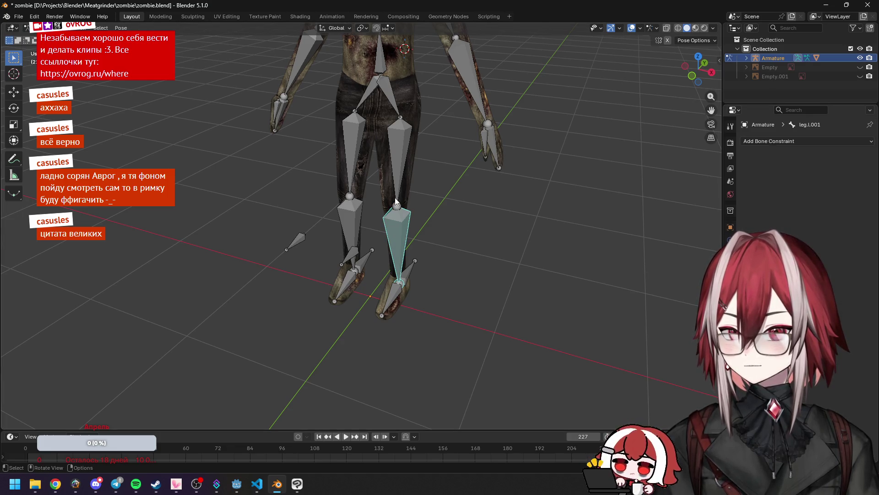
key(ctrl+shift+m)
key(Tab)
middle_drag(425, 226, 419, 222)
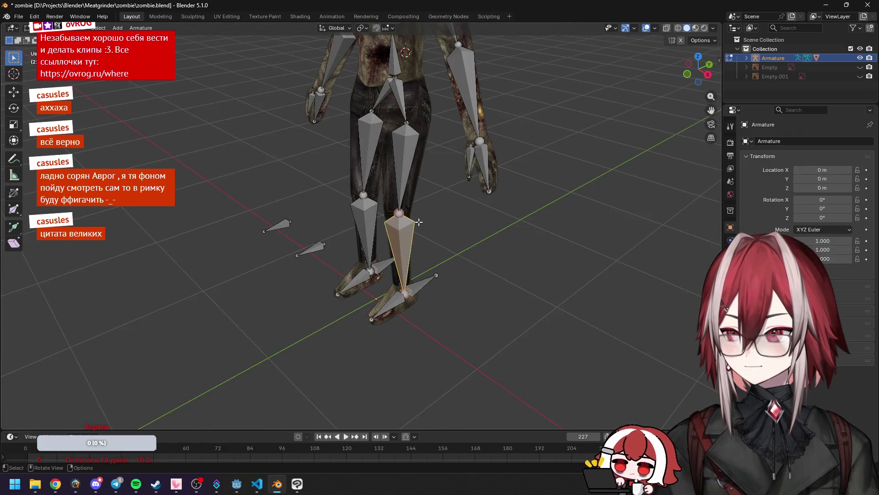
key(Tab)
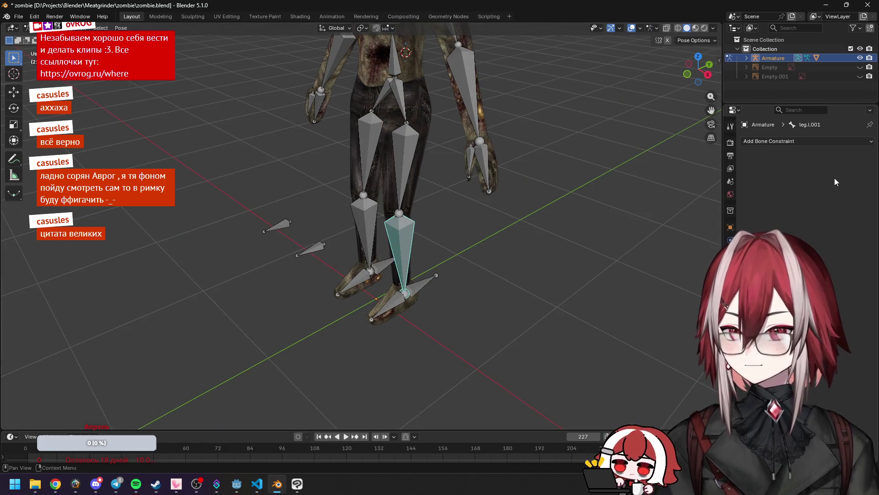
Step: Add an IK constraint to leg.l.001 targeting Armature bone foot.ik.l
click(801, 141)
click(782, 188)
click(856, 170)
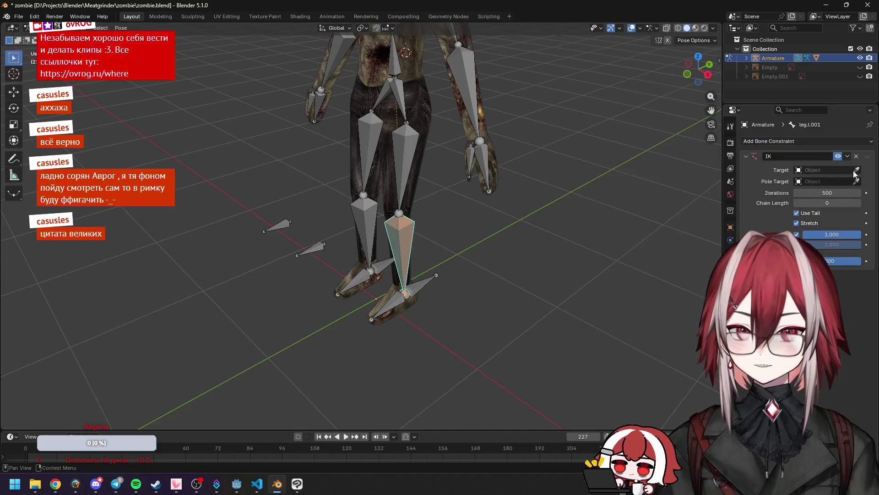
click(431, 279)
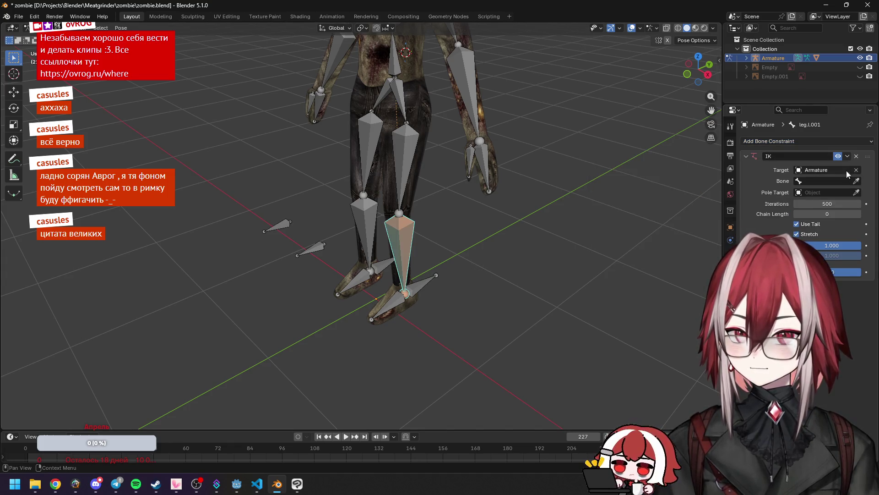
click(856, 181)
click(428, 281)
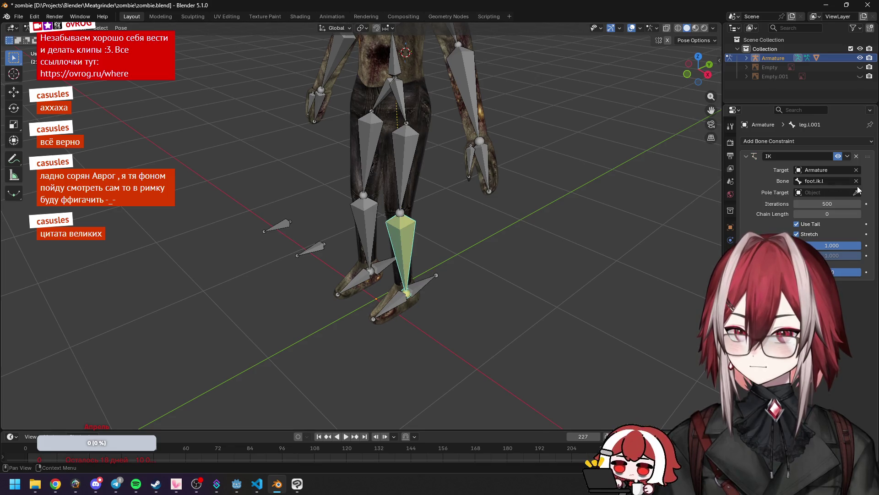
Step: Set the IK pole target to Armature bone leg.tgt.l, then test-move foot.ik.l
click(394, 275)
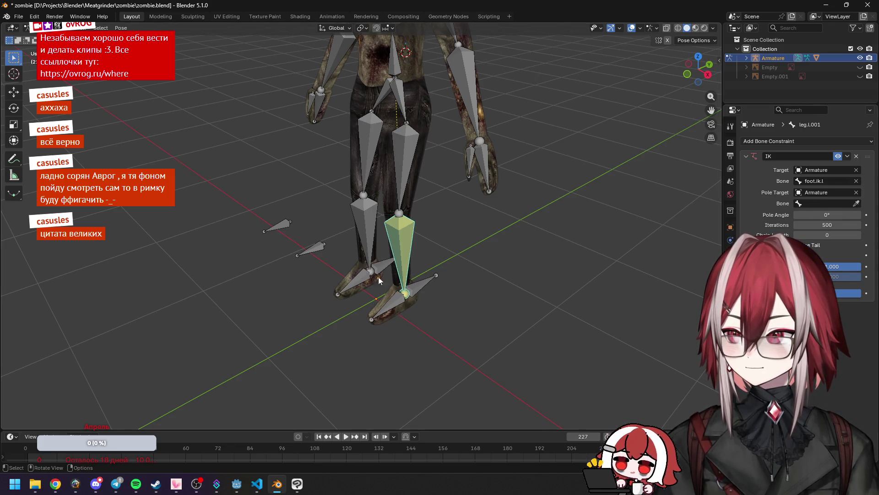
click(856, 203)
click(314, 247)
middle_drag(504, 257, 450, 252)
click(440, 303)
key(g)
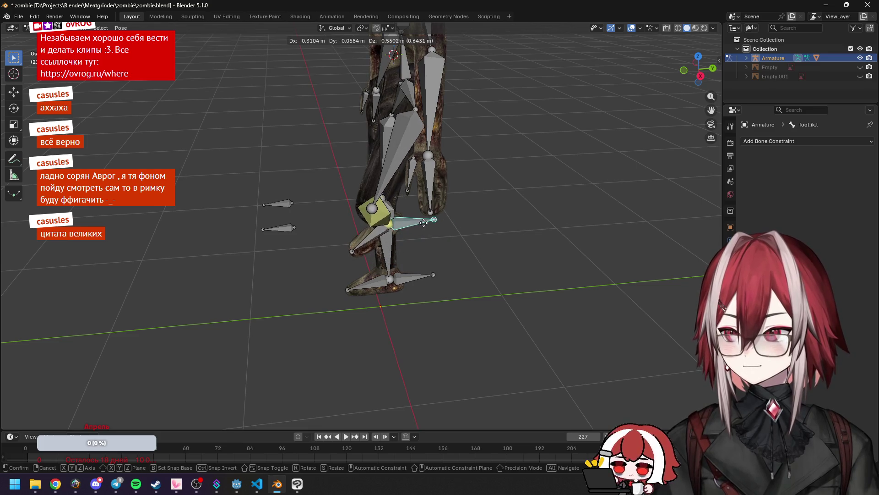
Step: Test the left leg IK by raising the foot and repositioning the knee target bone
key(KP_3)
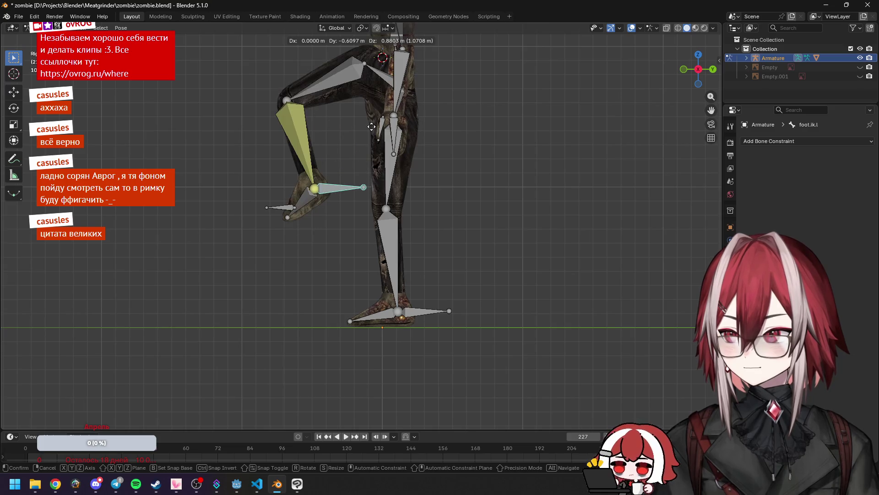
click(318, 141)
mouse_move(318, 136)
middle_down()
mouse_move(414, 172)
mouse_move(450, 174)
mouse_move(377, 184)
mouse_move(387, 189)
middle_up()
click(351, 271)
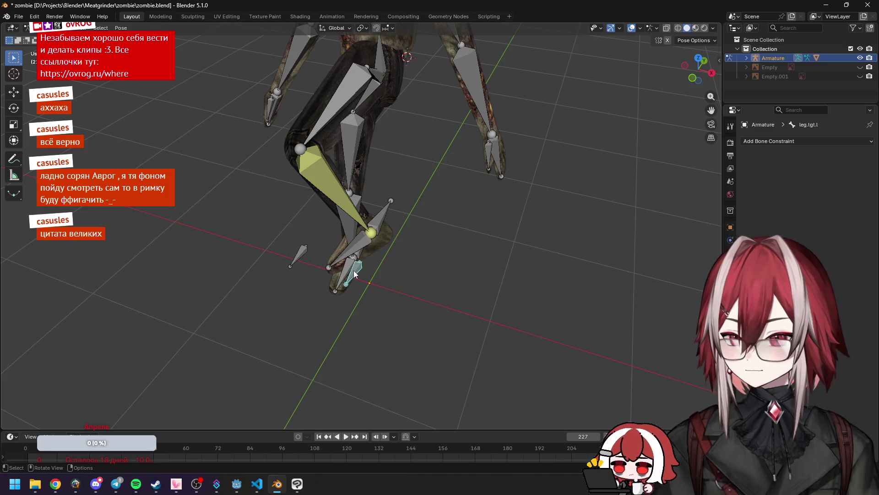
key(KP_3)
key(g)
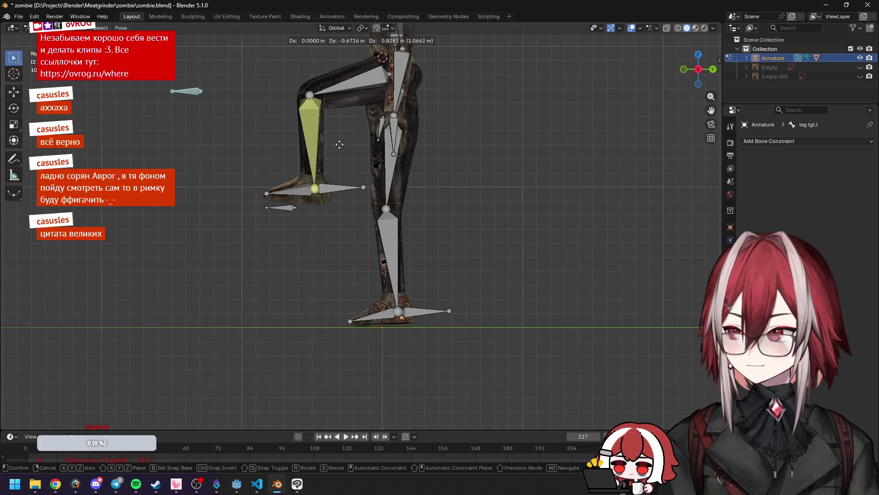
click(330, 166)
middle_drag(331, 166, 437, 205)
key(KP_7)
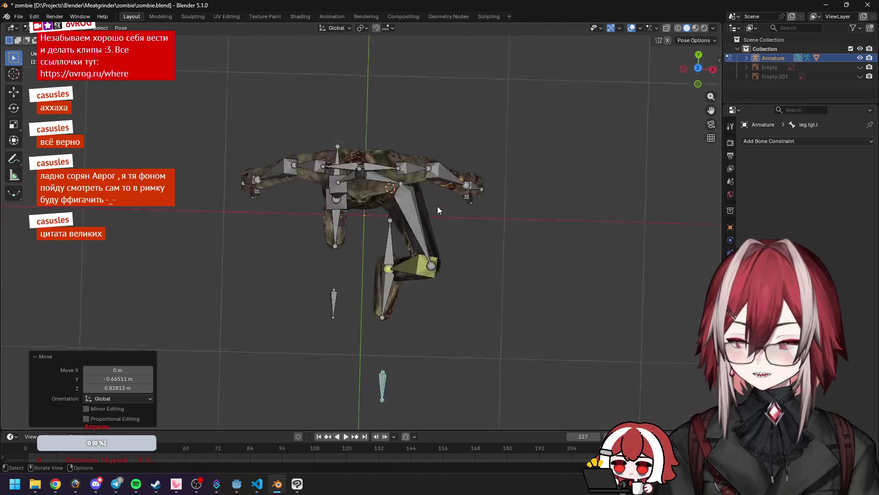
key(g)
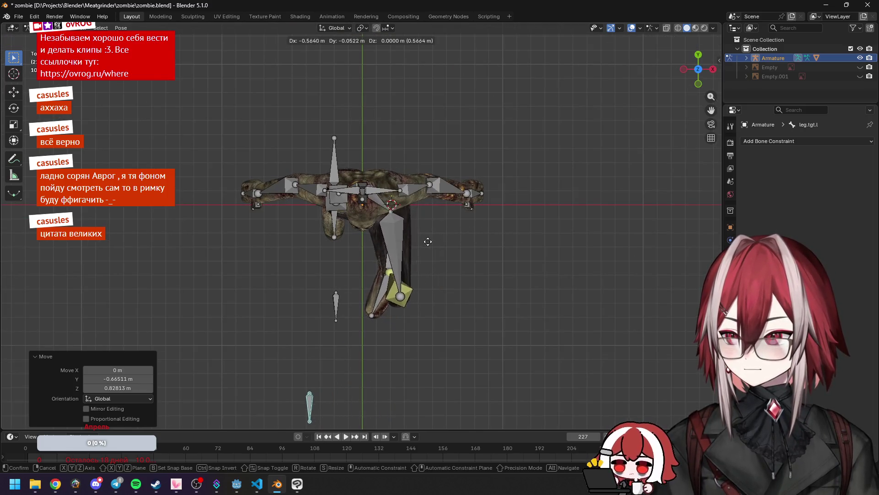
click(415, 240)
mouse_move(415, 240)
middle_down()
mouse_move(459, 257)
mouse_move(432, 210)
middle_up()
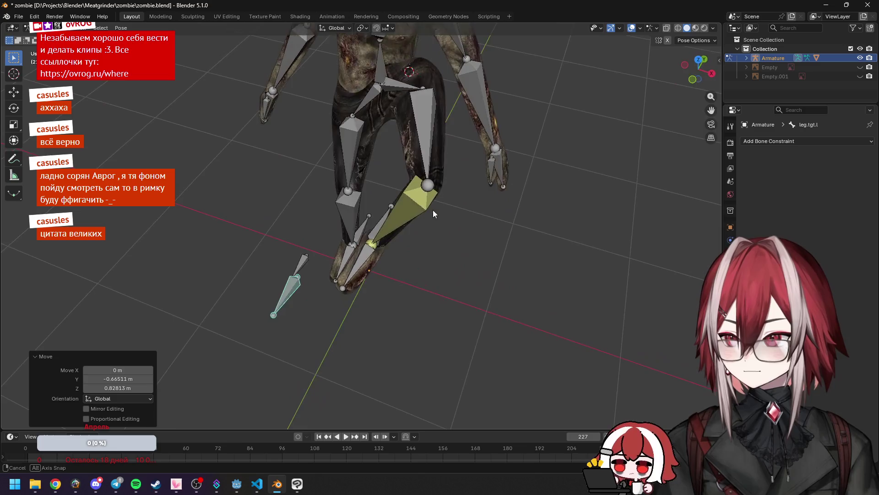
Step: In Edit Mode, symmetrize leg.l and leg.l.001 to create the right thigh and shin
click(420, 207)
key(Tab)
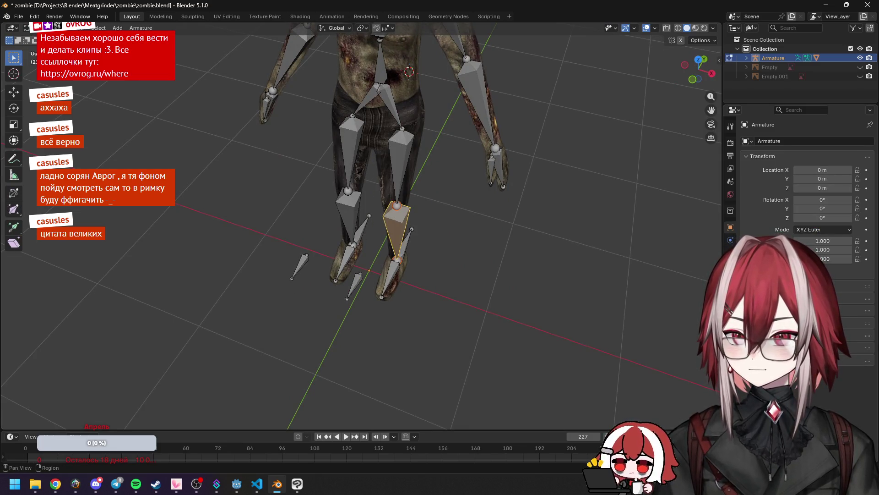
click(731, 278)
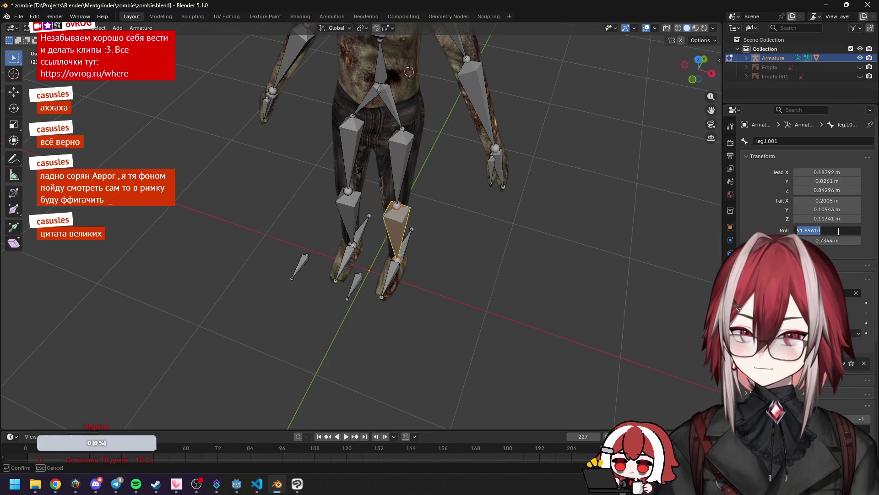
click(414, 167)
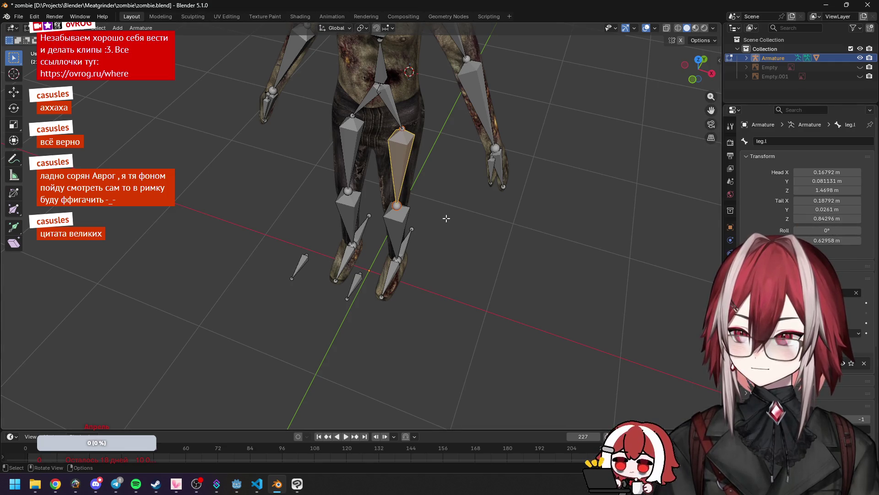
click(399, 216)
shift+click(394, 171)
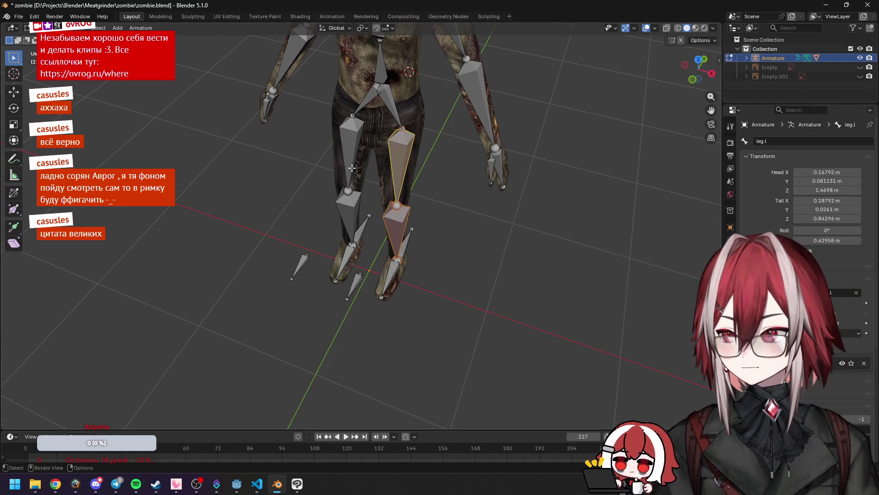
click(140, 28)
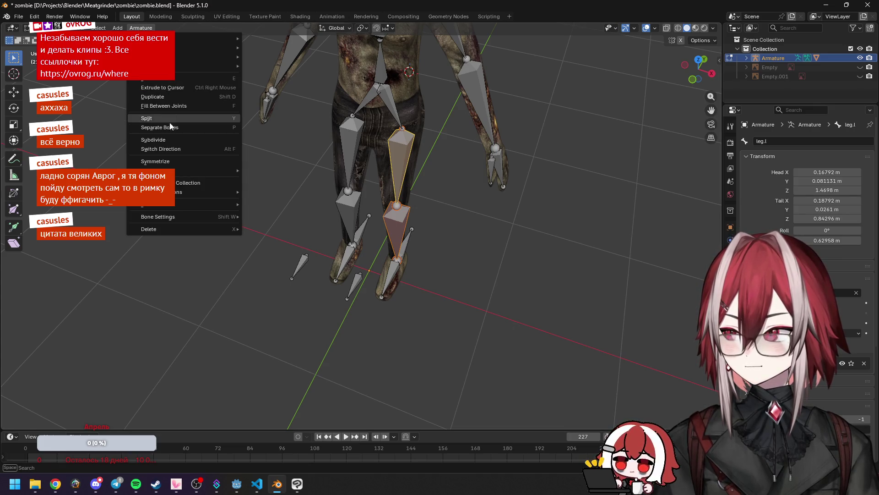
click(167, 161)
click(363, 203)
Step: Clear the bone selection and return the armature to Pose Mode
click(431, 227)
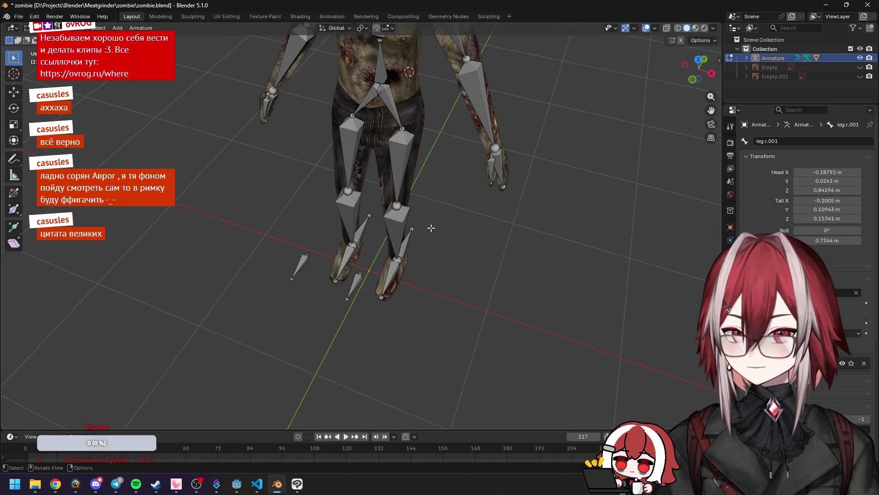
click(409, 221)
click(426, 229)
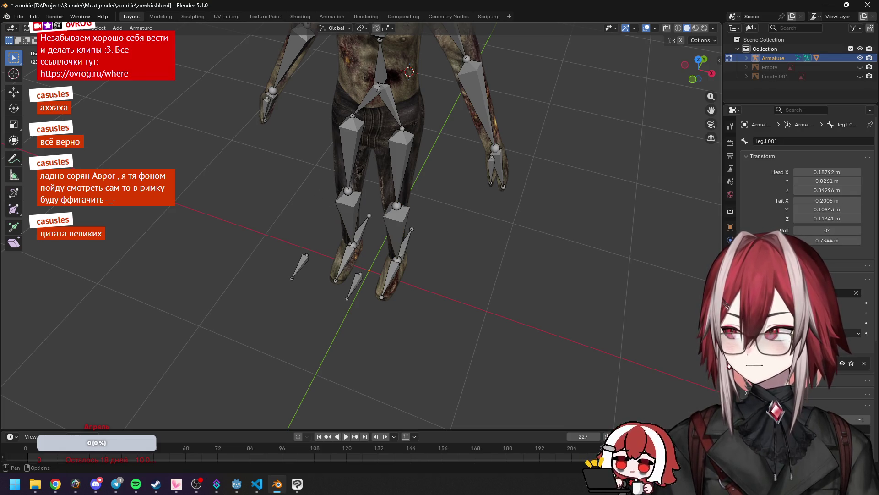
key(ctrl+Tab)
mouse_move(362, 246)
middle_down()
mouse_move(383, 227)
mouse_move(350, 197)
middle_up()
Step: Move the left foot IK control, then reposition the knee target bone from top view
click(393, 275)
key(g)
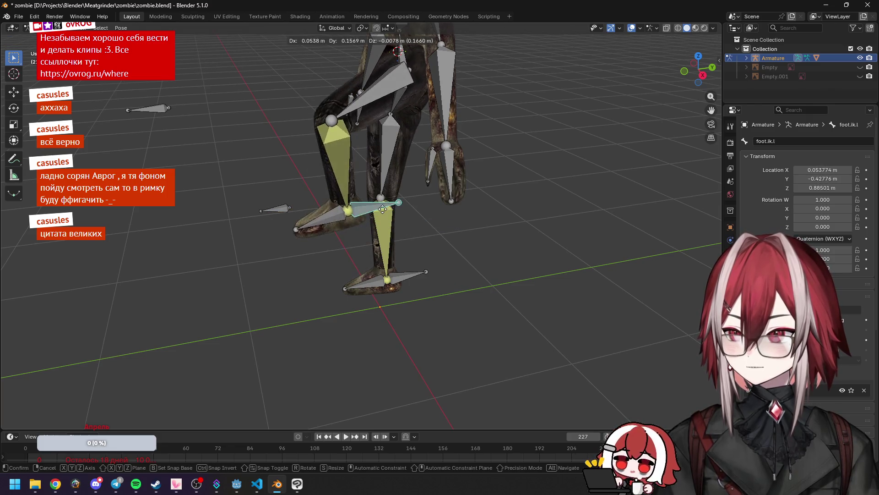
click(357, 226)
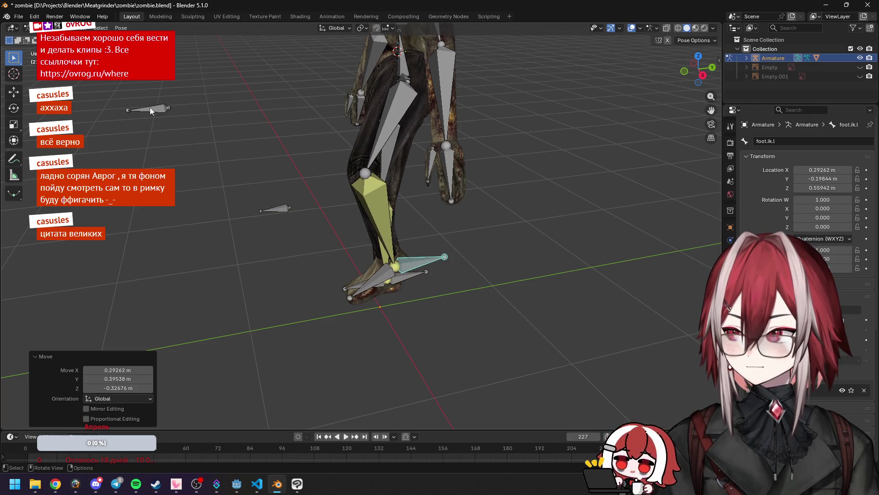
click(149, 107)
middle_drag(149, 107, 372, 199)
key(KP_7)
key(g)
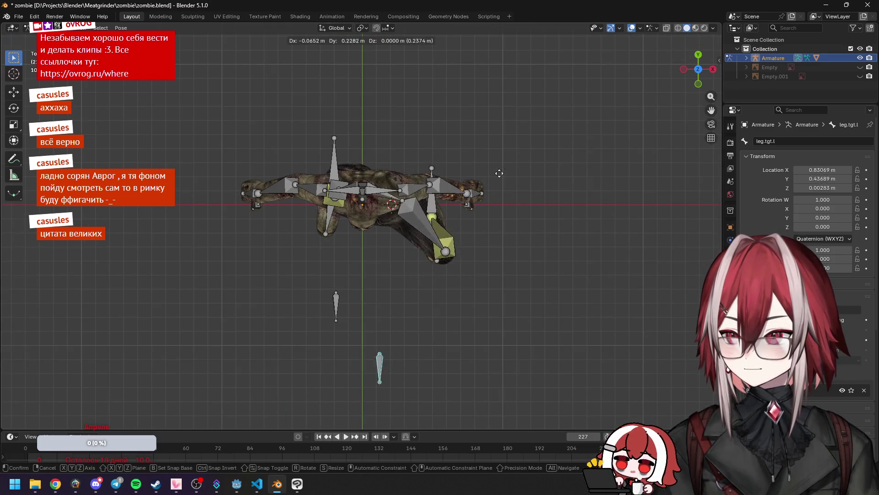
click(474, 141)
middle_drag(474, 141, 418, 137)
Step: Reset all bones to the rest pose with Pose > Clear Transform > All
key(a)
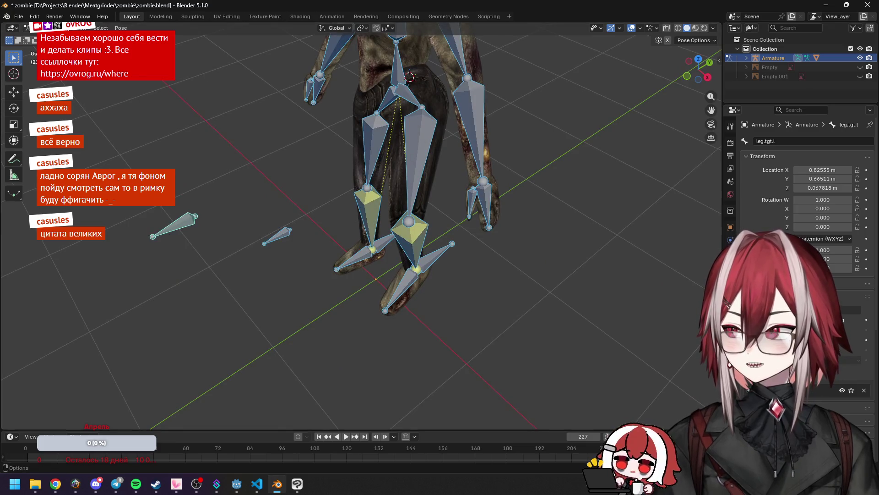
click(120, 28)
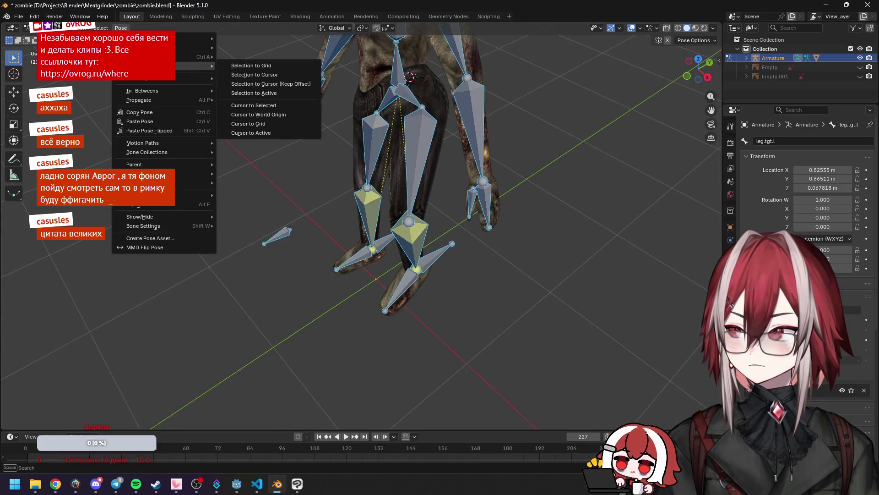
mouse_move(183, 48)
click(259, 48)
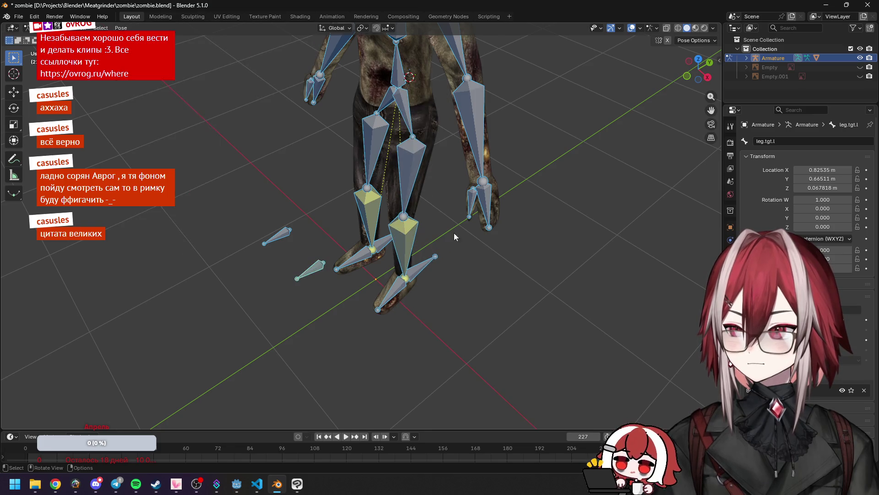
click(430, 262)
key(g)
right_click(426, 265)
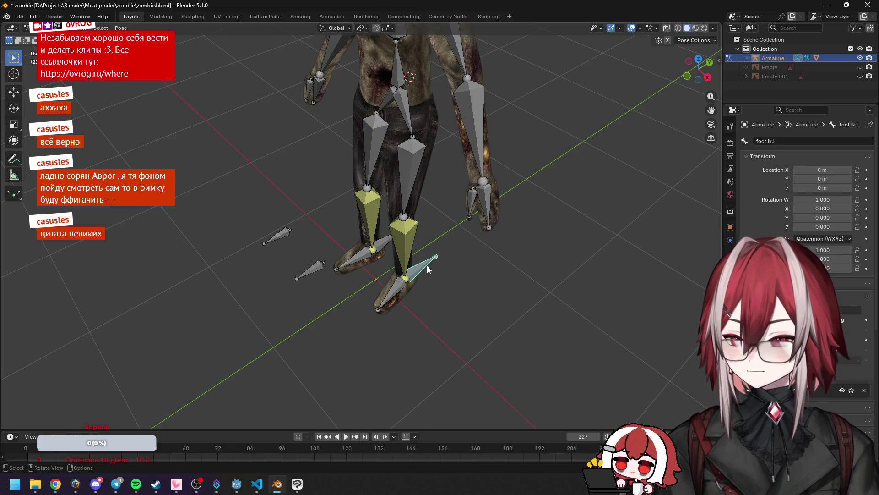
Step: Lift foot.ik.l about 0.6 m in side view so the left leg bends
click(14, 58)
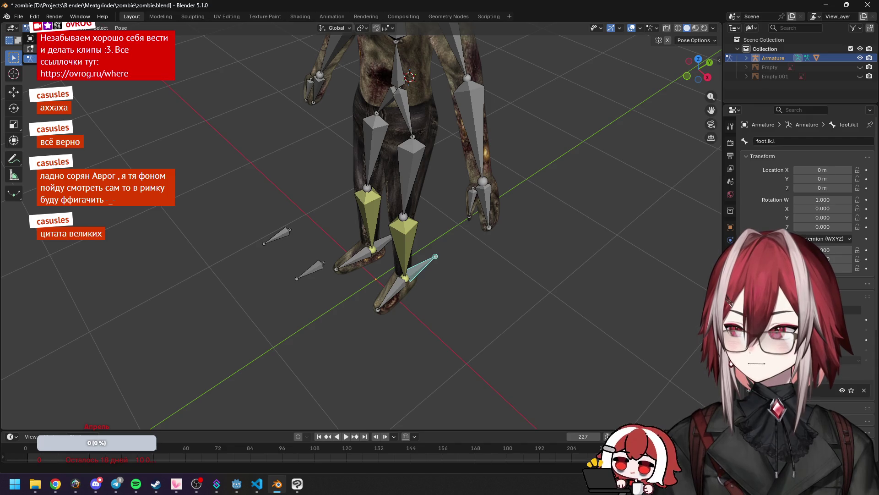
key(Tab)
click(14, 57)
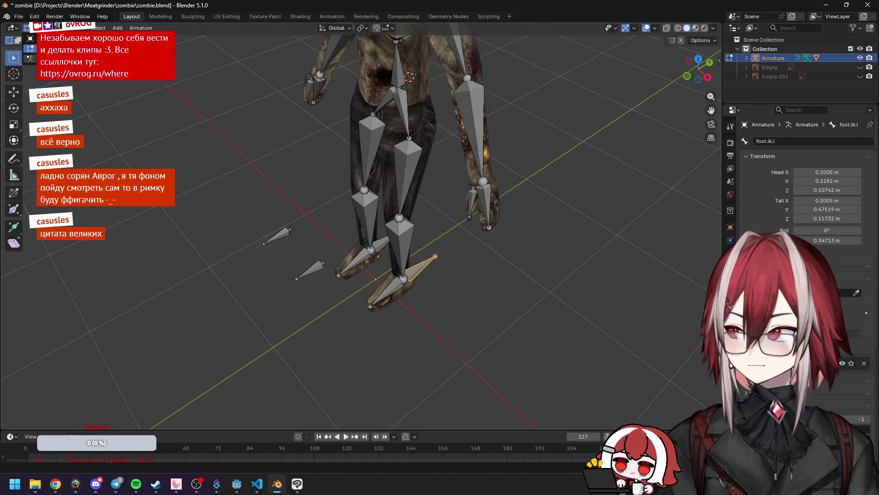
key(Tab)
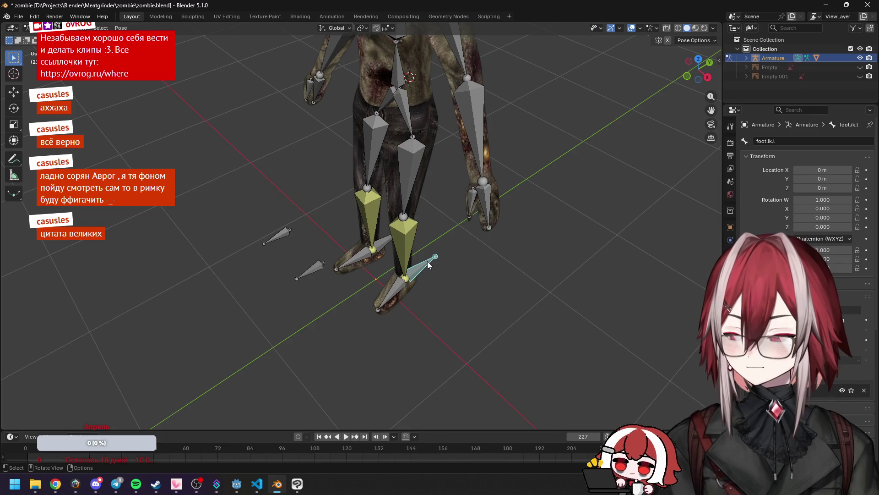
key(KP_3)
key(g)
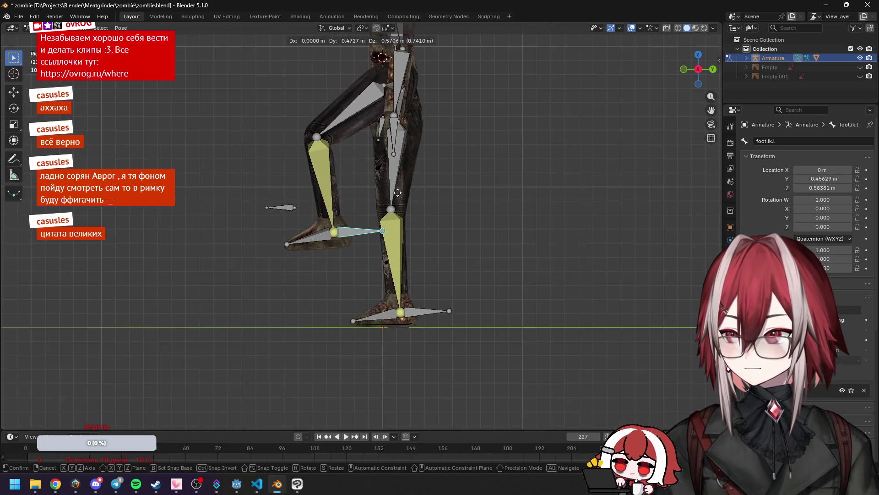
click(397, 191)
mouse_move(397, 190)
middle_down()
mouse_move(501, 232)
mouse_move(474, 229)
middle_up()
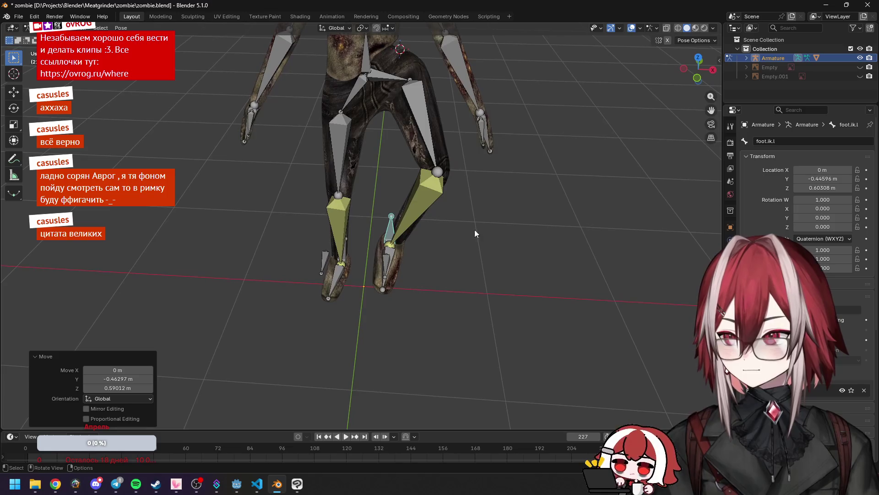
Step: Show leg.l.001's IK constraint, targeting foot.ik.l with pole leg.tgt.l
click(382, 270)
middle_drag(382, 270, 387, 246)
click(320, 235)
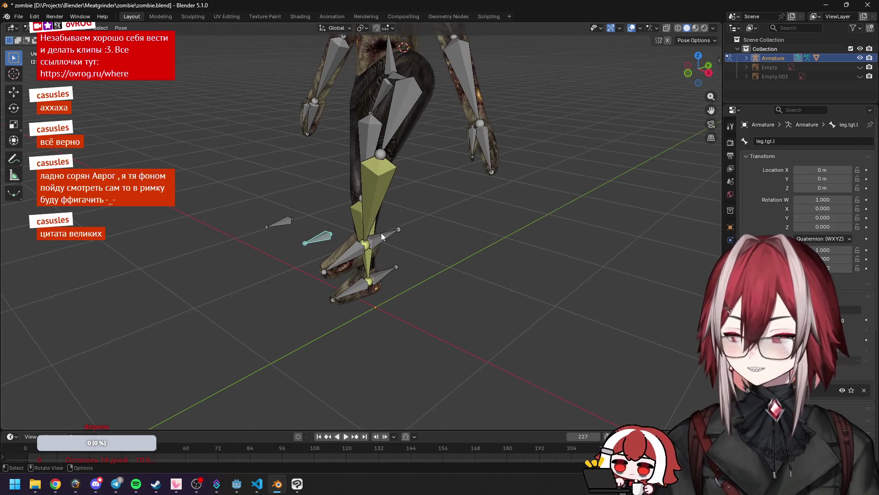
key(KP_1)
key(g)
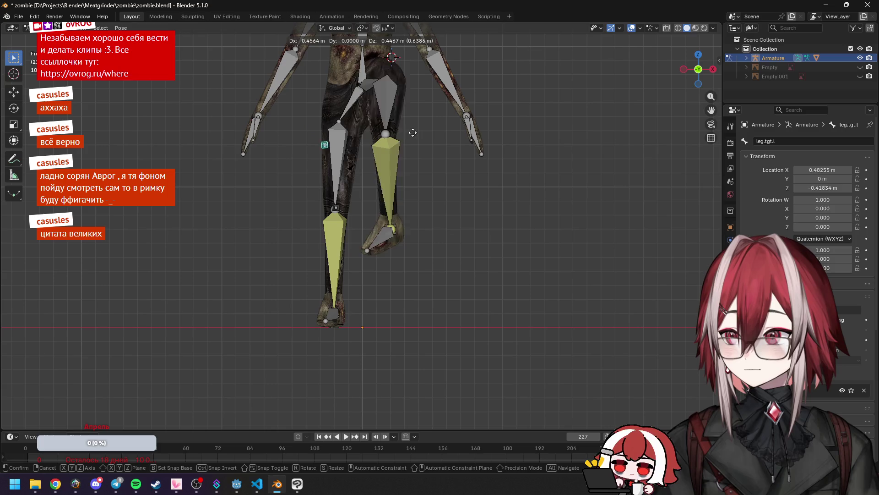
right_click(465, 160)
middle_drag(465, 160, 390, 198)
click(390, 198)
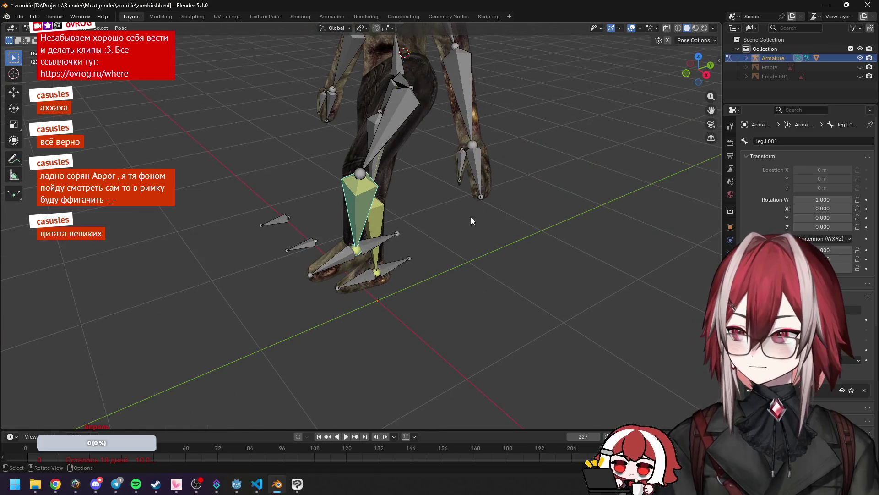
click(730, 291)
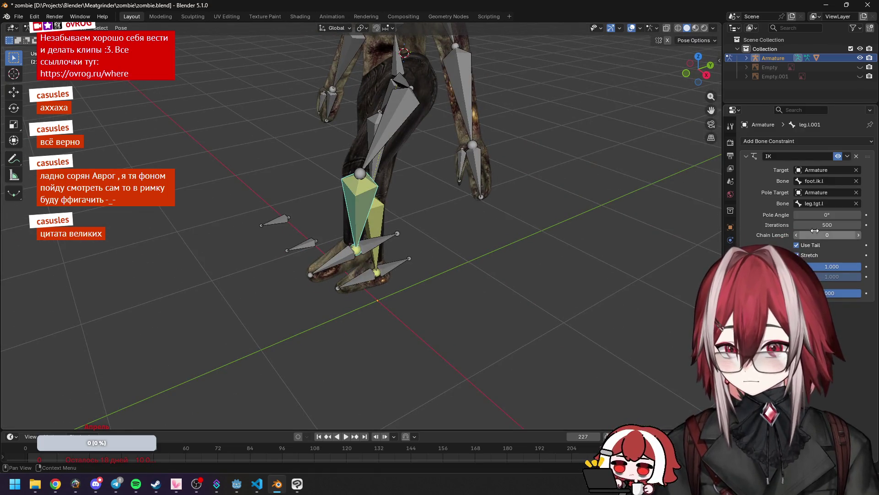
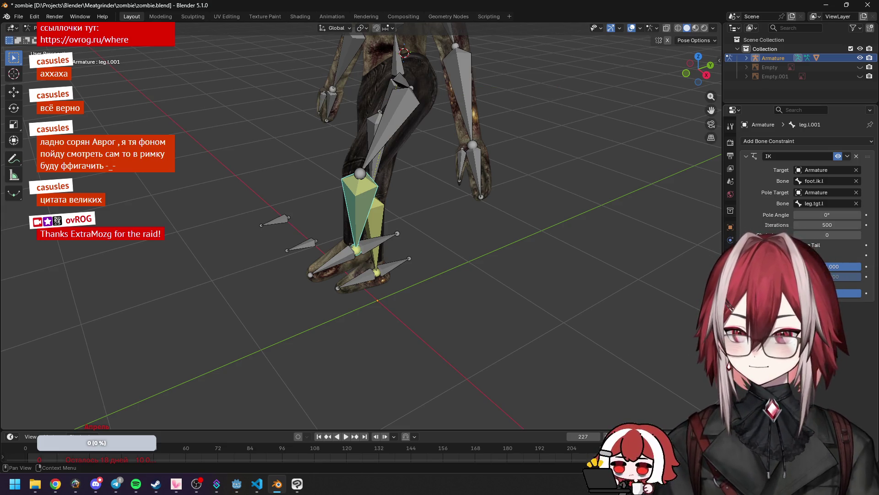
Step: Move the foot.ik.l control in side view to see how the left leg follows
middle_drag(486, 215, 419, 235)
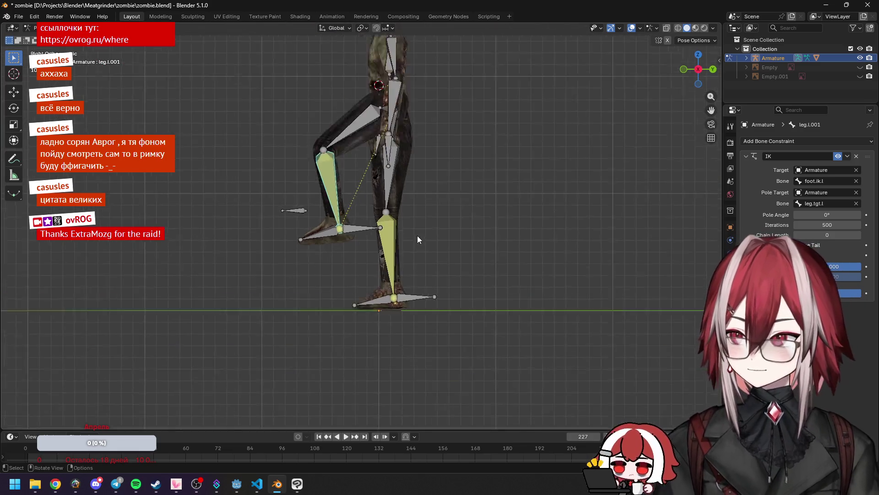
scroll(417, 235, down, 3)
mouse_move(417, 155)
middle_down()
mouse_move(435, 172)
mouse_move(548, 159)
mouse_move(466, 181)
mouse_move(538, 180)
mouse_move(480, 185)
mouse_move(482, 87)
middle_up()
scroll(436, 173, up, 5)
scroll(480, 185, down, 4)
shift+middle_drag(421, 273, 390, 239)
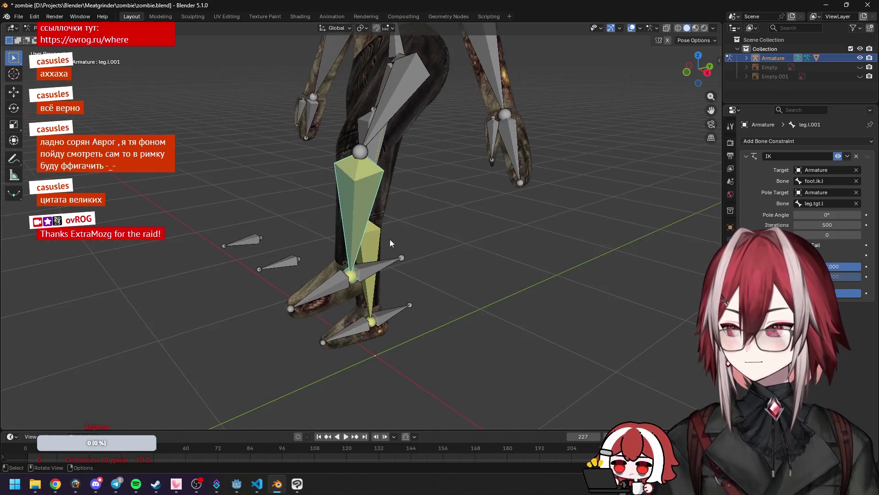
click(382, 265)
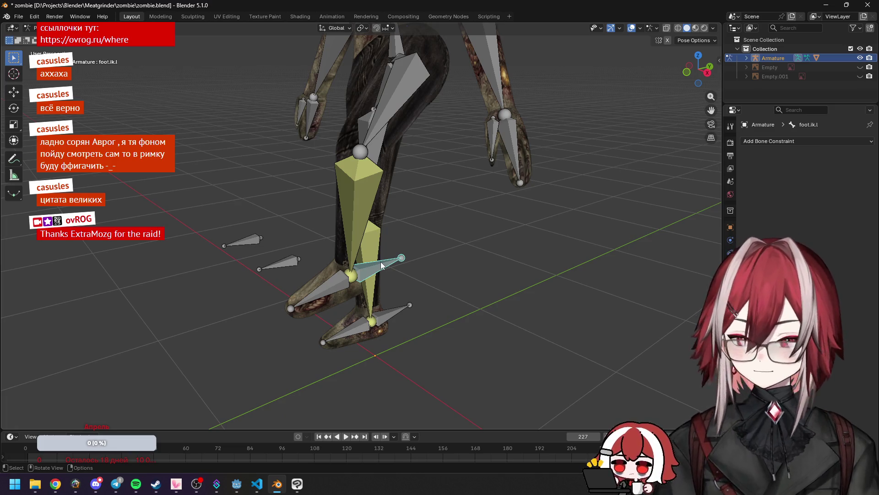
key(KP_3)
key(g)
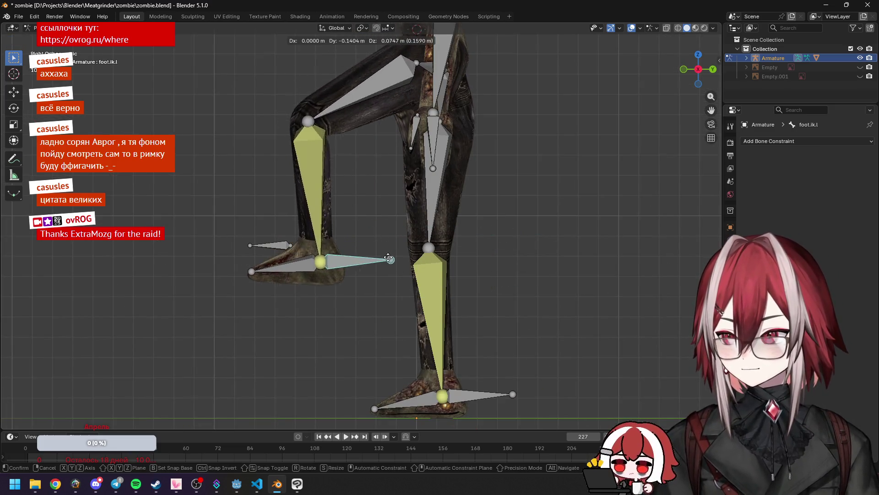
click(422, 259)
Step: Set the IK constraint Chain Length on leg.l.001 to 2
middle_drag(422, 259, 512, 271)
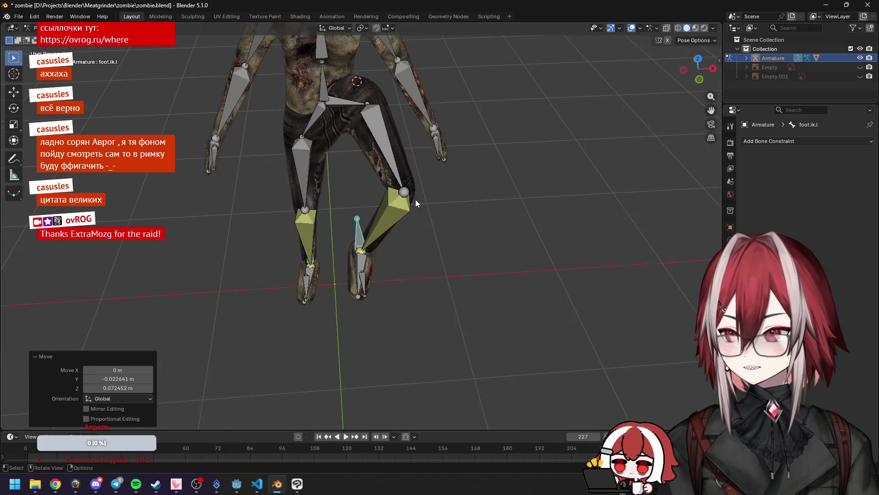
mouse_move(416, 200)
middle_down()
mouse_move(407, 153)
mouse_move(384, 132)
middle_up()
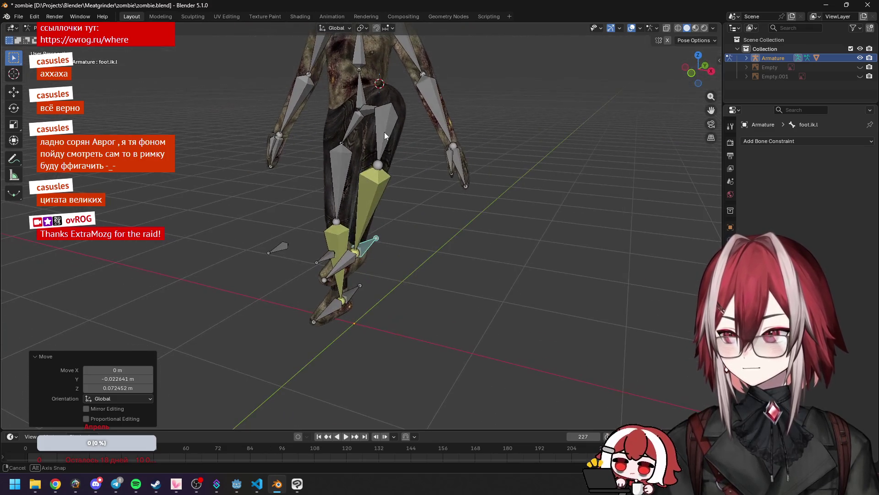
click(362, 221)
click(859, 235)
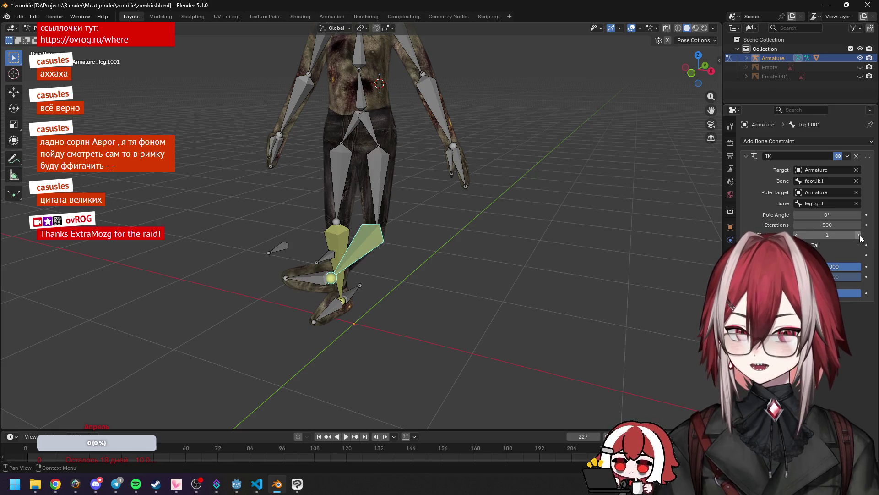
click(859, 235)
Step: Move foot.ik.l again in side view to confirm the knee bends, then select leg.tgt.l
mouse_move(557, 206)
middle_down()
mouse_move(400, 202)
mouse_move(382, 246)
middle_up()
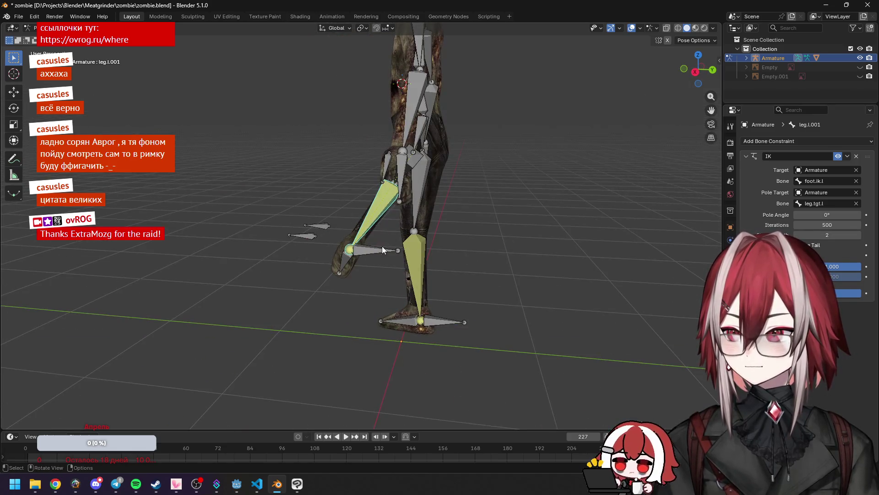
click(382, 247)
key(KP_3)
key(g)
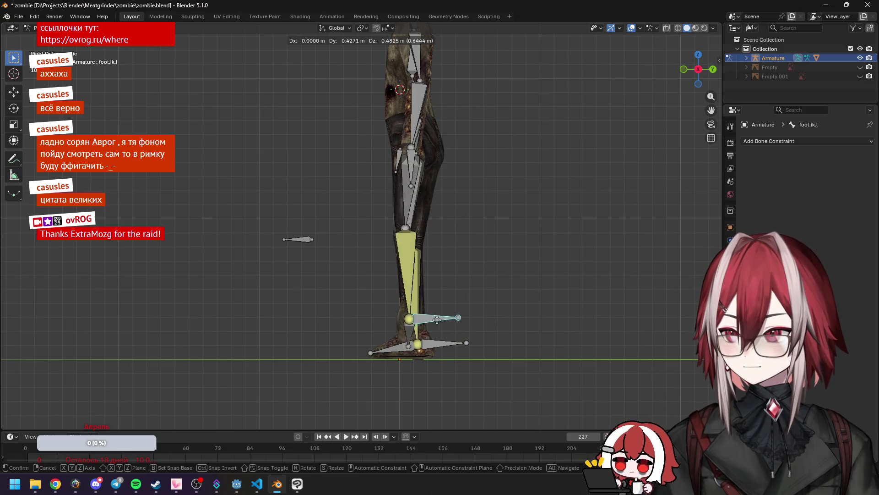
click(436, 328)
mouse_move(436, 328)
middle_down()
mouse_move(507, 296)
mouse_move(533, 318)
mouse_move(370, 268)
mouse_move(379, 304)
middle_up()
click(369, 268)
click(338, 275)
Step: Select all bones and use Pose > Clear Transform > All to reset every bone
key(g)
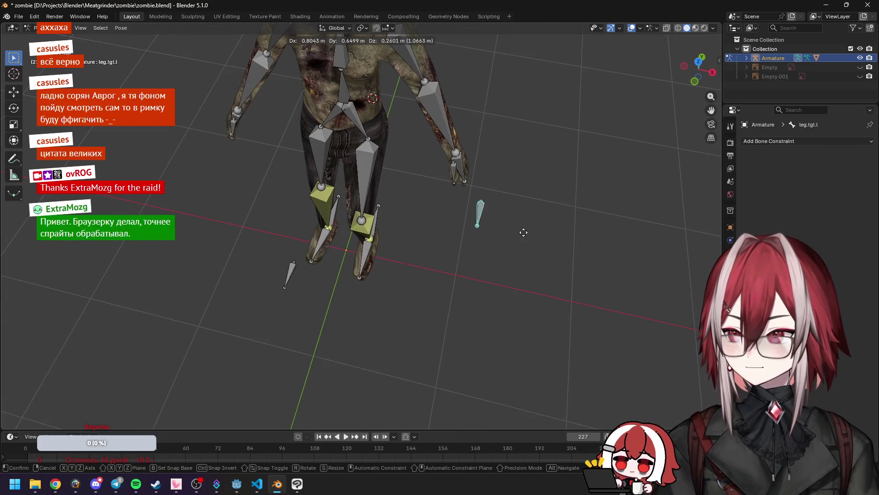
key(Escape)
key(a)
click(101, 68)
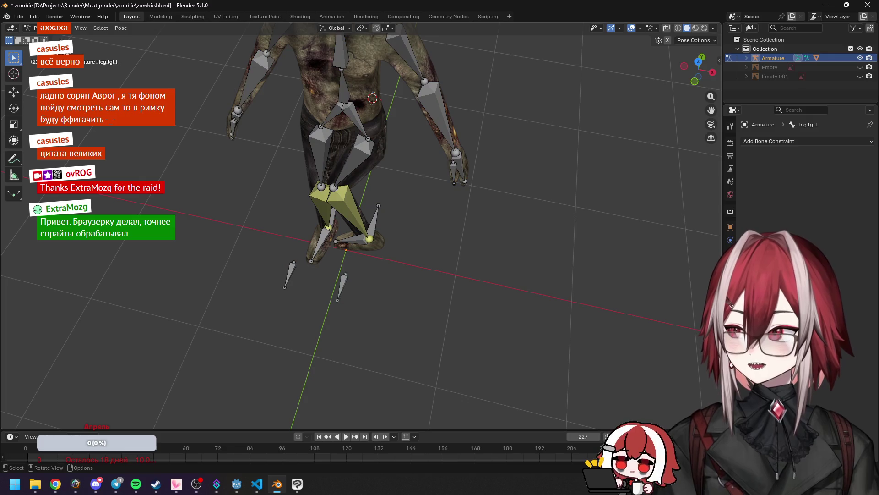
key(a)
click(121, 28)
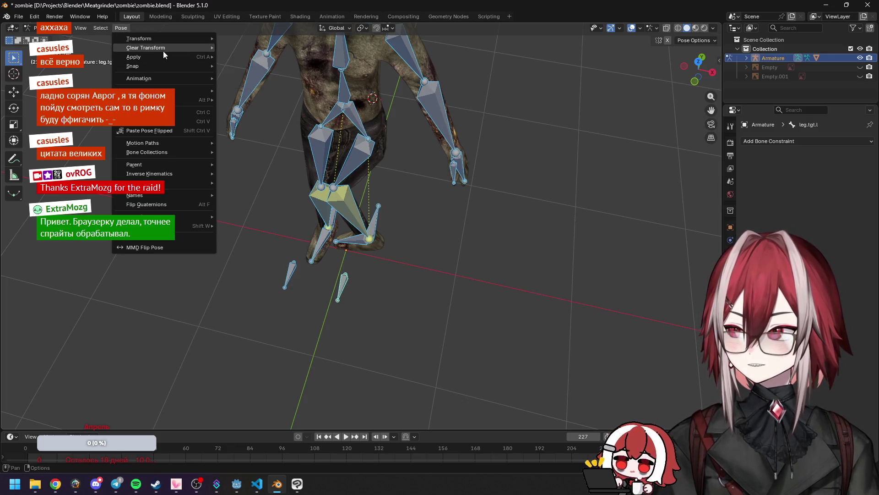
mouse_move(165, 50)
click(246, 48)
Step: Reselect the left leg bones and test-grab foot.ik.l, cancelling the move
middle_drag(422, 150, 309, 254)
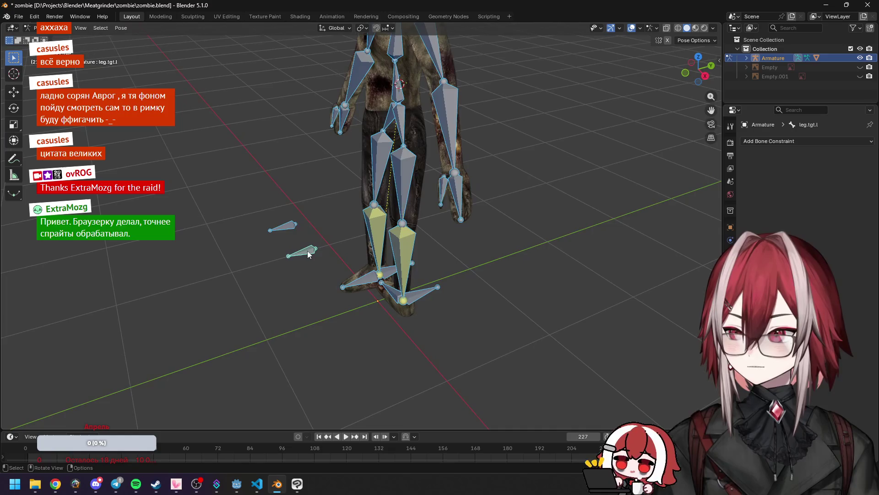
click(309, 253)
click(406, 251)
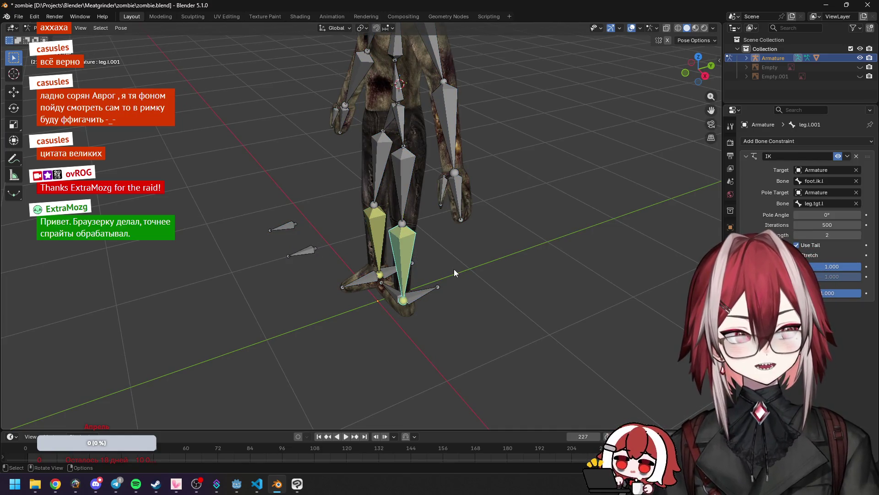
scroll(453, 269, up, 1)
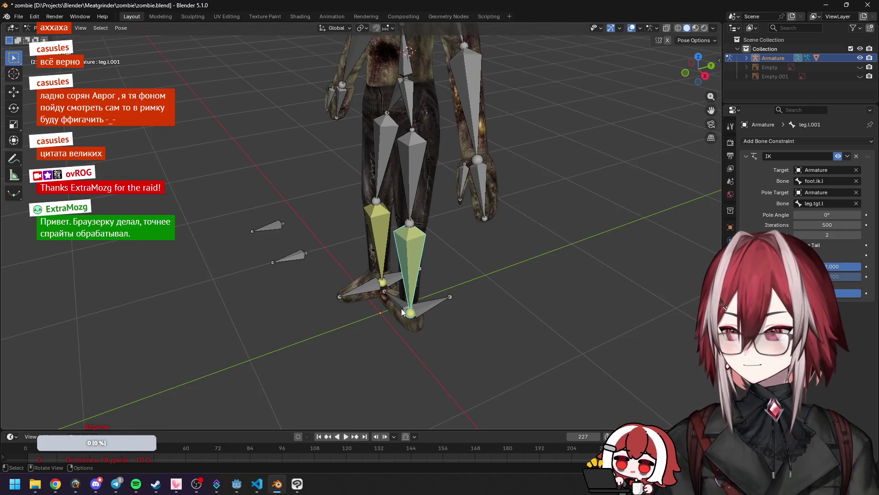
click(441, 299)
middle_drag(431, 294, 456, 293)
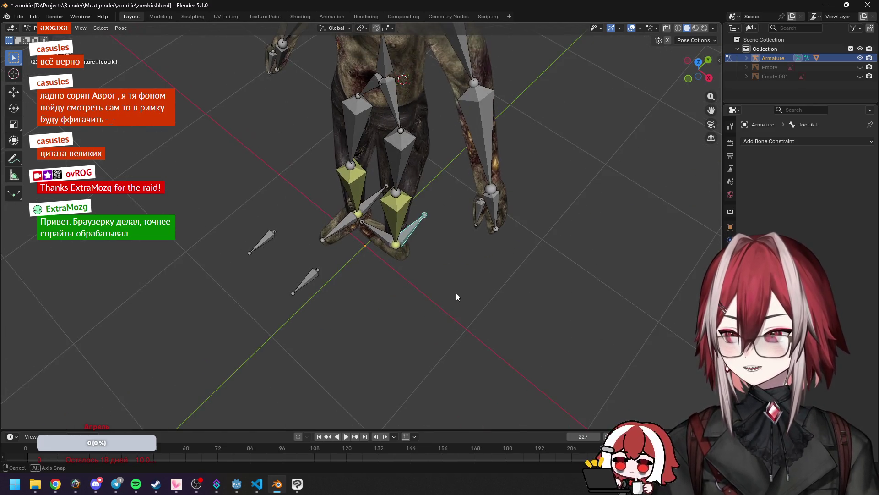
click(388, 217)
click(416, 225)
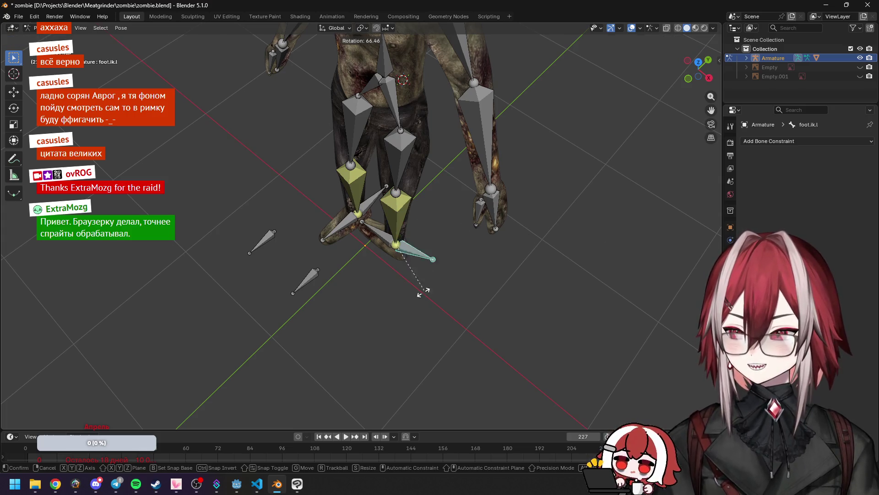
key(g)
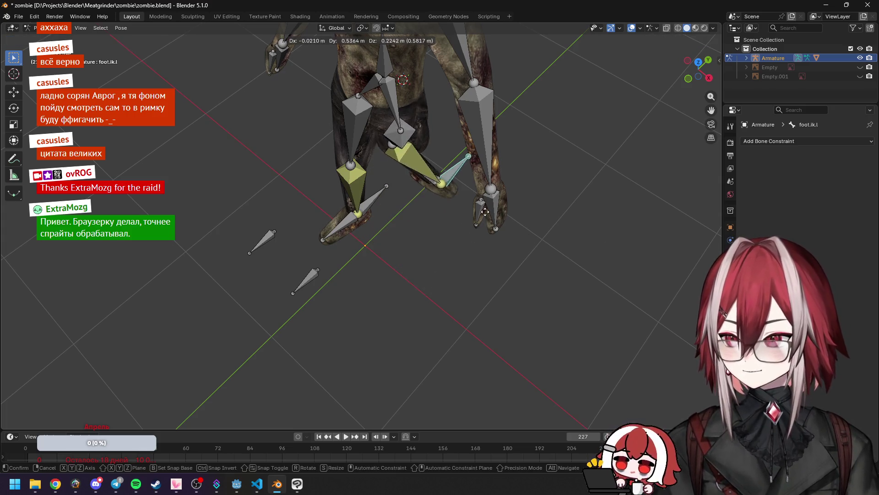
right_click(438, 243)
click(307, 277)
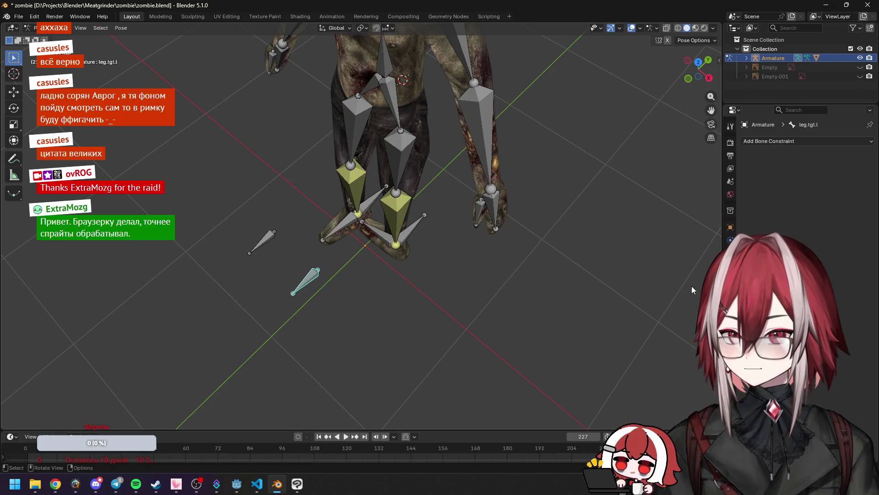
click(397, 215)
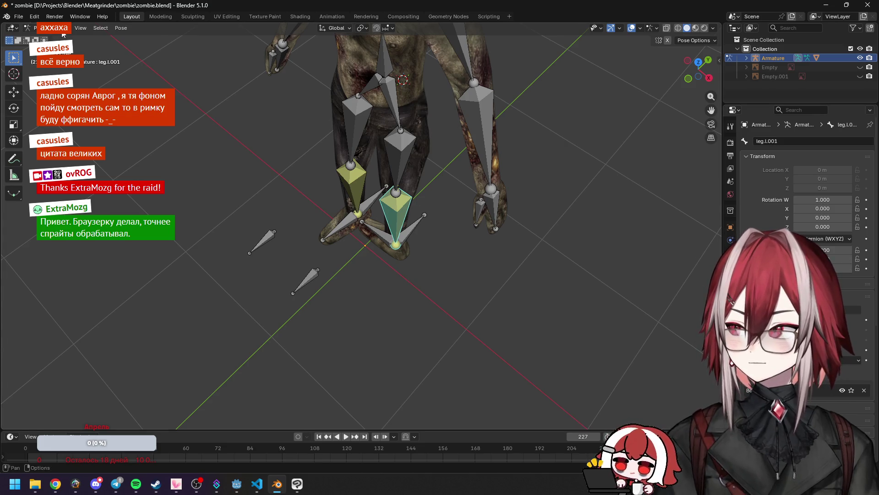
Step: Inspect the leg target bones in Edit Mode, undo two changes, and return to Pose Mode
click(30, 28)
click(45, 48)
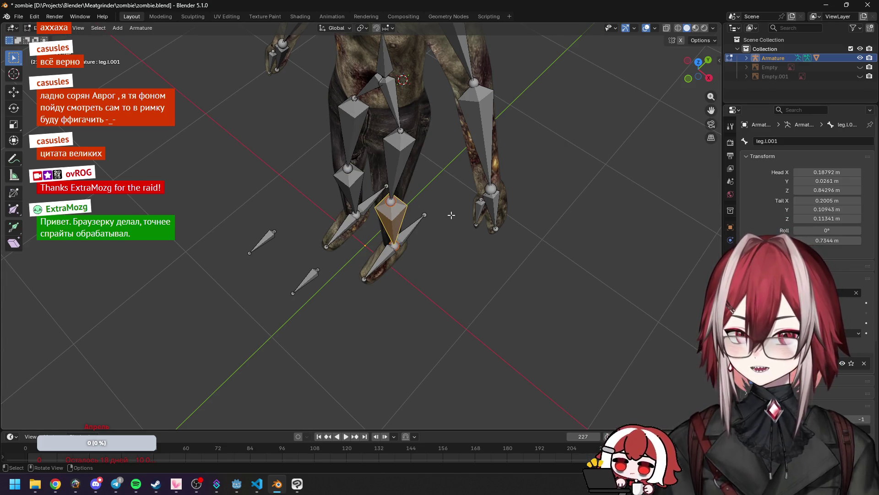
click(305, 280)
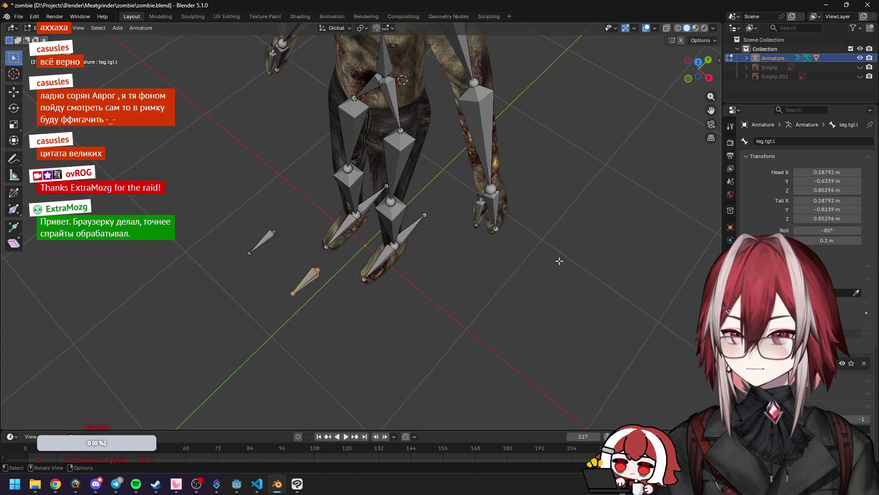
click(266, 238)
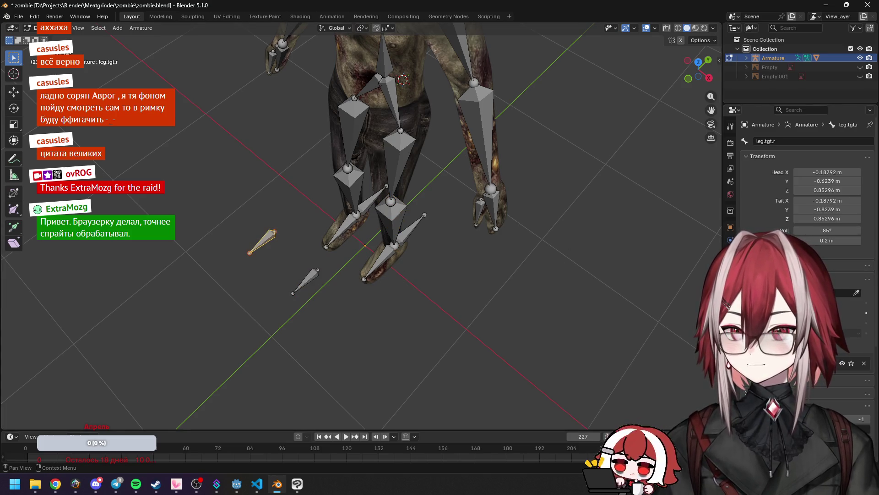
key(ctrl+z)
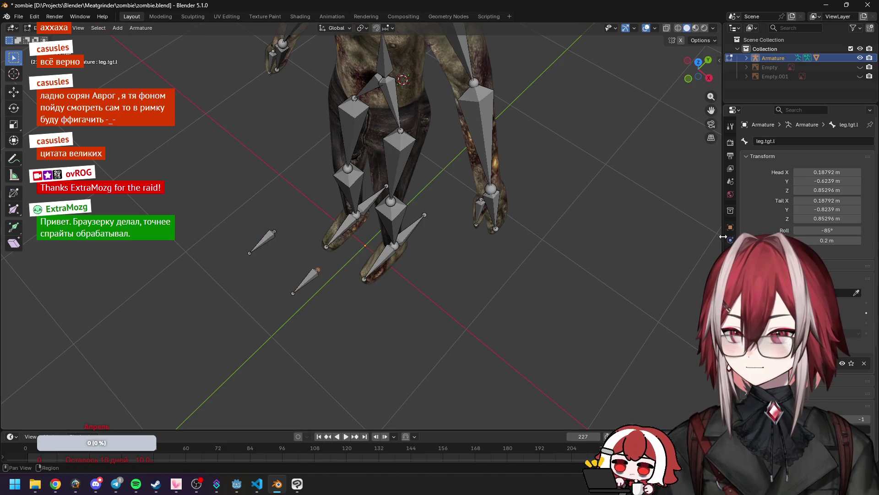
key(ctrl+z)
key(ctrl+z)
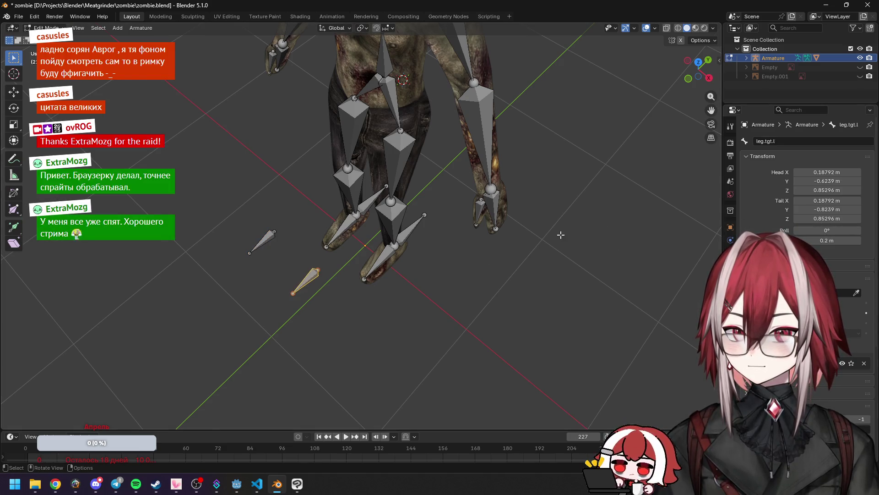
key(ctrl+Tab)
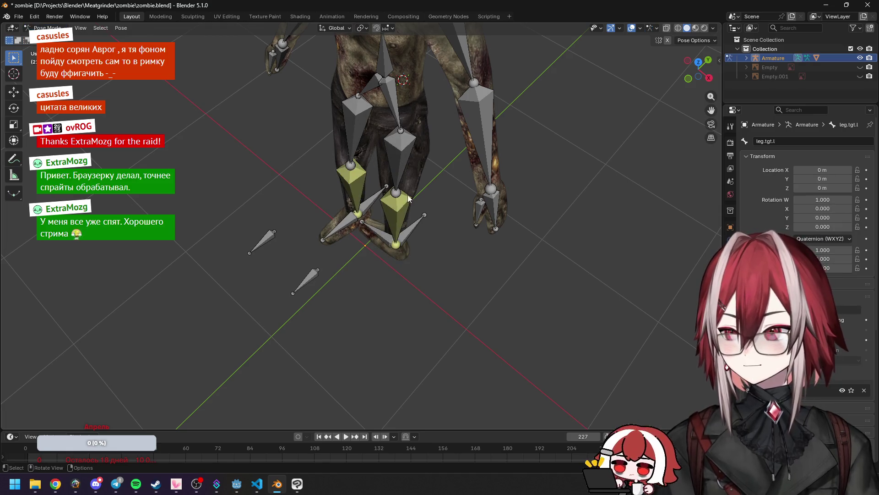
Step: Review leg.l.001's bone constraints and transform properties, then make leg.l active
middle_drag(413, 207, 423, 201)
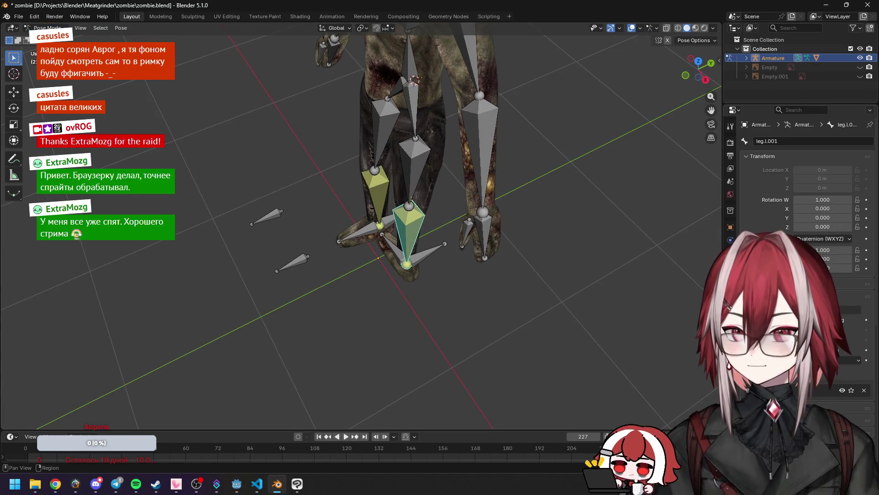
click(730, 291)
click(730, 278)
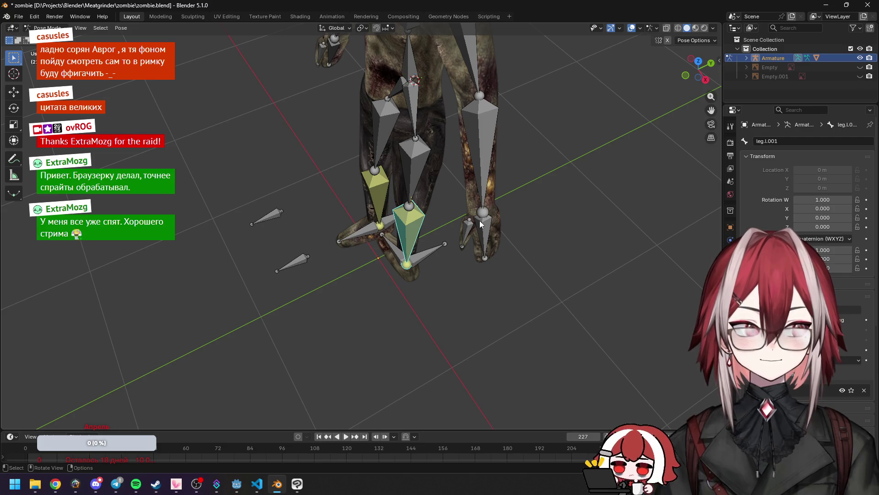
mouse_move(436, 219)
middle_down()
mouse_move(468, 191)
mouse_move(369, 186)
mouse_move(458, 238)
middle_up()
shift+click(408, 216)
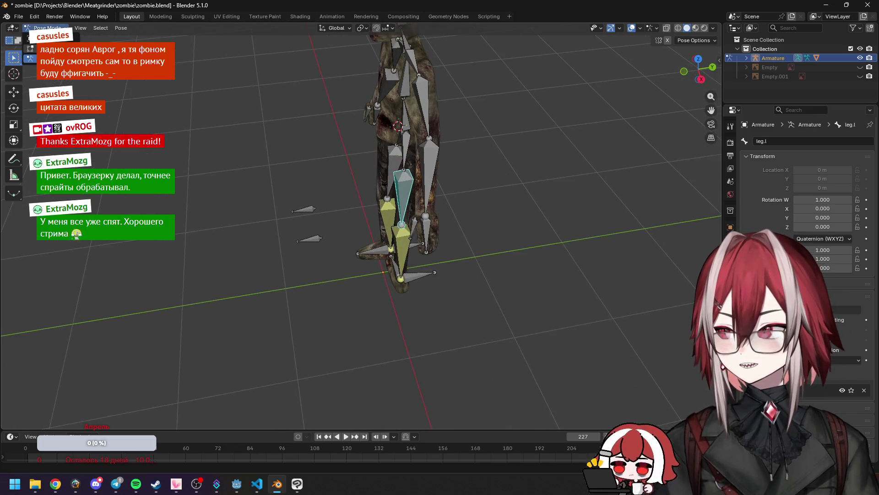
Step: Compare the leg bones in Edit Mode, then show the left shin's bone constraints in Pose Mode
key(Tab)
scroll(359, 238, up, 3)
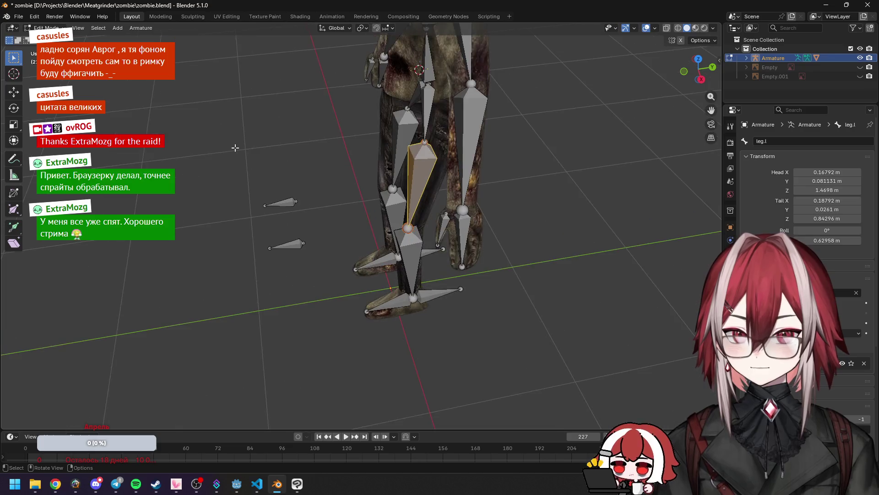
middle_drag(321, 234, 359, 238)
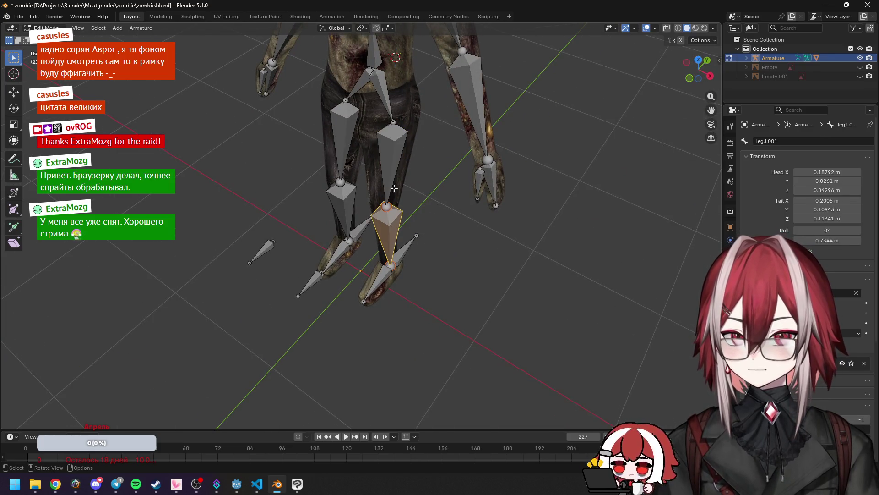
click(396, 224)
shift+click(337, 206)
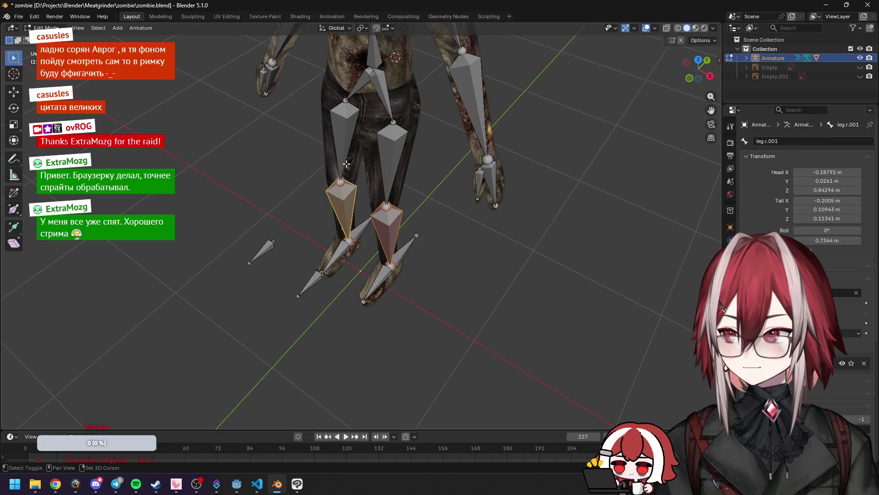
shift+click(346, 164)
click(390, 191)
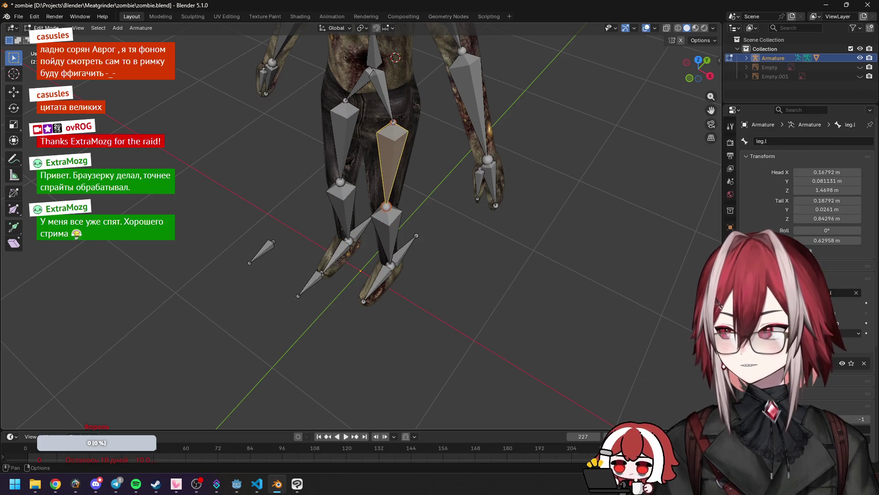
key(ctrl+Tab)
click(395, 230)
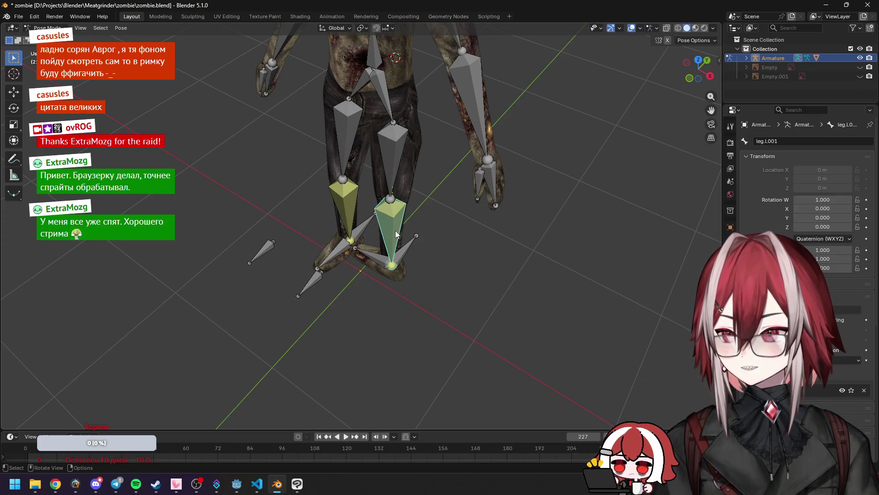
click(730, 277)
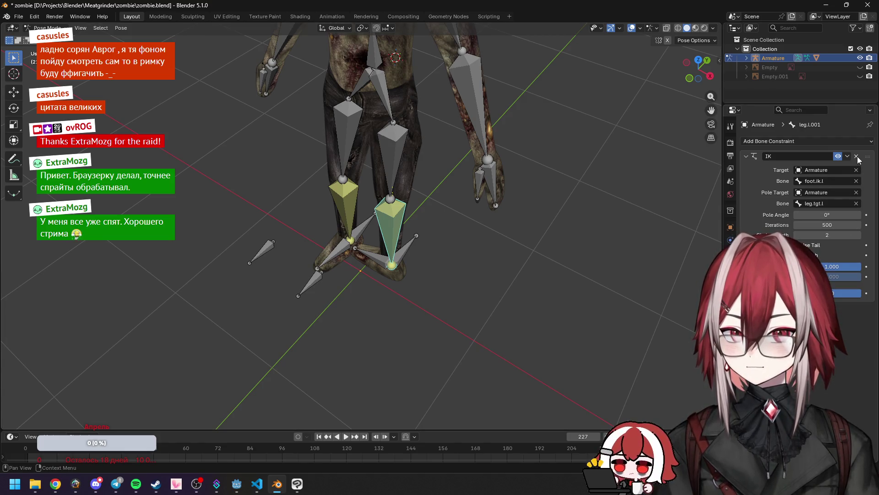
Step: Select the lower leg bone and delete its old IK constraint
key(ctrl+shift+m)
mouse_move(499, 208)
middle_down()
mouse_move(409, 218)
mouse_move(471, 232)
middle_up()
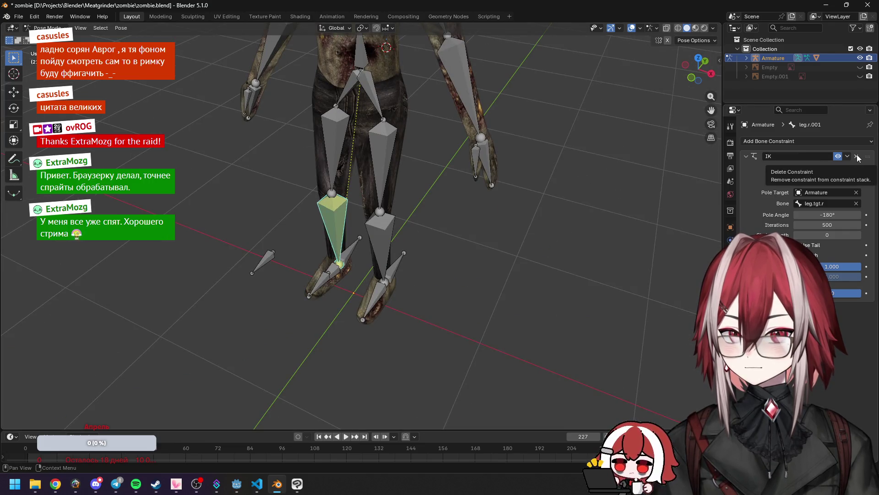
click(358, 248)
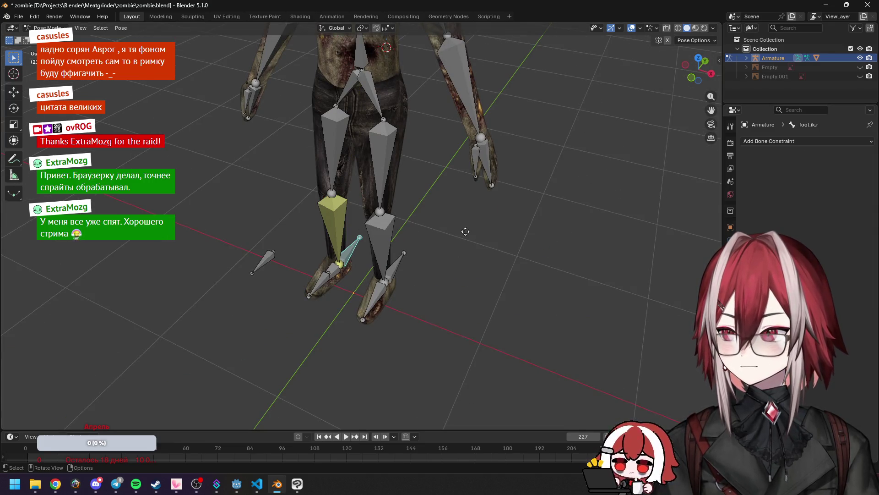
mouse_move(465, 231)
middle_down()
mouse_move(414, 234)
mouse_move(344, 198)
middle_up()
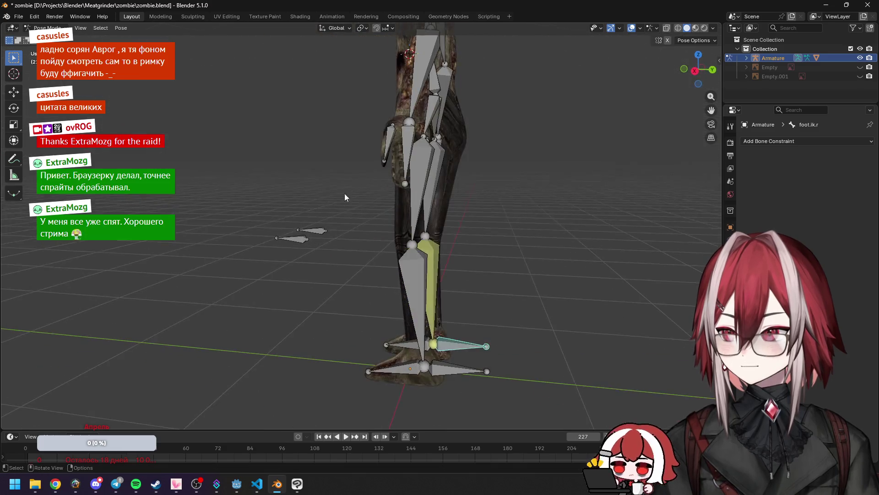
click(437, 250)
click(856, 156)
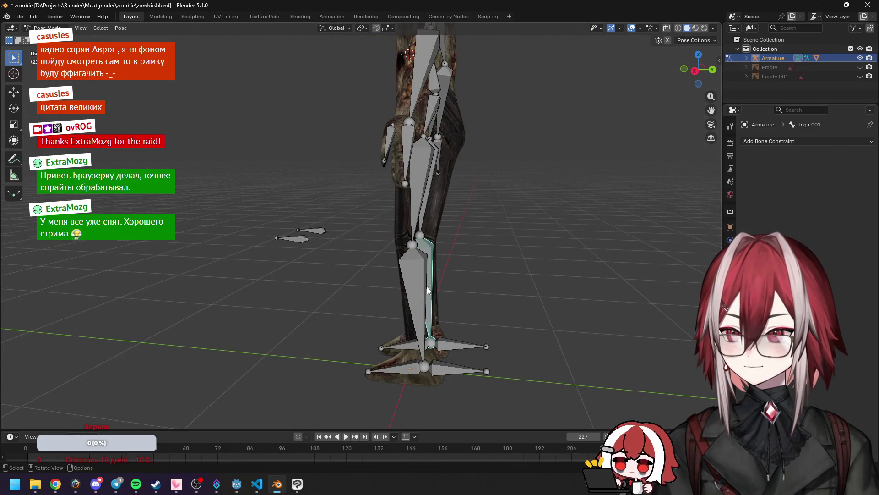
Step: Add an Inverse Kinematics constraint targeting the Armature's foot IK bone, chain length 2
middle_drag(482, 266, 526, 250)
click(806, 141)
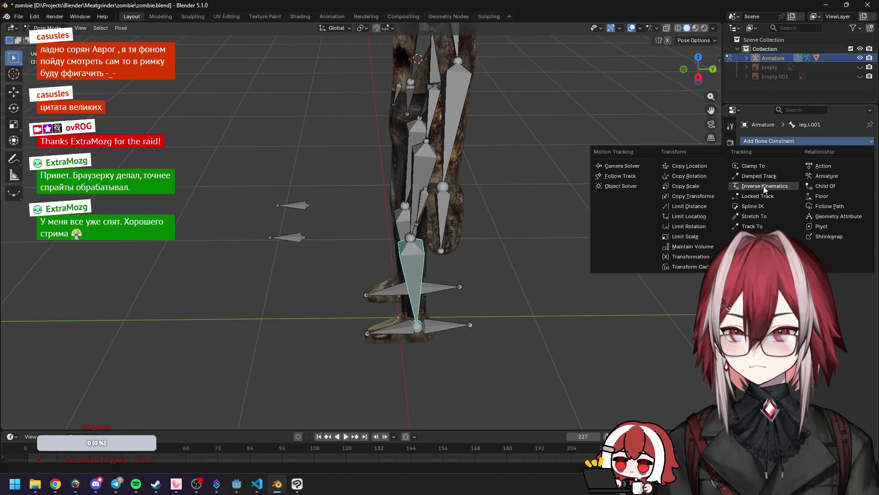
click(764, 188)
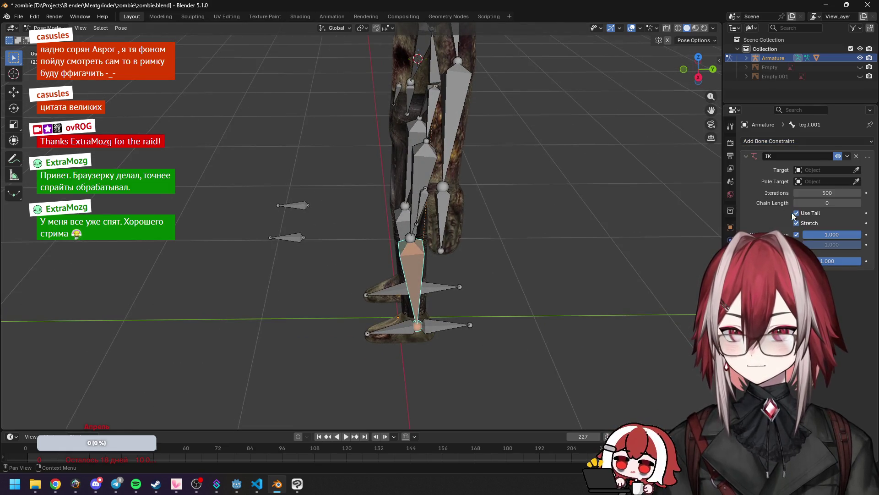
click(449, 316)
click(435, 329)
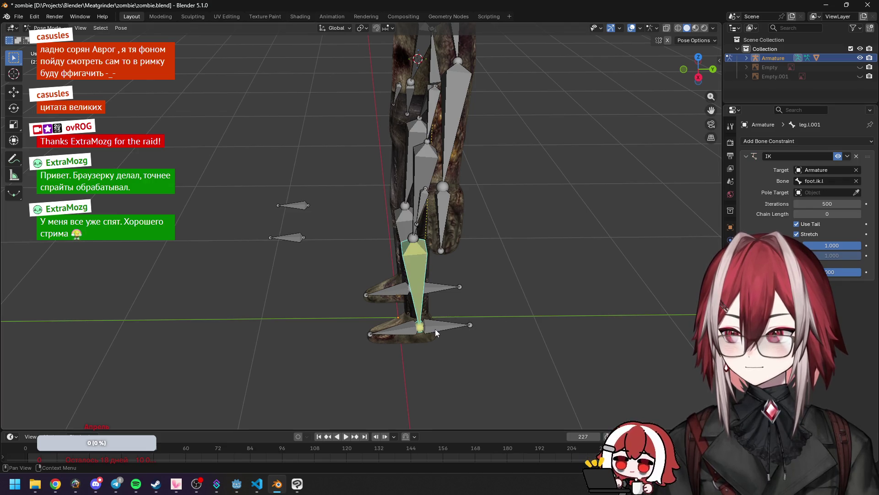
click(863, 214)
click(862, 214)
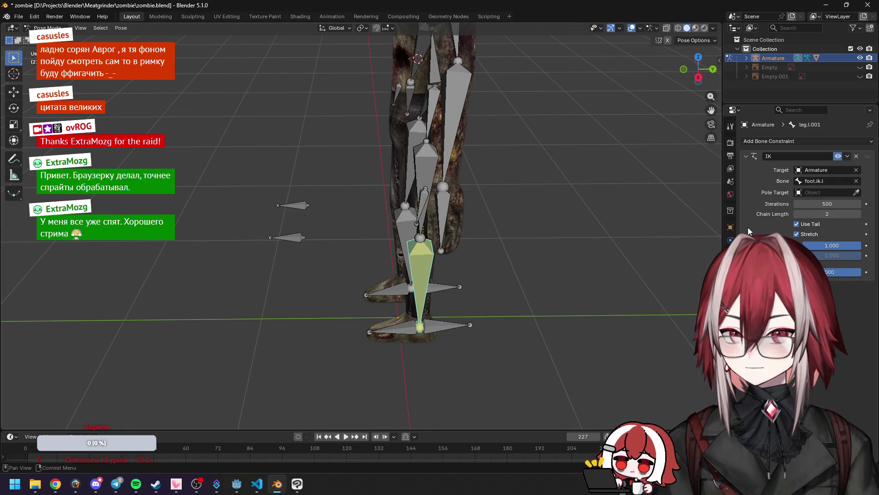
click(455, 320)
key(KP_3)
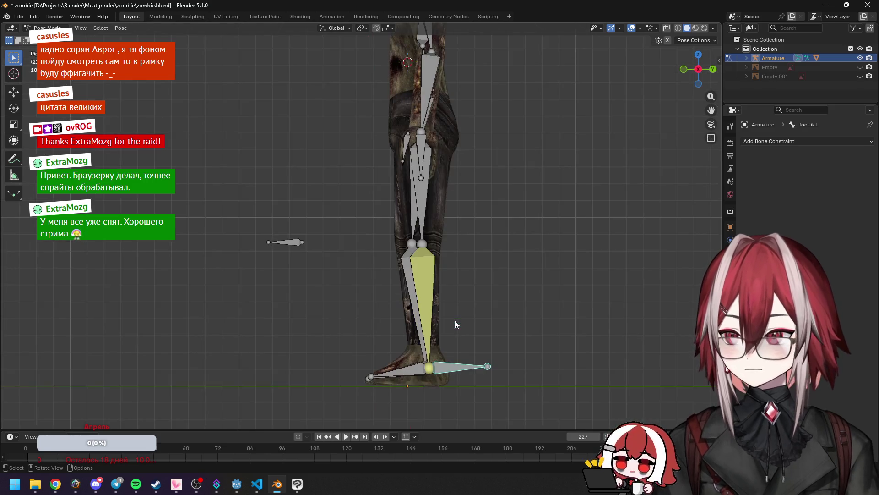
Step: Pull the foot IK target forward and up so the leg lifts and bends
key(g)
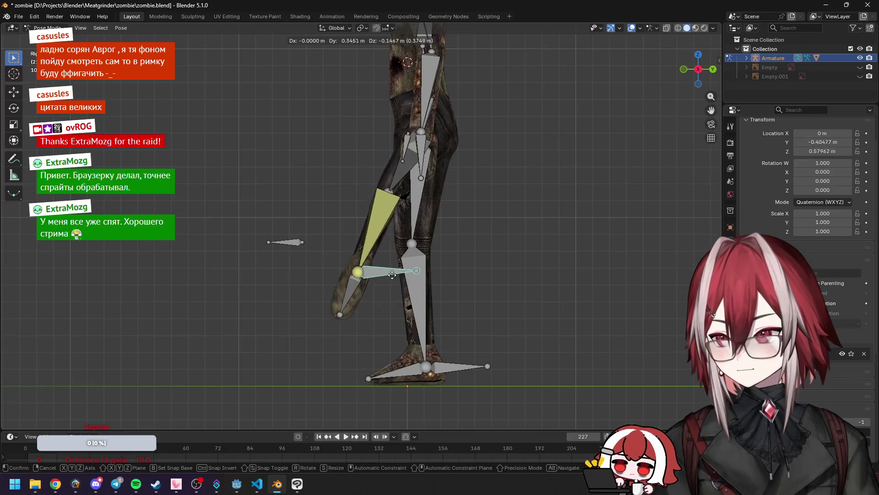
click(511, 353)
mouse_move(511, 353)
middle_down()
mouse_move(495, 322)
mouse_move(586, 329)
mouse_move(510, 328)
mouse_move(515, 342)
mouse_move(482, 342)
mouse_move(376, 283)
middle_up()
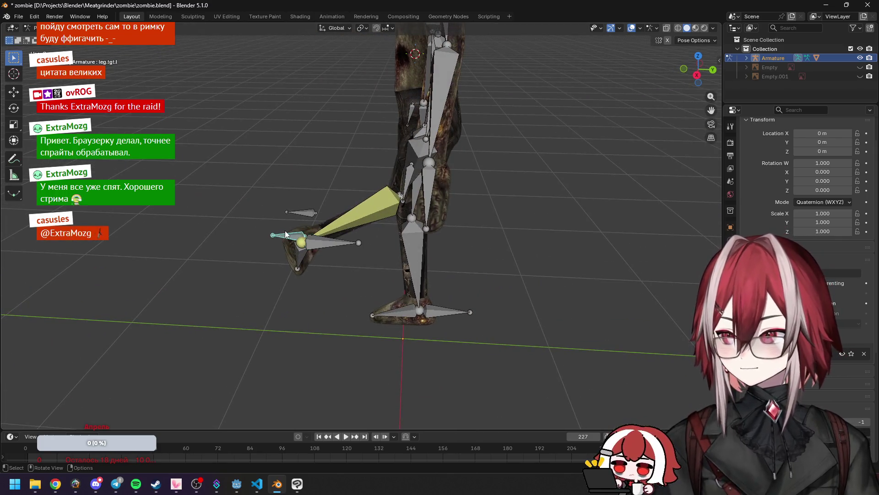
key(KP_3)
Step: Reposition the knee target leg.tgt.l in side view, then sideways in top view
key(g)
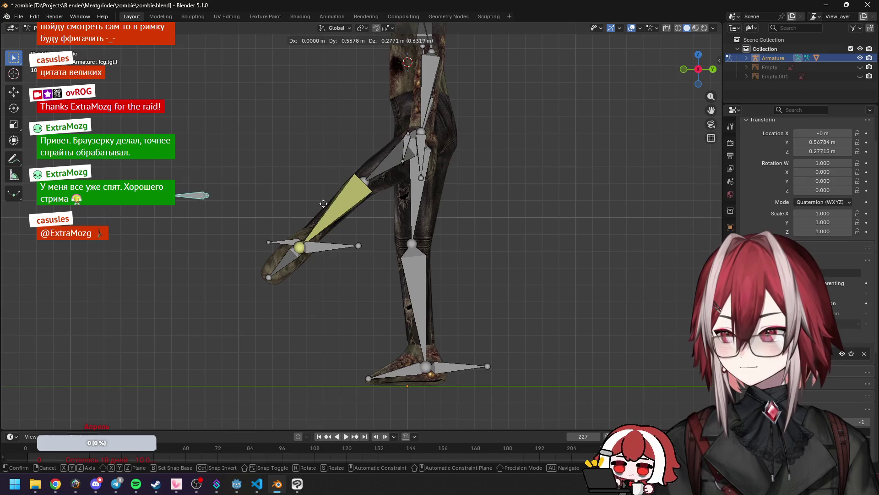
click(335, 204)
mouse_move(389, 206)
middle_down()
mouse_move(403, 317)
mouse_move(380, 238)
middle_up()
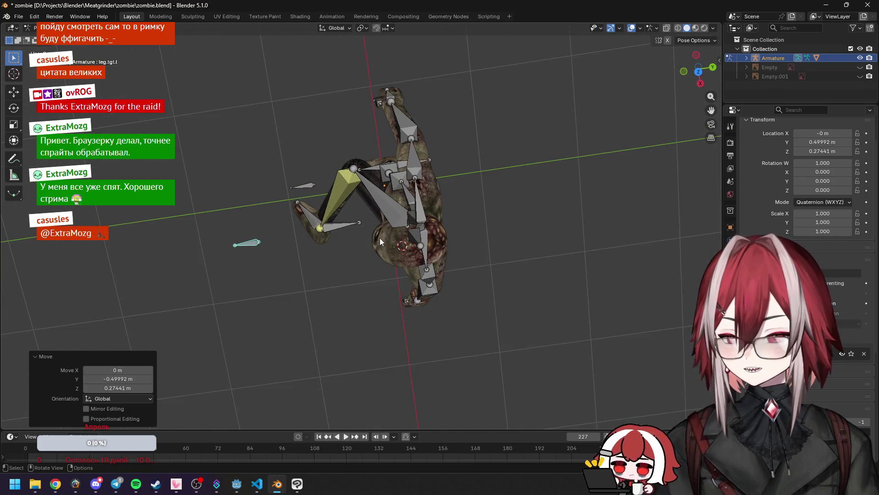
key(KP_7)
key(g)
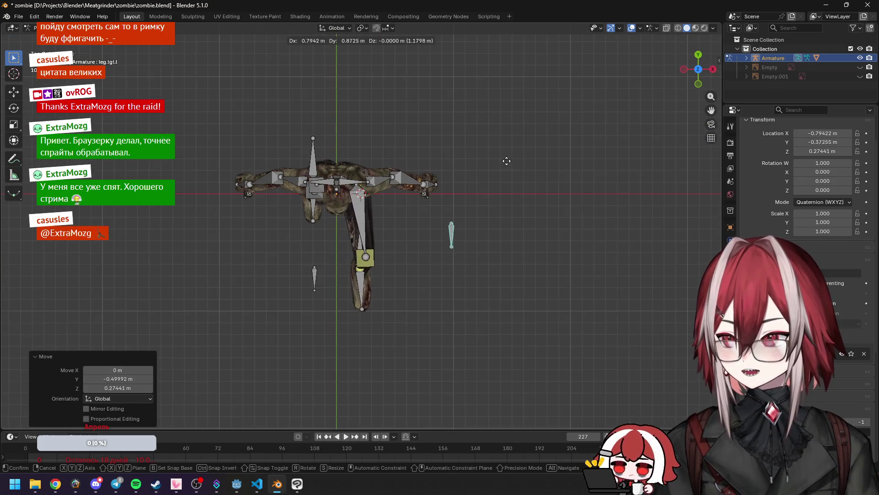
click(504, 172)
middle_drag(489, 202, 435, 136)
key(KP_3)
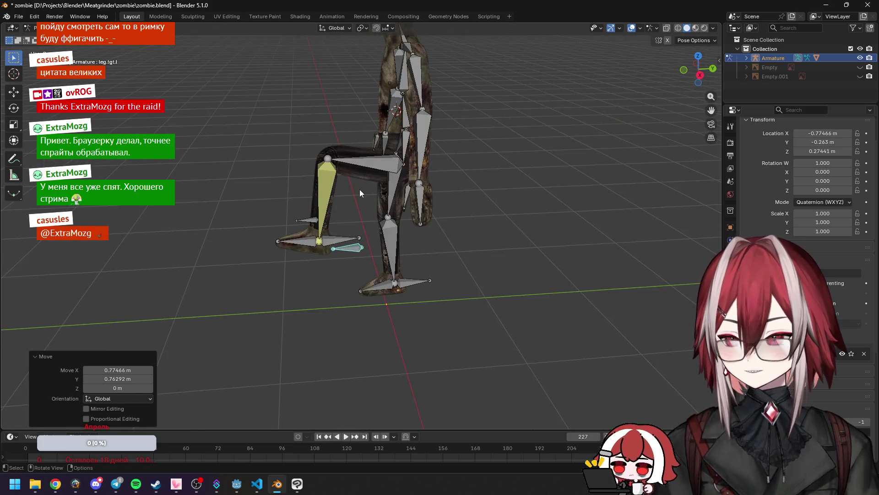
key(KP_7)
Step: Try rotating and moving leg.tgt.l again, cancelling both, then select the left shin
key(r)
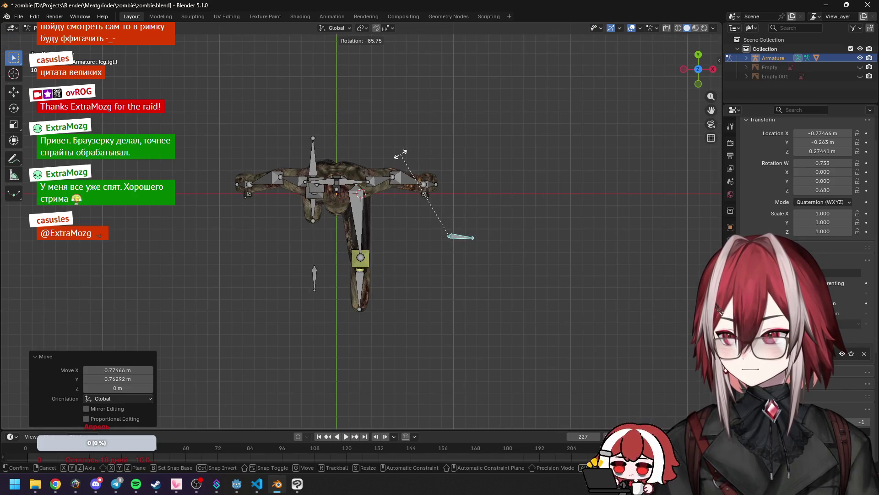
key(Escape)
key(g)
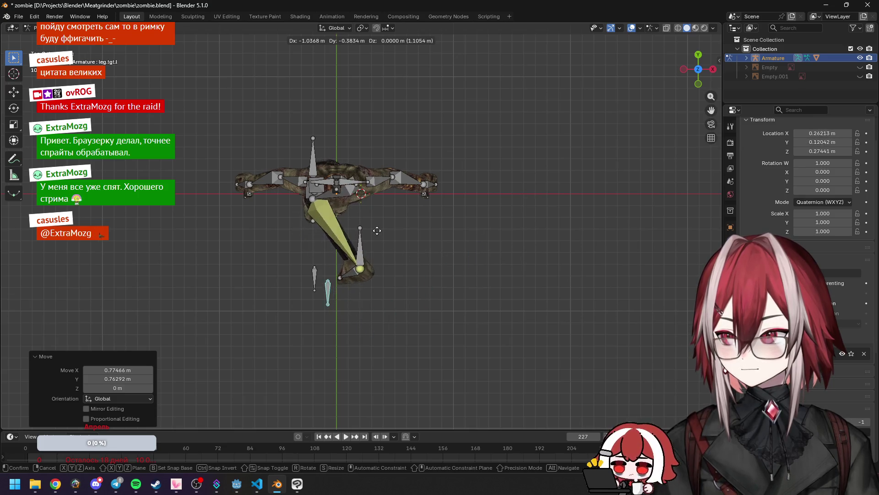
key(Escape)
click(365, 262)
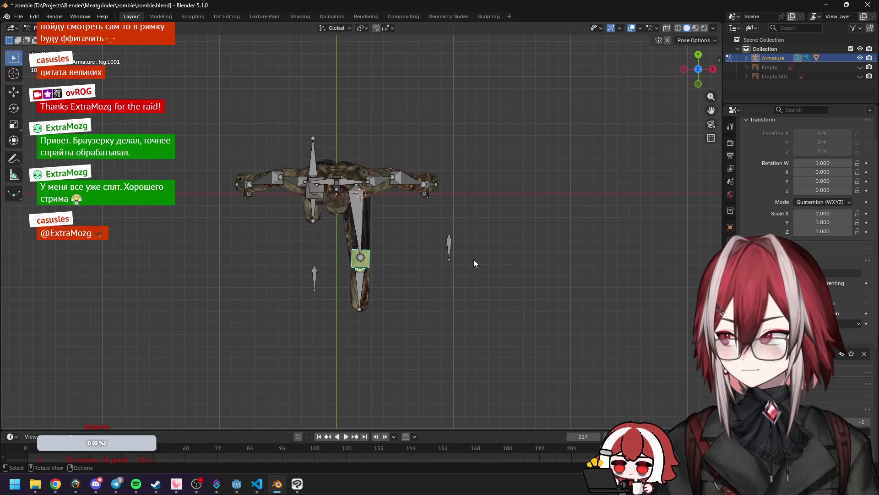
click(30, 28)
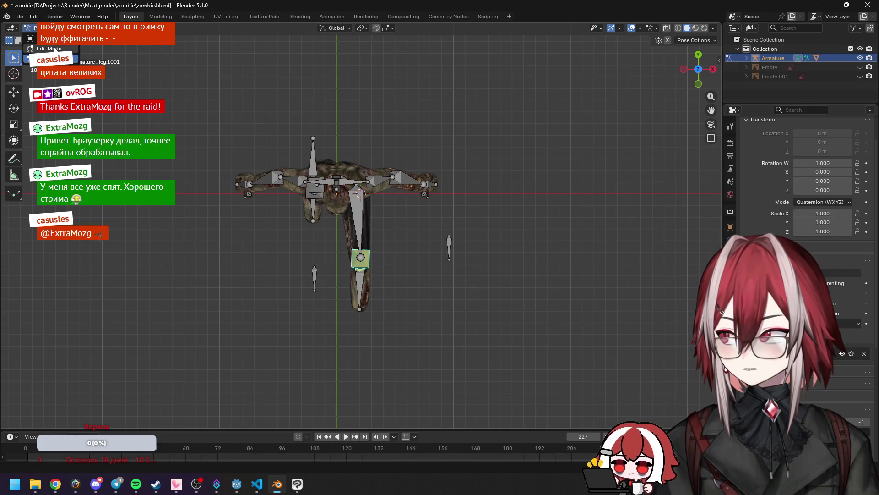
Step: Compare both shin bones in Edit Mode, then test-move the left knee target in Pose Mode and cancel
click(54, 49)
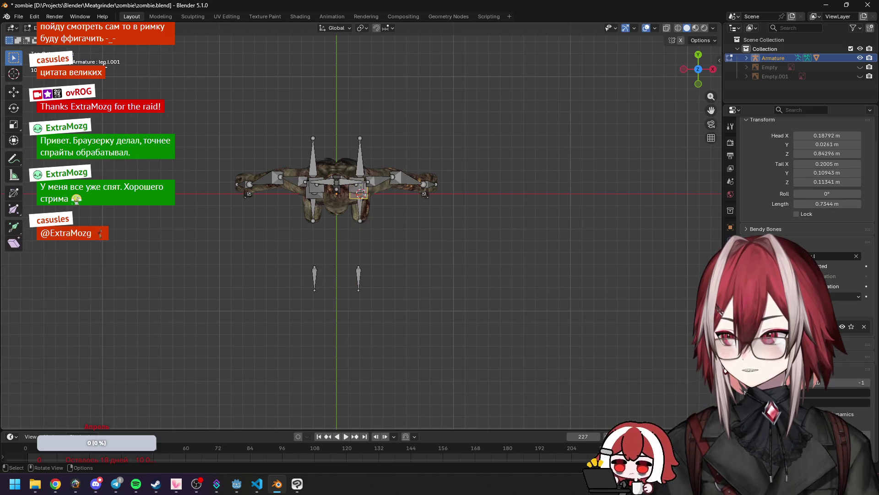
middle_drag(379, 202, 393, 201)
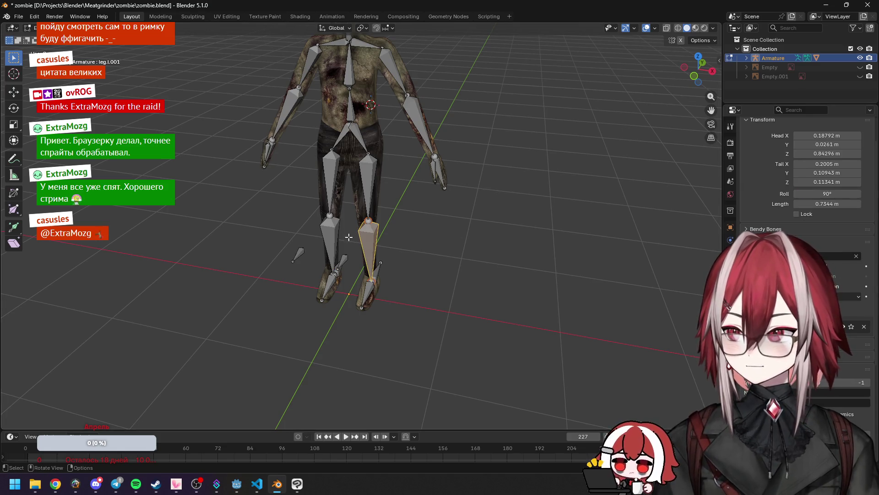
click(337, 233)
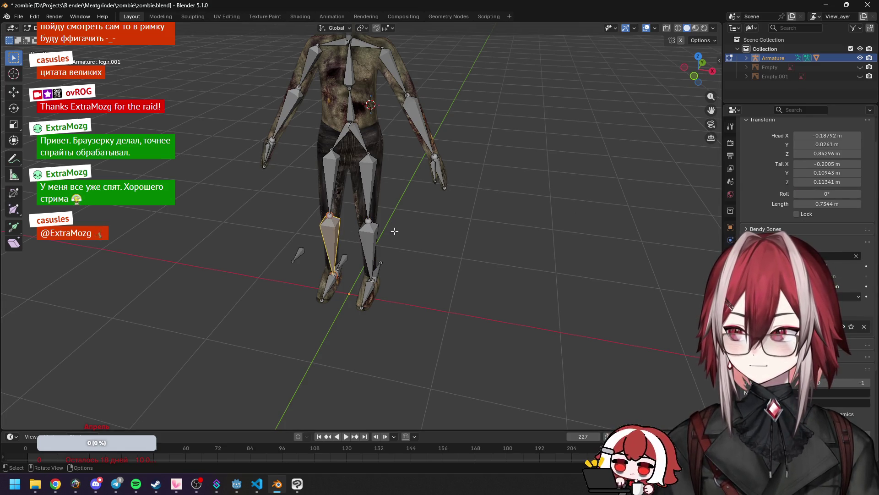
click(365, 247)
click(30, 27)
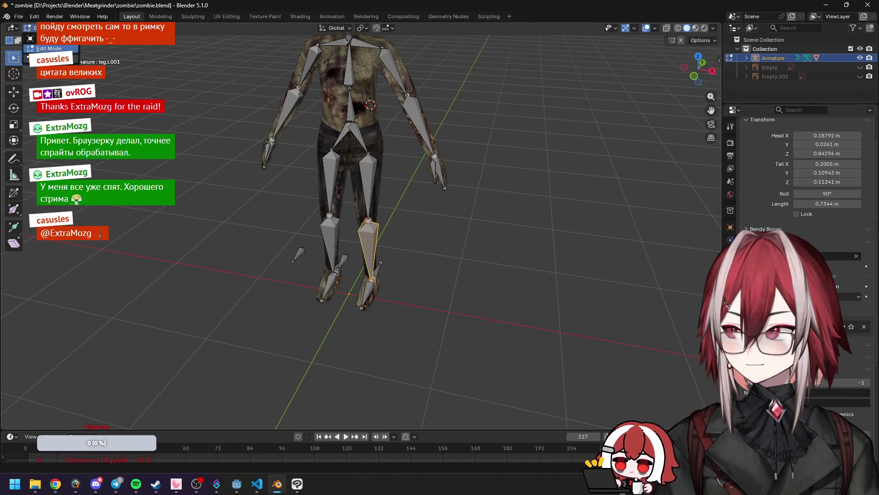
click(45, 58)
middle_drag(405, 180, 390, 202)
click(389, 249)
key(g)
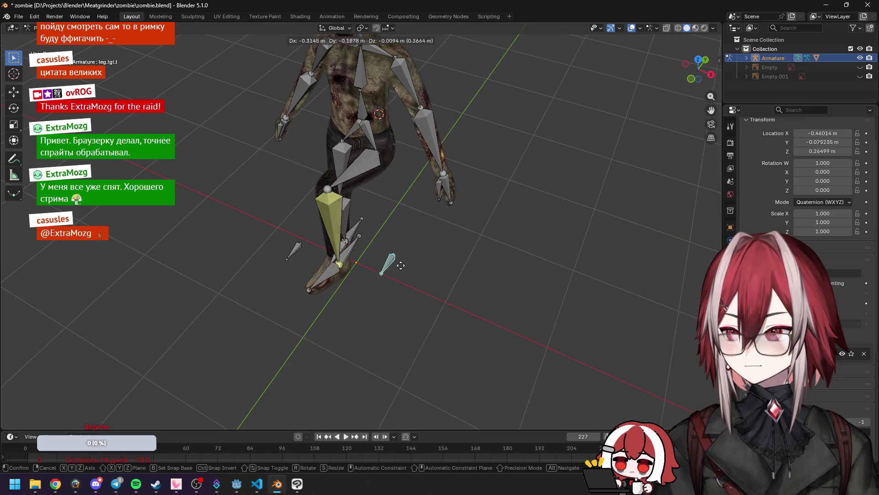
right_click(333, 261)
middle_drag(333, 261, 339, 215)
click(339, 215)
Step: Set the left thigh bone leg.l's Roll to 90° in Edit Mode
click(30, 27)
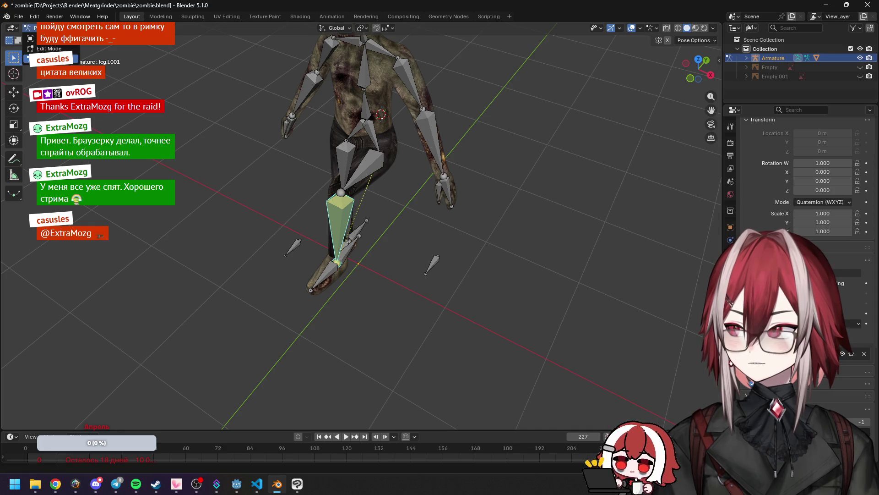
click(49, 49)
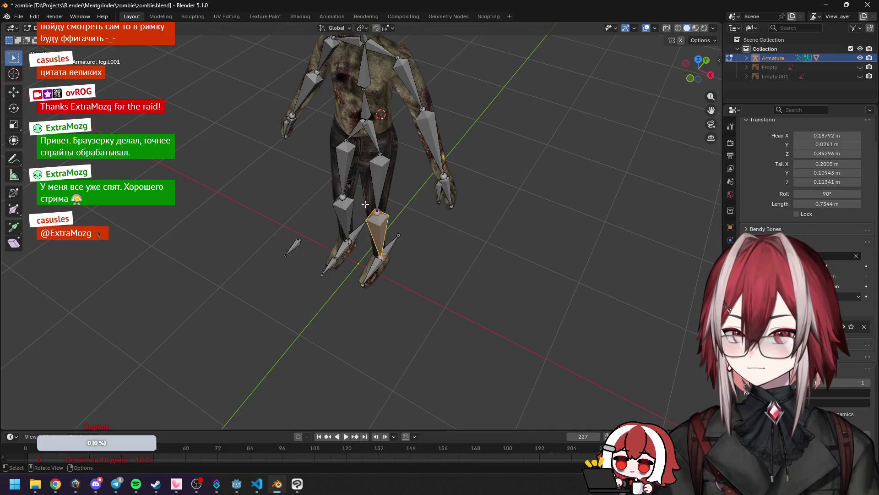
click(378, 188)
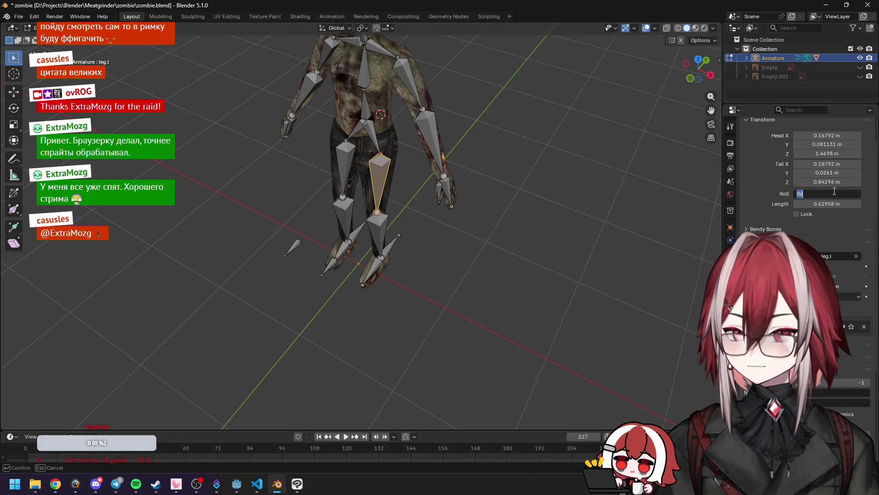
text(90)
key(Return)
drag(800, 192, 801, 193)
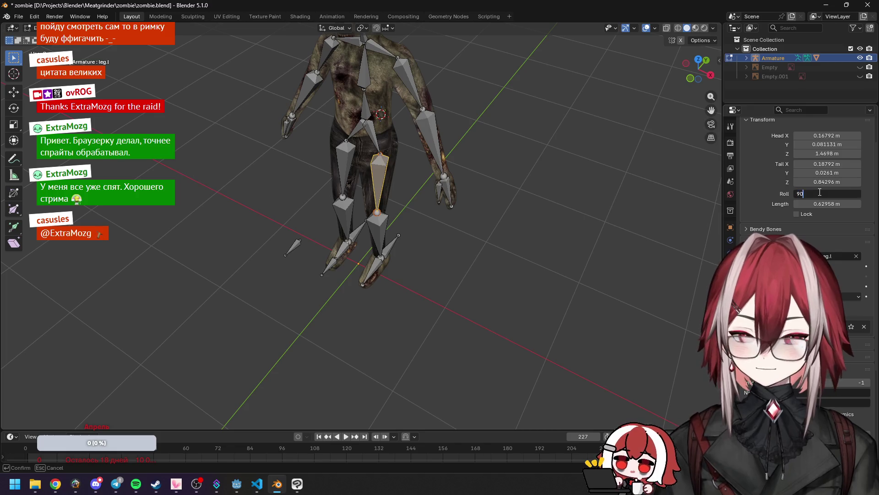
key(ctrl+z)
Step: Test the knee bend by moving leg.tgt.l in Pose Mode, then return to Edit Mode on leg.l.001
click(29, 27)
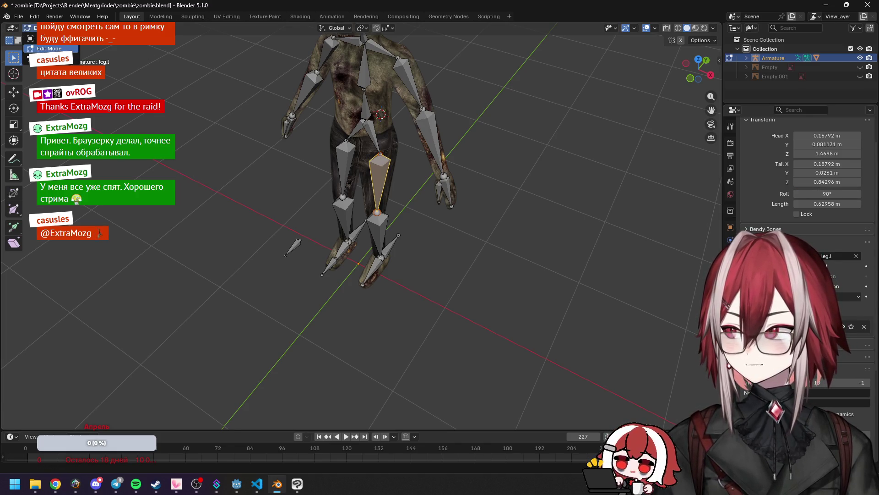
click(46, 58)
mouse_move(393, 162)
middle_down()
mouse_move(428, 109)
mouse_move(459, 202)
middle_up()
click(458, 202)
key(g)
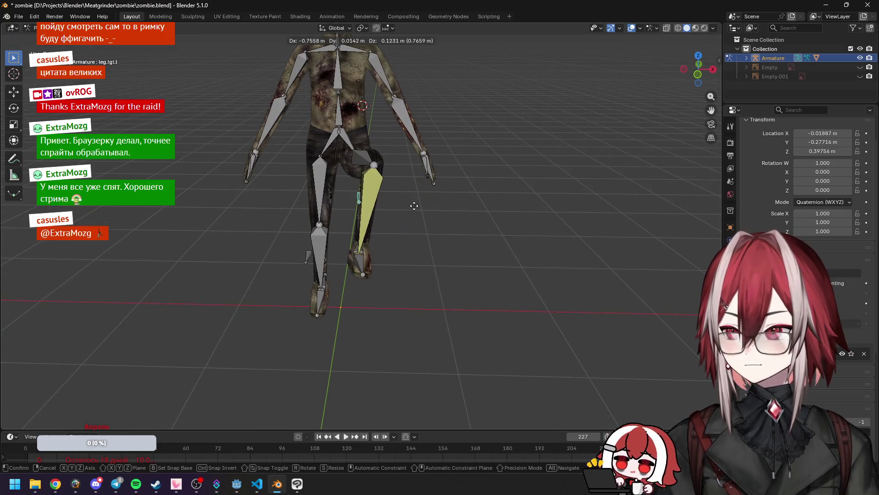
click(410, 205)
mouse_move(410, 205)
middle_down()
mouse_move(287, 196)
mouse_move(404, 202)
mouse_move(373, 169)
middle_up()
click(372, 170)
click(31, 28)
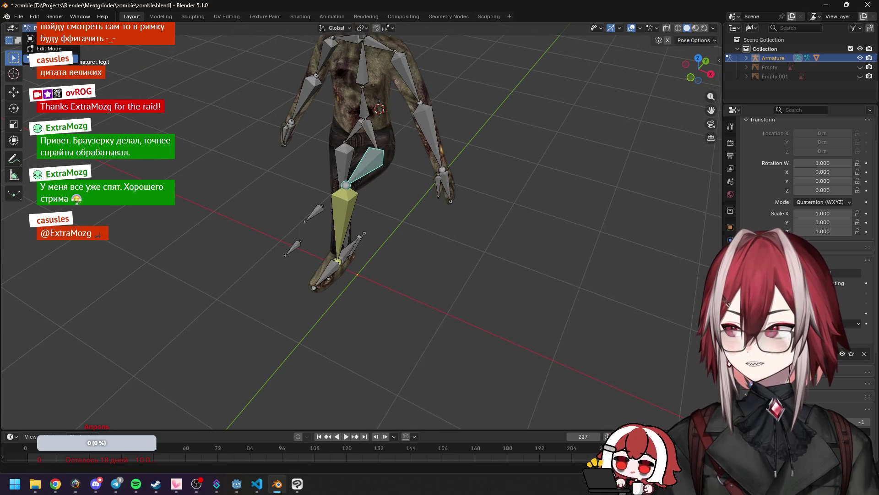
click(53, 48)
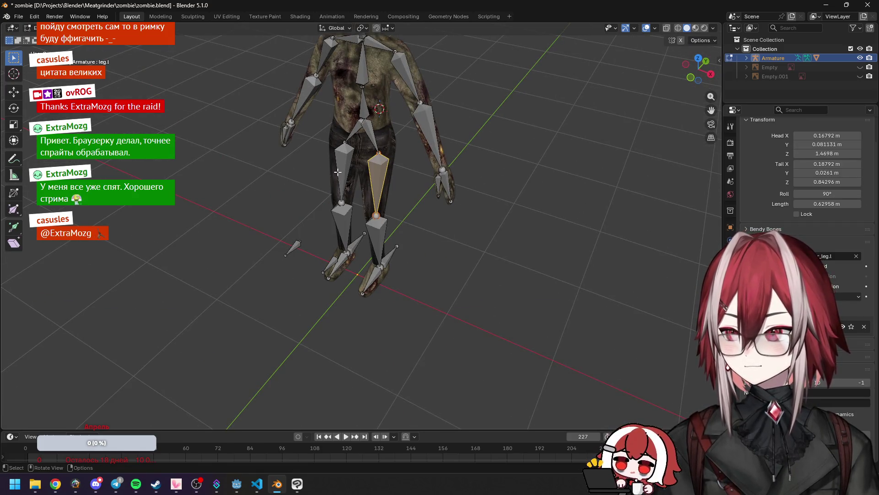
click(374, 221)
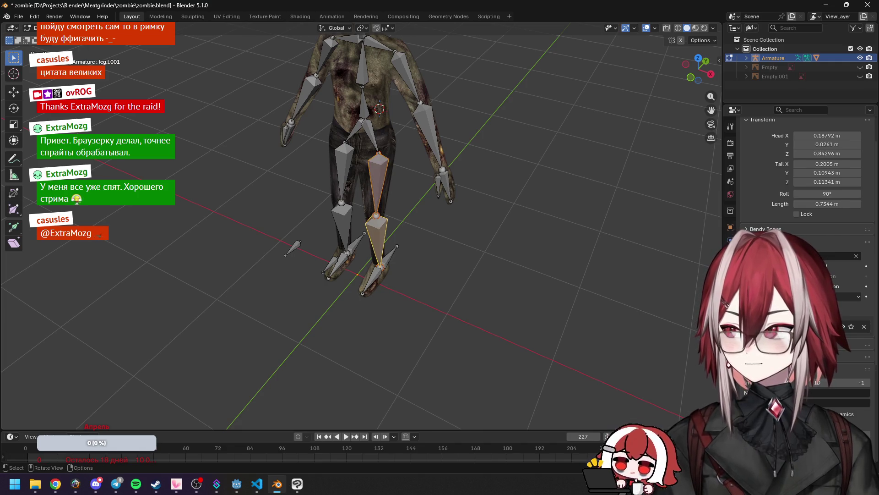
Step: Select all bones and symmetrize the armature to create the right-side leg bones
key(a)
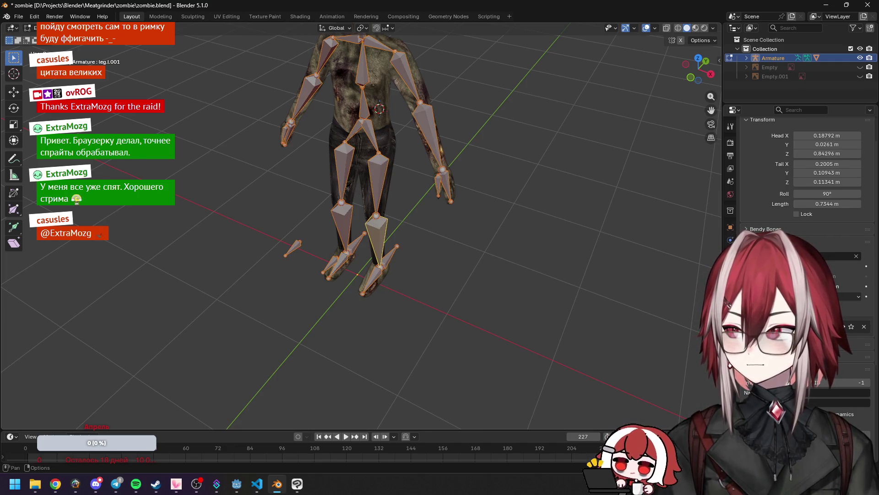
click(139, 28)
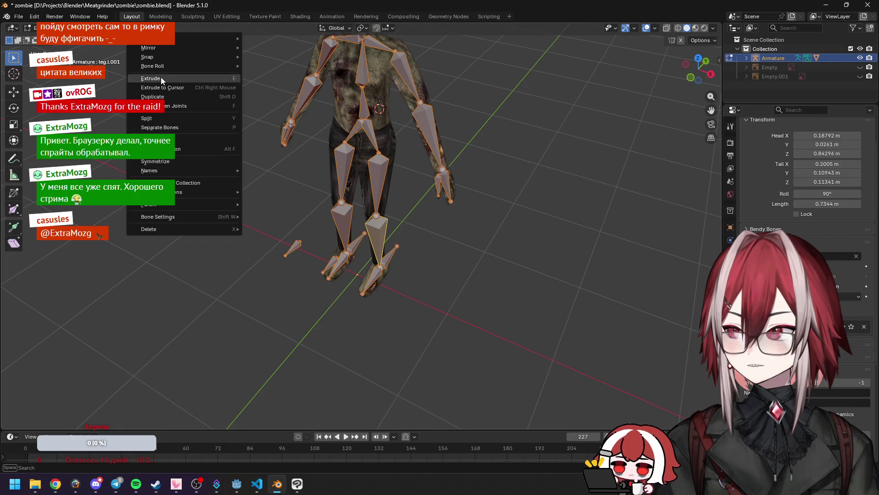
click(167, 161)
click(28, 27)
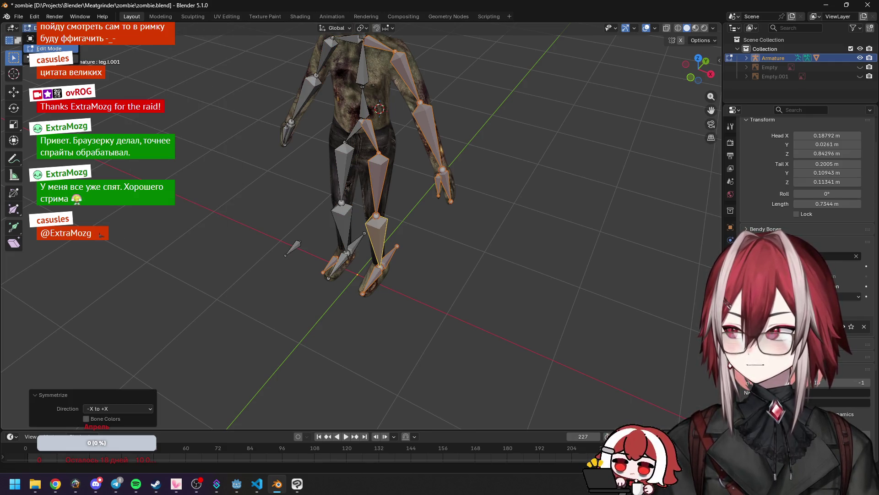
click(46, 57)
mouse_move(427, 221)
middle_down()
mouse_move(356, 181)
mouse_move(386, 213)
middle_up()
key(Tab)
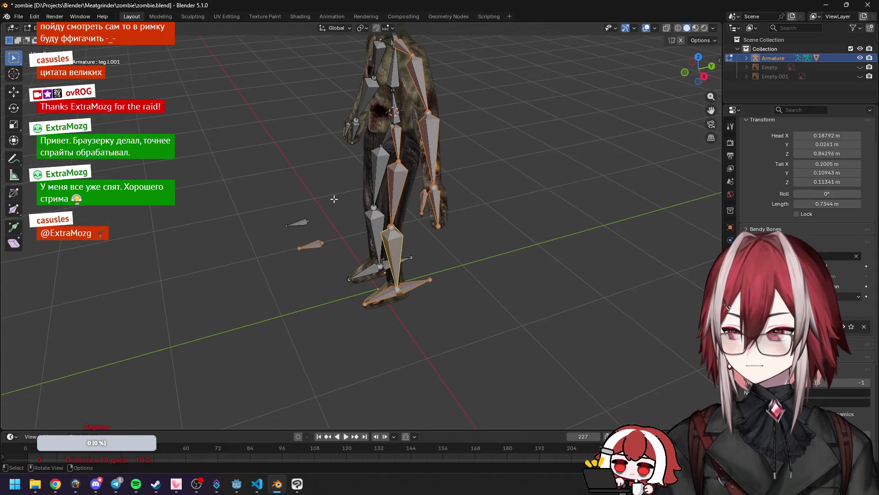
click(328, 197)
key(Tab)
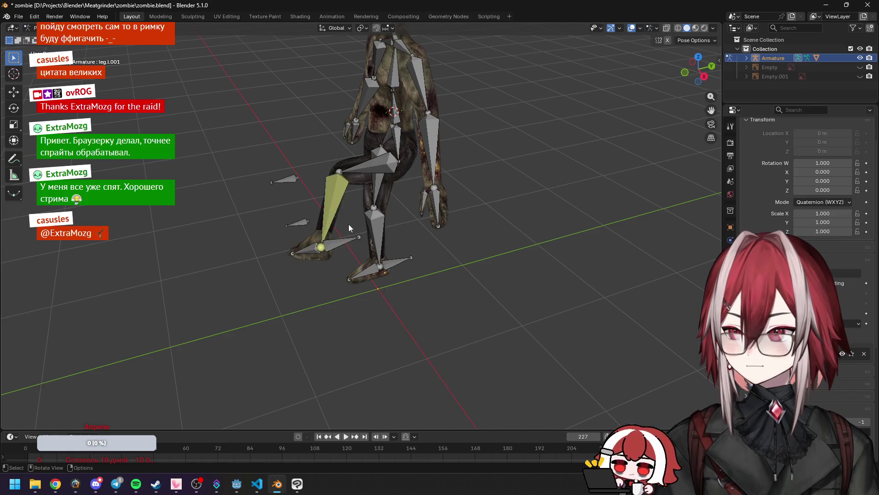
Step: Box-select the right leg bones and symmetrize them again
click(358, 227)
middle_drag(358, 227, 397, 234)
key(Tab)
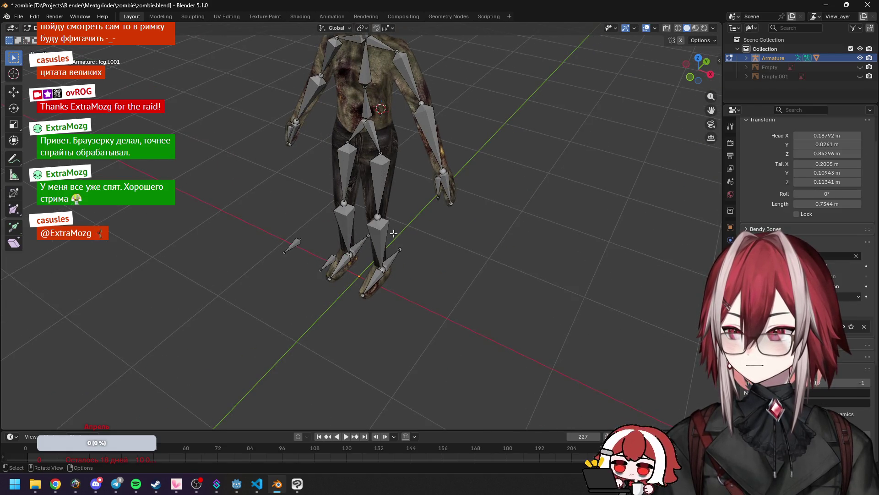
click(31, 28)
click(46, 58)
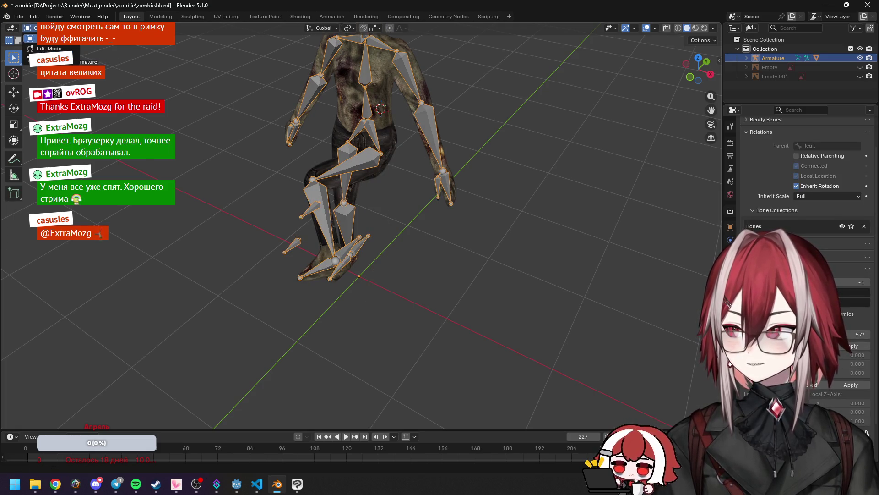
click(49, 48)
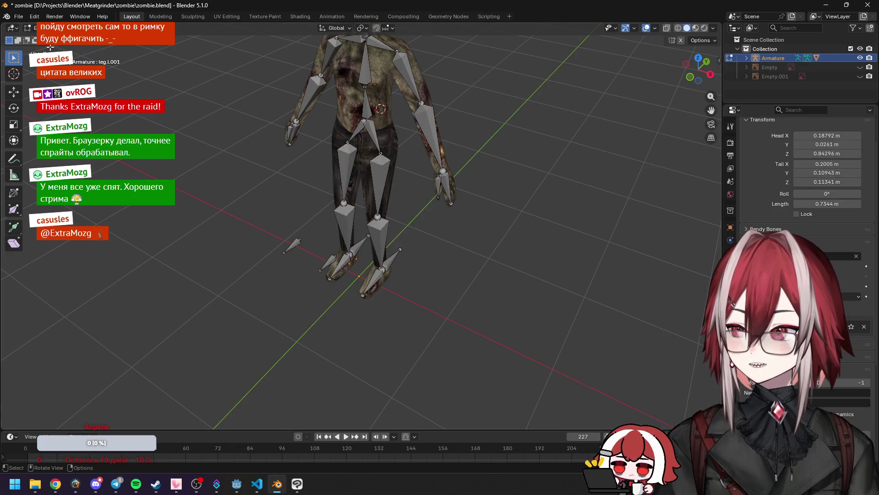
middle_drag(297, 142, 339, 150)
mouse_move(424, 324)
mouse_down()
mouse_move(345, 186)
mouse_move(339, 148)
mouse_up()
middle_drag(339, 147, 209, 99)
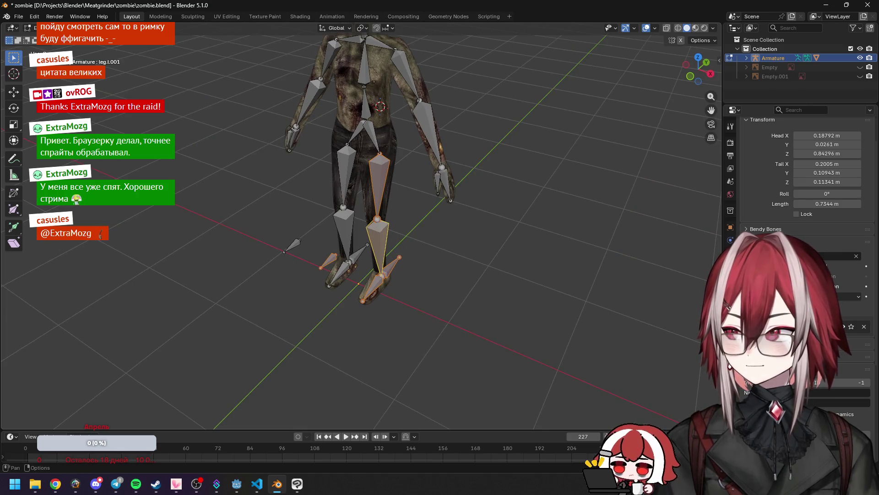
click(137, 28)
click(175, 161)
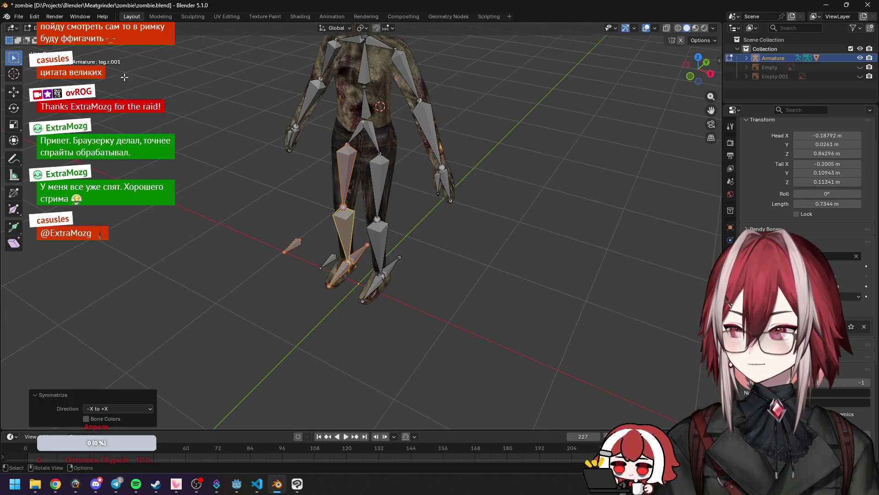
Step: Compare the thigh bones and set the right thigh leg.r's roll to -90°
click(28, 28)
mouse_move(382, 246)
middle_down()
mouse_move(348, 220)
mouse_move(364, 279)
mouse_move(436, 287)
mouse_move(364, 255)
mouse_move(375, 276)
mouse_move(356, 189)
middle_up()
click(351, 235)
click(363, 169)
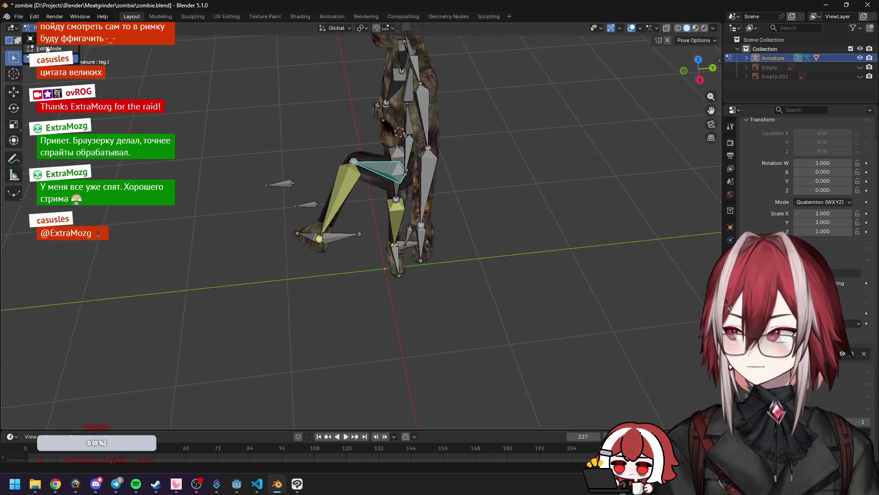
key(Tab)
middle_drag(453, 197, 311, 185)
click(311, 185)
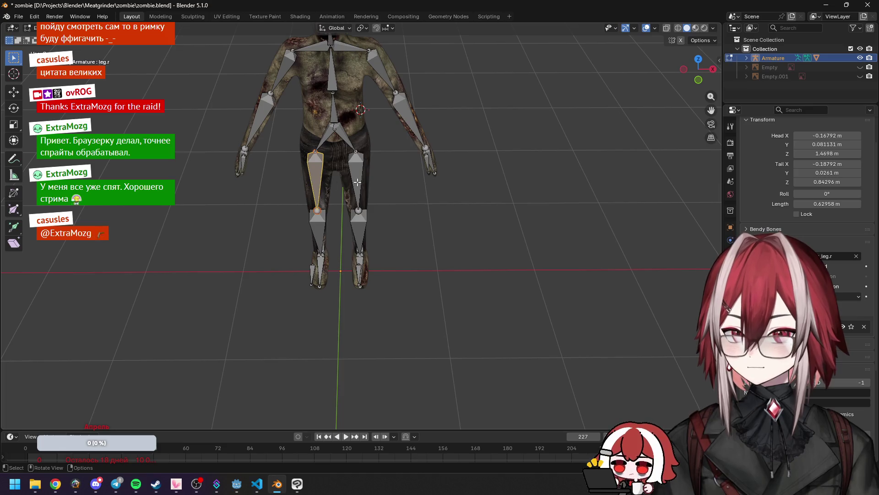
click(357, 183)
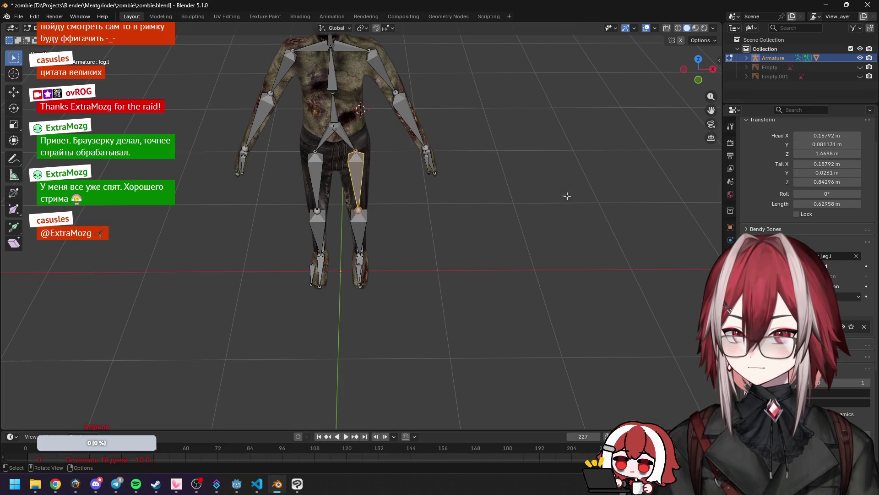
click(827, 194)
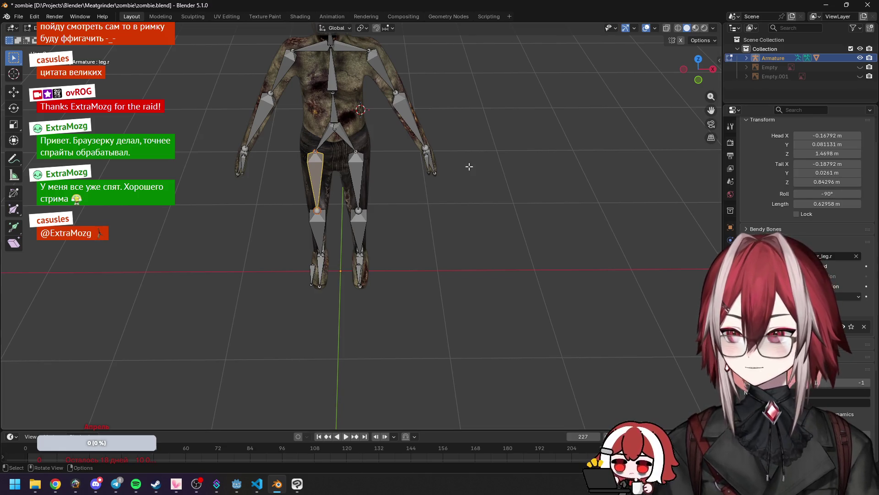
Step: In Pose Mode, move foot.ik.r from the right side view to test the right knee bend
key(Tab)
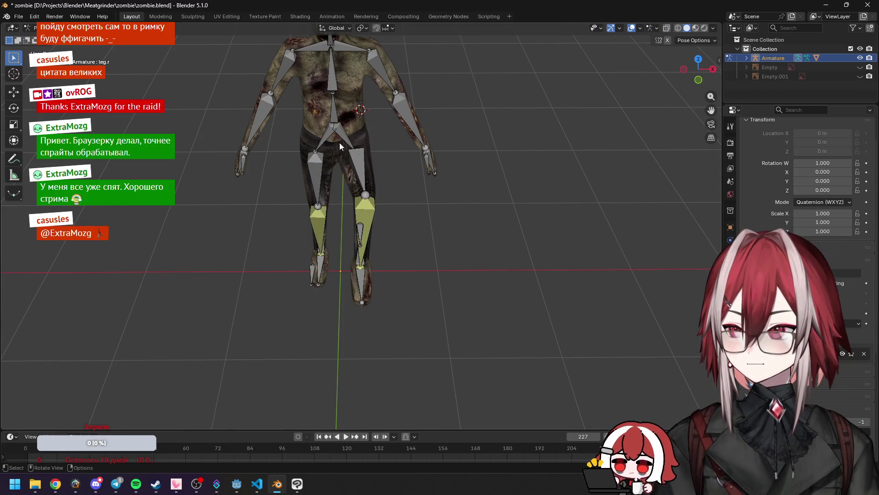
mouse_move(340, 142)
middle_down()
mouse_move(280, 115)
mouse_move(416, 298)
middle_up()
click(408, 284)
key(KP_3)
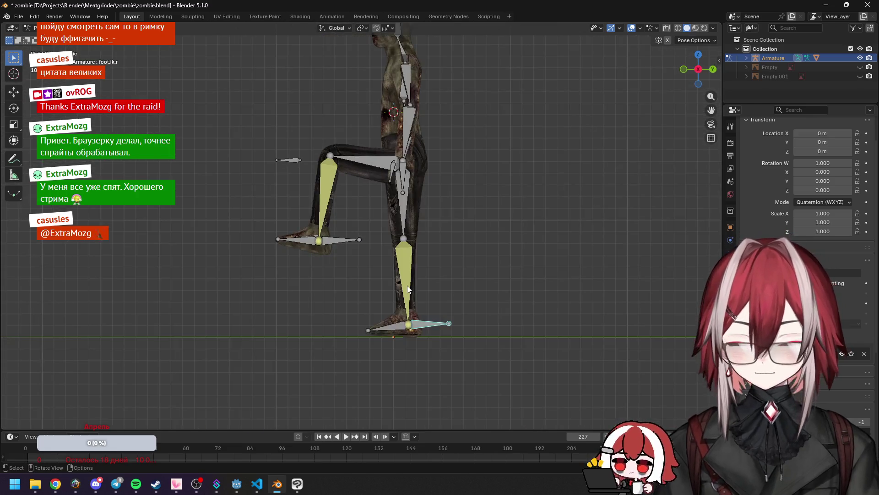
key(g)
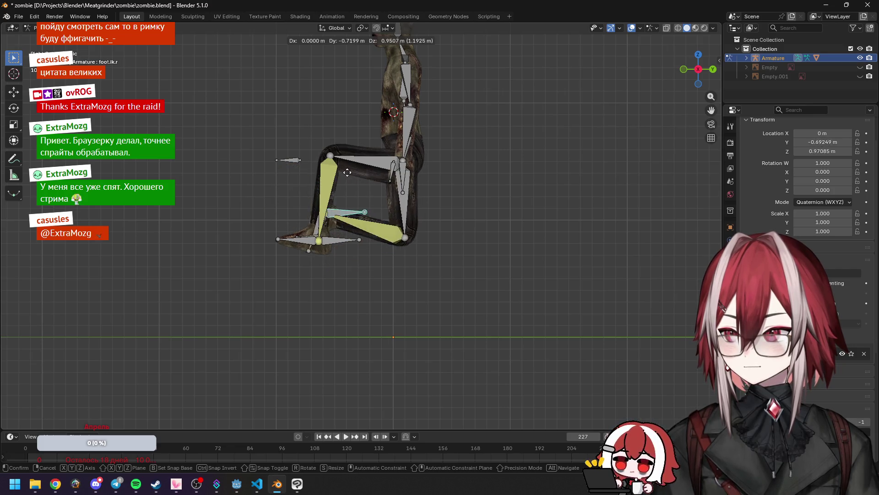
click(378, 212)
mouse_move(378, 212)
middle_down()
mouse_move(515, 223)
mouse_move(425, 248)
middle_up()
click(353, 240)
key(KP_3)
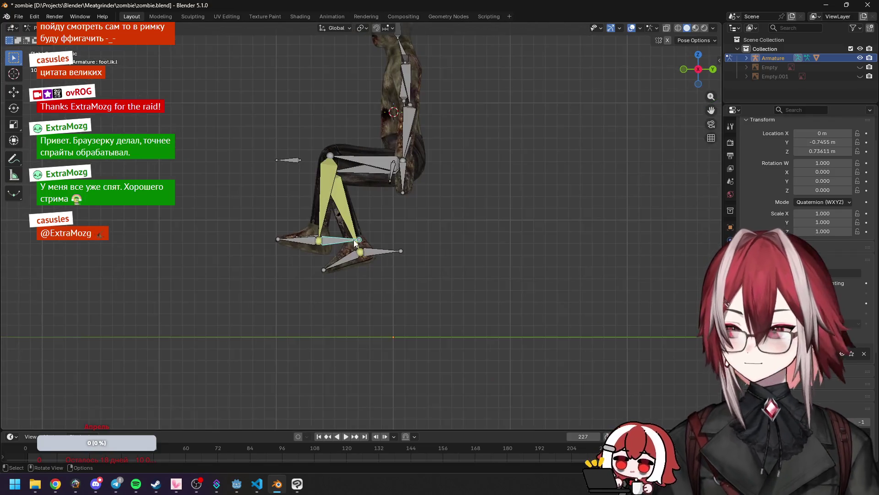
Step: Clear all pose transforms on every bone, then trial-lift a foot and cancel
key(a)
click(120, 28)
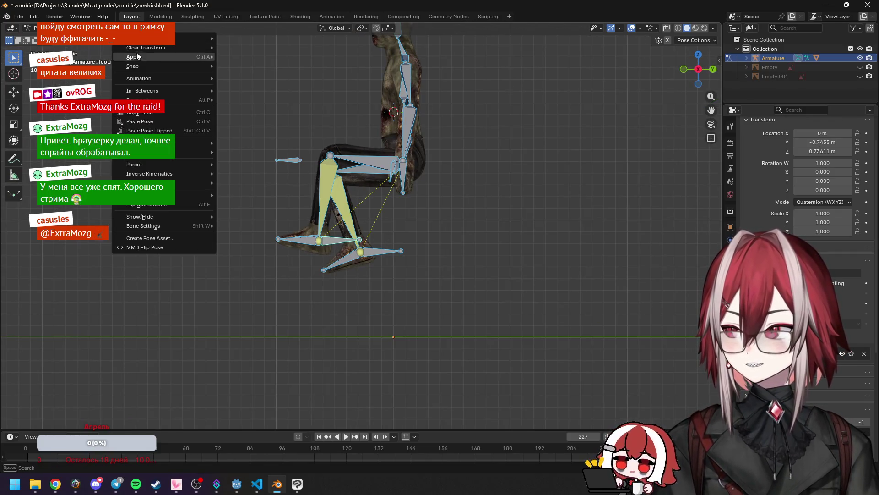
mouse_move(180, 47)
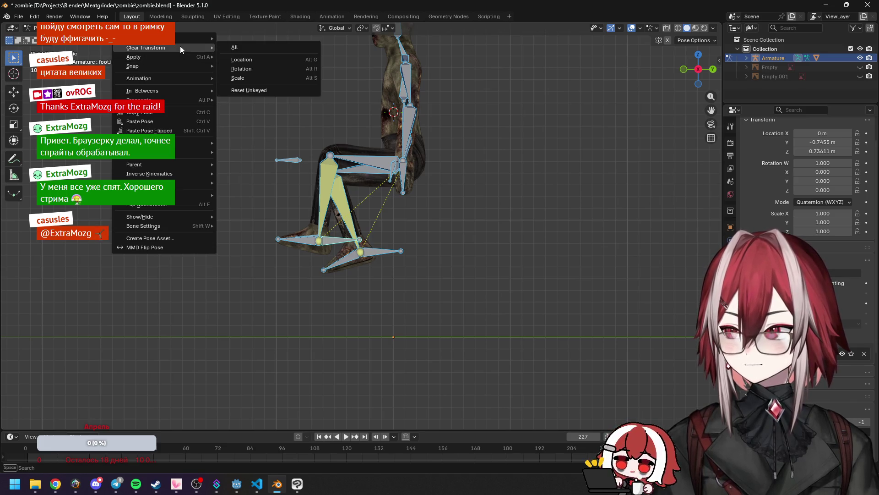
click(293, 47)
key(g)
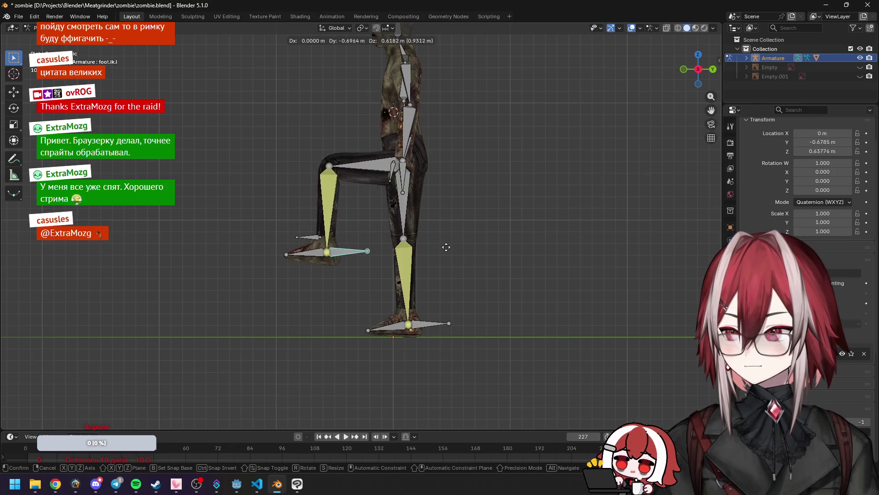
key(Escape)
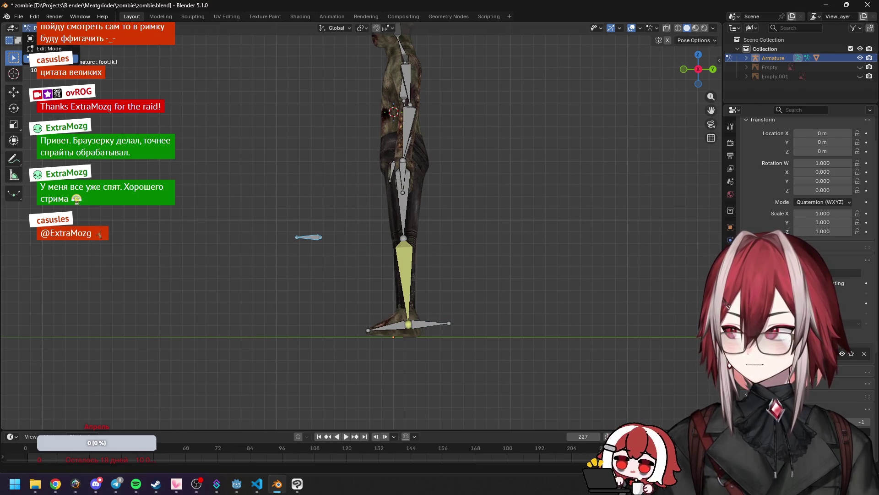
Step: In Edit Mode, box-select the knee target bone leg.tgt.l and move it to a new spot
key(Tab)
drag(225, 186, 361, 280)
key(g)
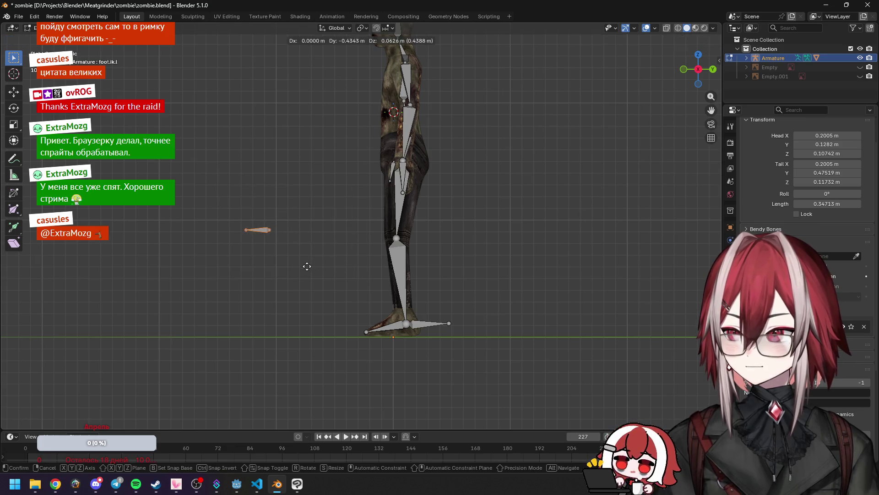
click(298, 256)
click(296, 247)
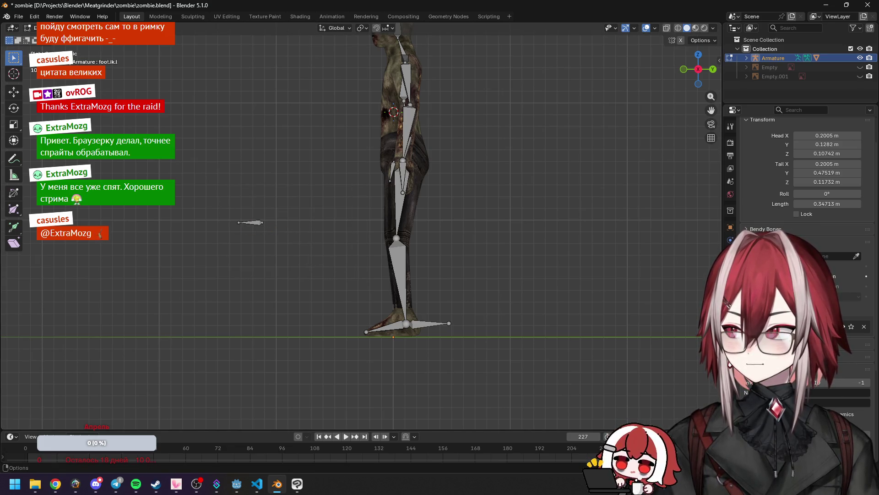
Step: In Pose Mode, raise foot.ik.l, steer the knee with leg.tgt.l, then undo
click(29, 28)
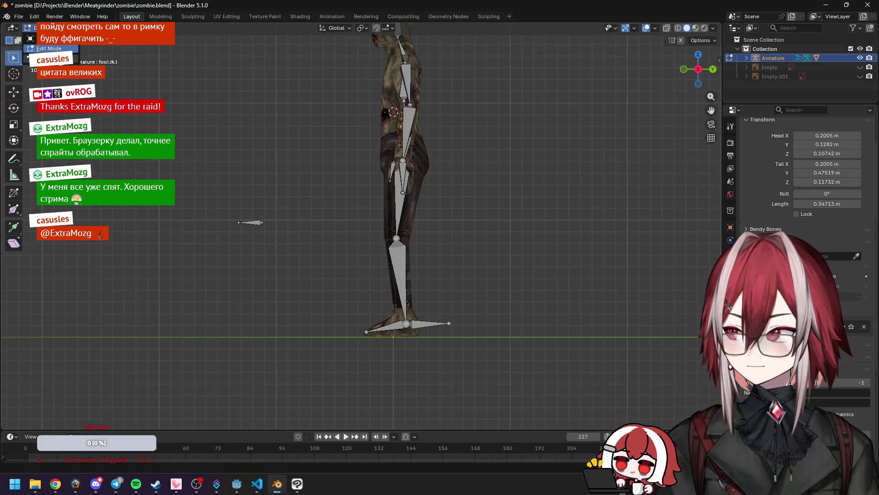
click(46, 57)
key(g)
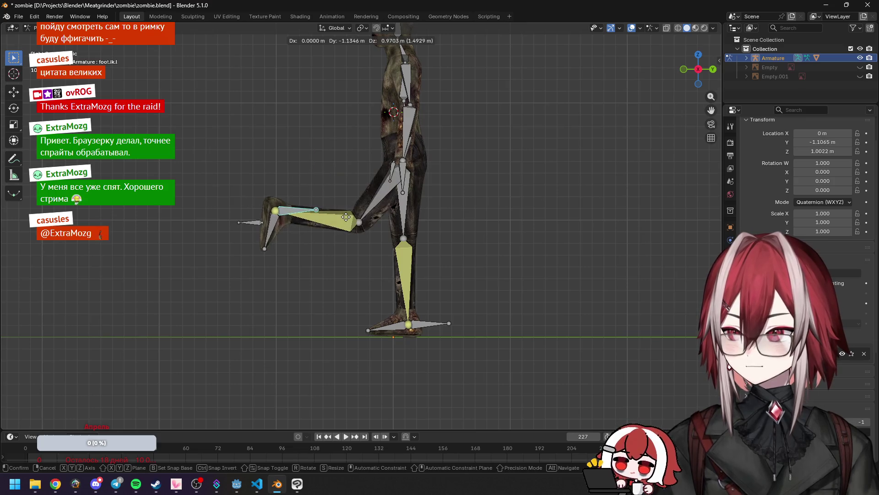
click(348, 174)
click(252, 223)
key(g)
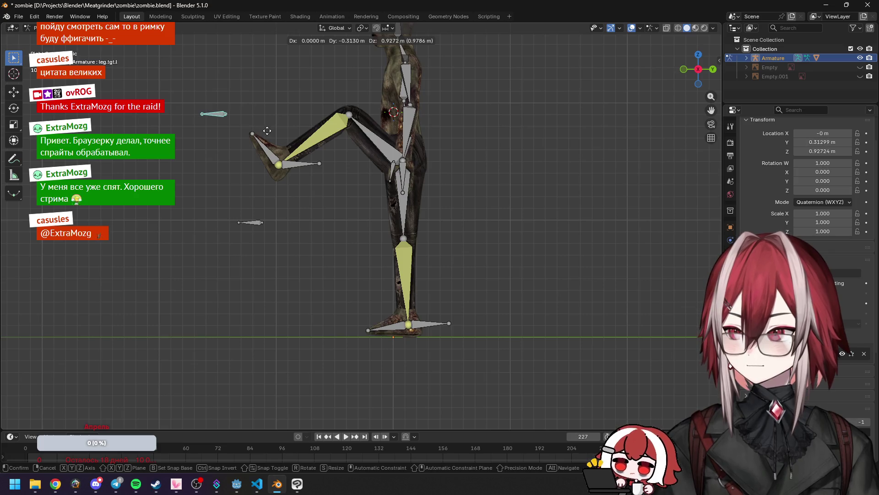
click(267, 130)
mouse_move(267, 131)
middle_down()
mouse_move(345, 181)
mouse_move(361, 163)
mouse_move(334, 147)
middle_up()
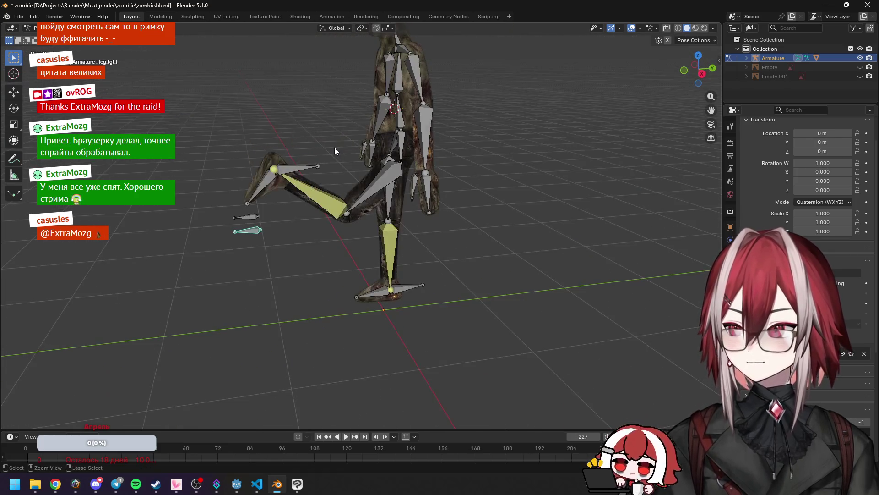
key(ctrl+z)
key(ctrl+z)
key(ctrl+z)
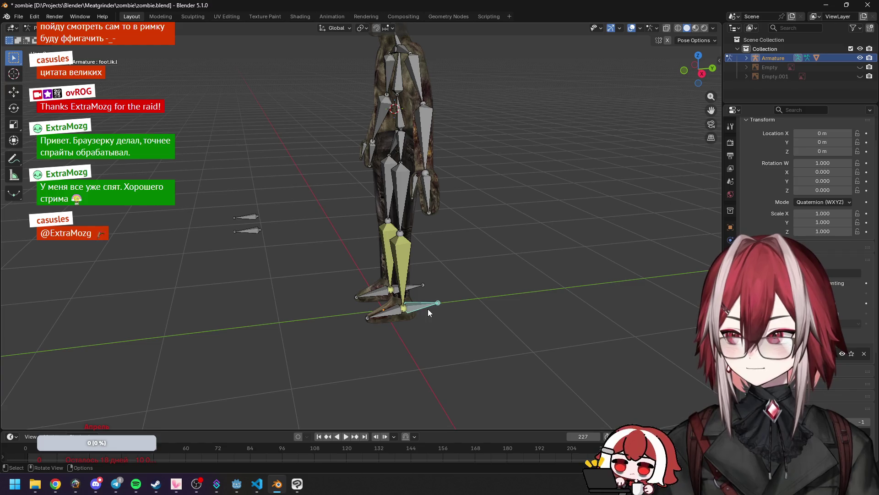
Step: Lift foot.ik.l again from the side view, undo it, and select shin bone leg.l.001
key(KP_3)
key(g)
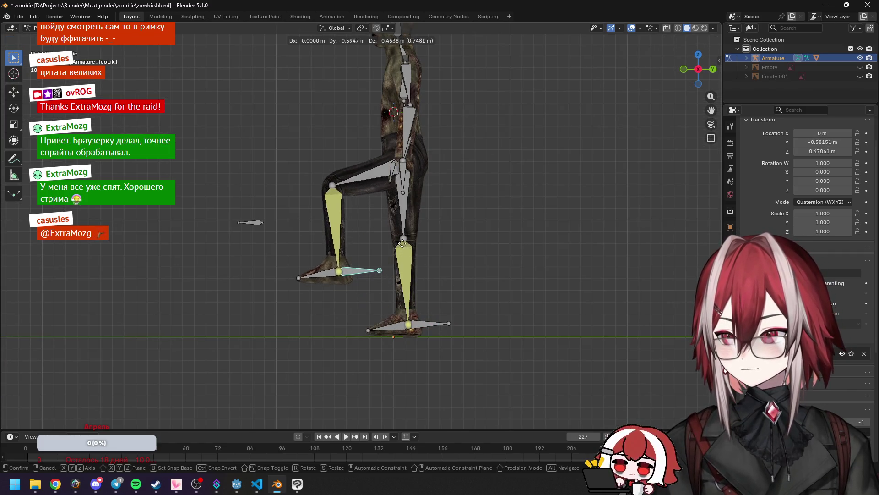
click(367, 213)
mouse_move(366, 212)
middle_down()
mouse_move(578, 244)
mouse_move(471, 234)
mouse_move(397, 244)
middle_up()
key(ctrl+z)
click(398, 247)
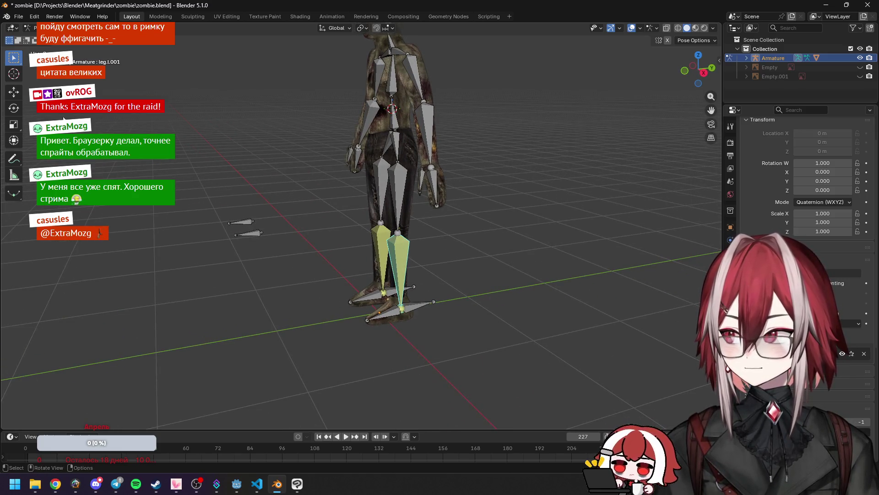
Step: Check leg.l.001's IK constraint and save zombie.blend
click(731, 291)
click(480, 214)
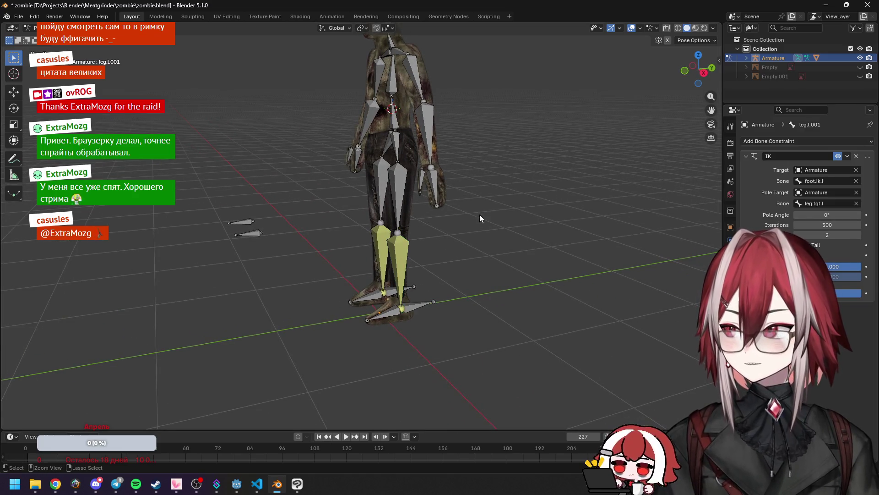
key(ctrl+s)
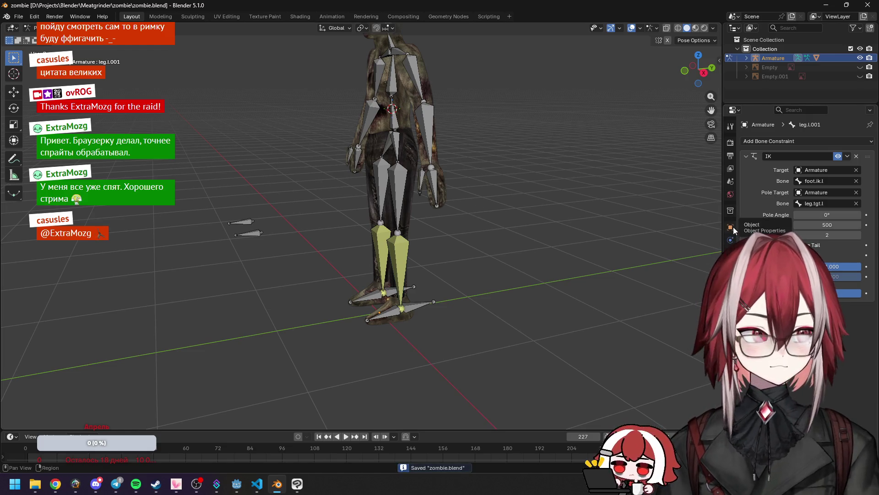
Step: Orbit and zoom toward the zombie and select the left forearm bone arm.l.001
mouse_move(596, 151)
middle_down()
mouse_move(480, 162)
mouse_move(443, 212)
mouse_move(442, 156)
mouse_move(460, 165)
mouse_move(385, 118)
mouse_move(407, 148)
mouse_move(468, 146)
mouse_move(469, 157)
mouse_move(323, 104)
mouse_move(406, 136)
mouse_move(380, 216)
middle_up()
scroll(411, 213, up, 2)
click(387, 241)
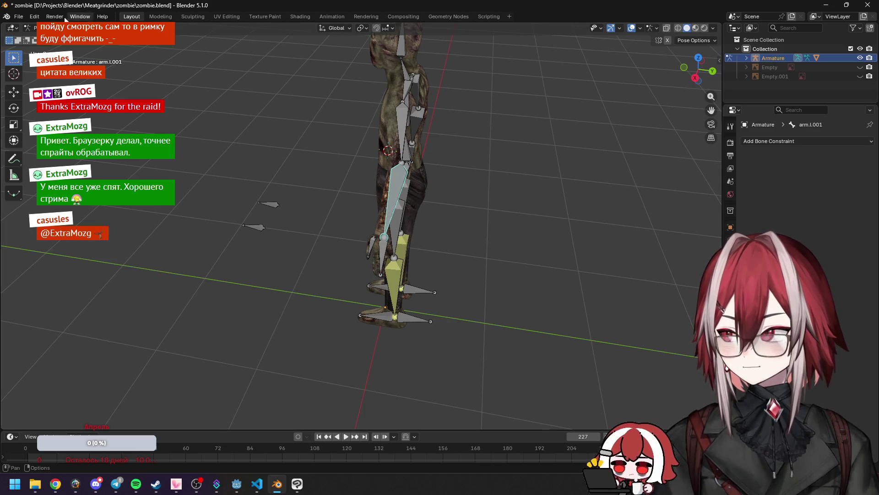
Step: In Edit Mode, extrude a short 0.18 m bone out from the left wrist joint
click(40, 49)
mouse_move(362, 215)
middle_down()
mouse_move(370, 197)
mouse_move(407, 221)
middle_up()
click(357, 218)
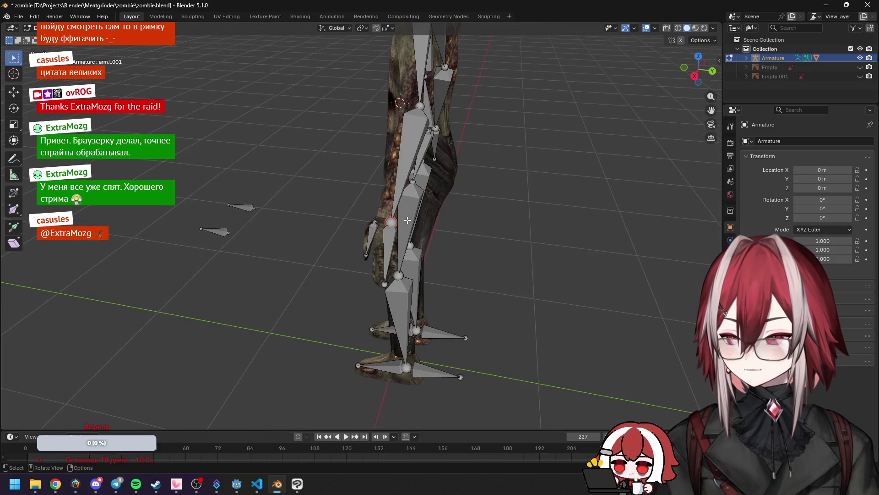
key(KP_1)
key(KP_3)
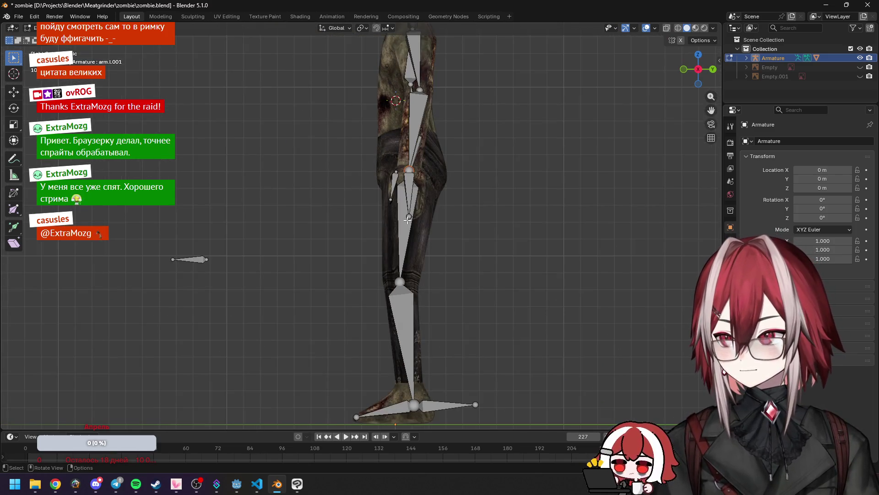
scroll(420, 206, up, 5)
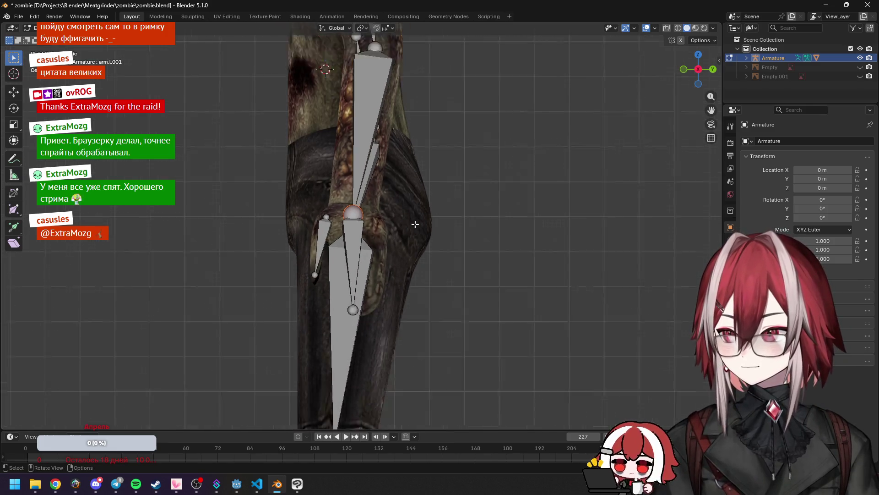
key(g)
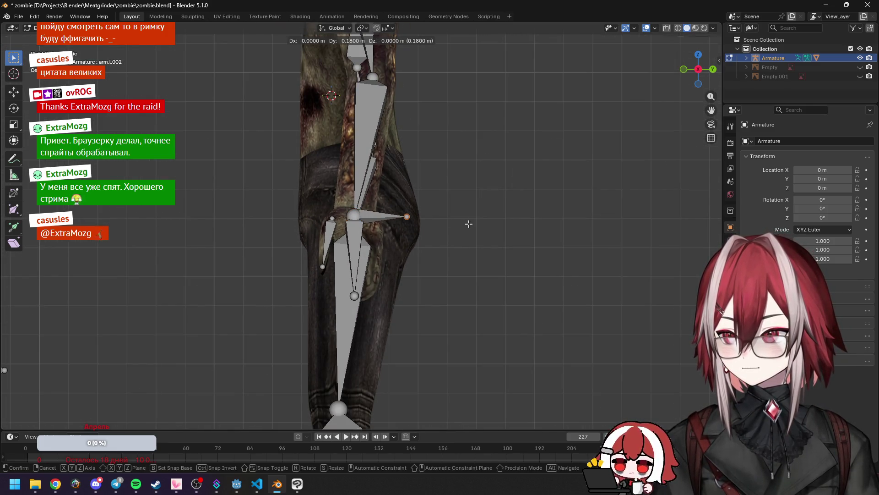
click(468, 223)
middle_drag(469, 224, 434, 249)
click(274, 279)
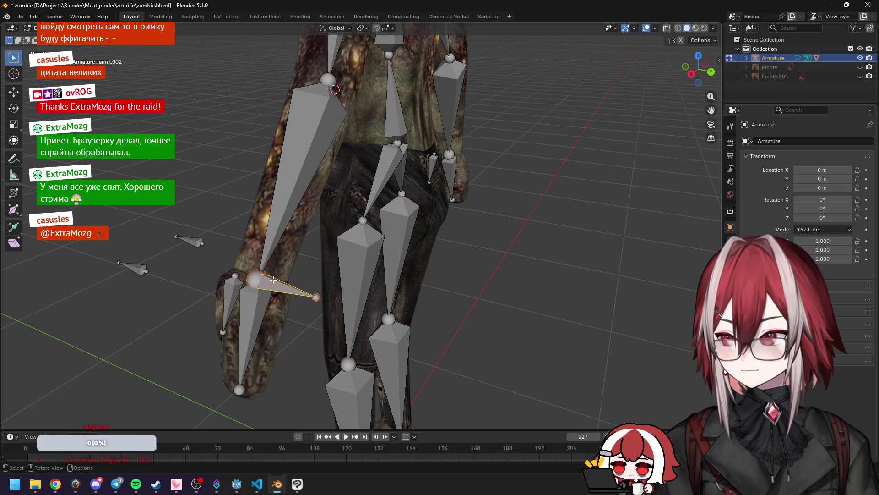
Step: Rename the new wrist bone from arm.l.002 to arm.ik.l in Bone Properties
click(27, 28)
click(46, 58)
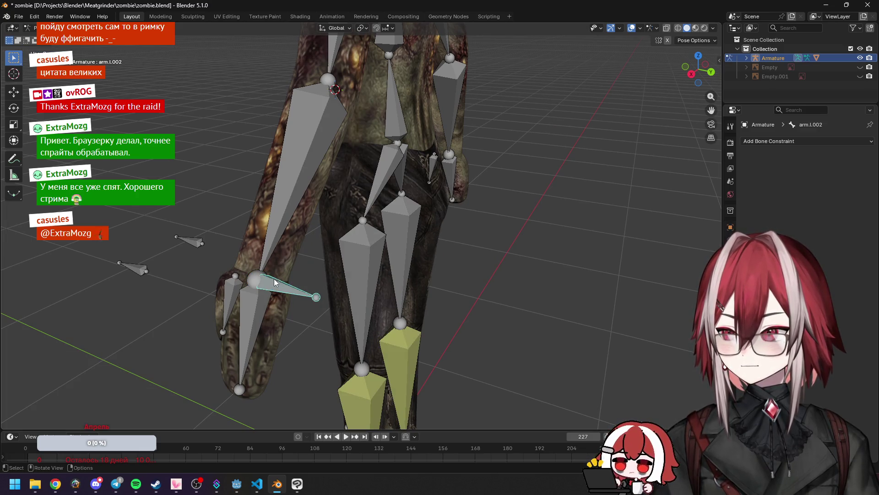
click(27, 28)
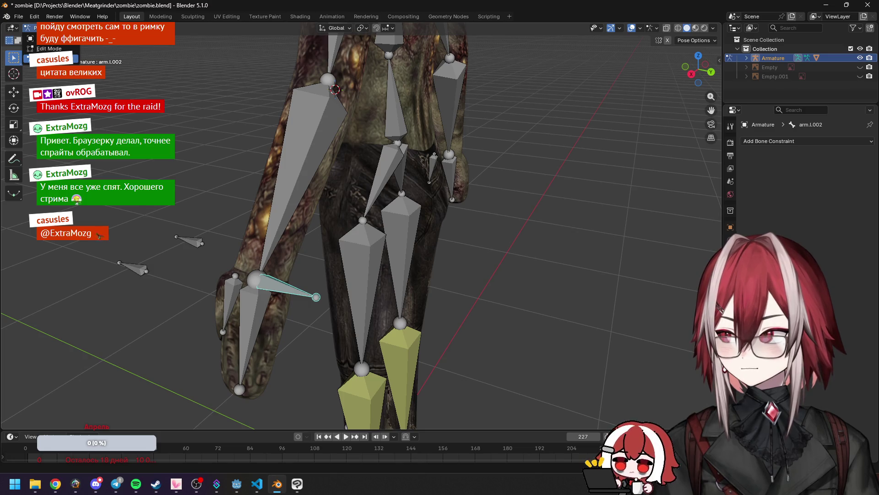
click(46, 48)
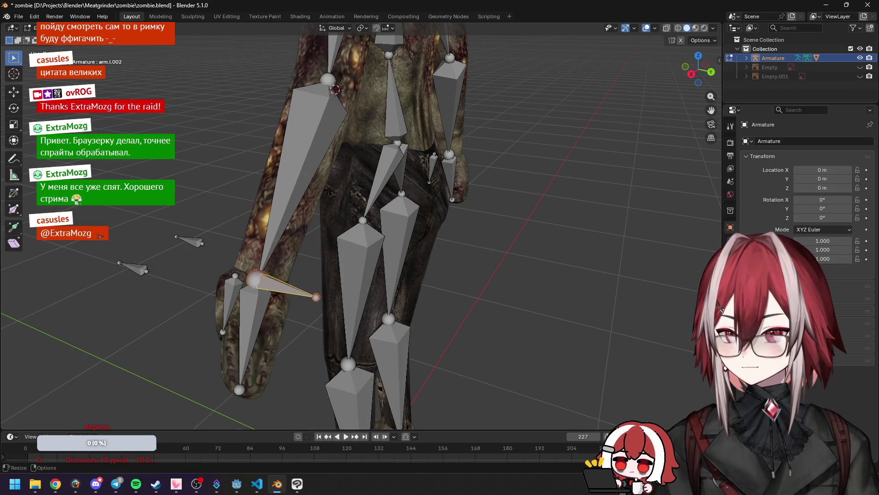
click(731, 277)
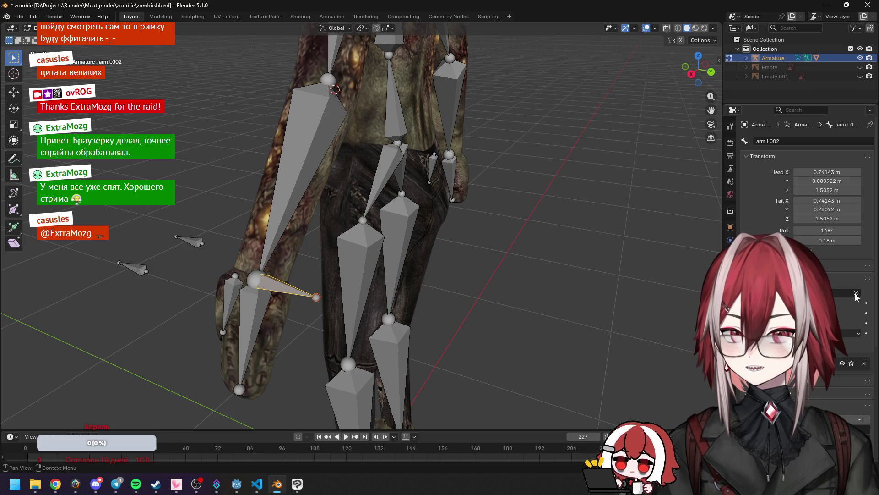
click(788, 141)
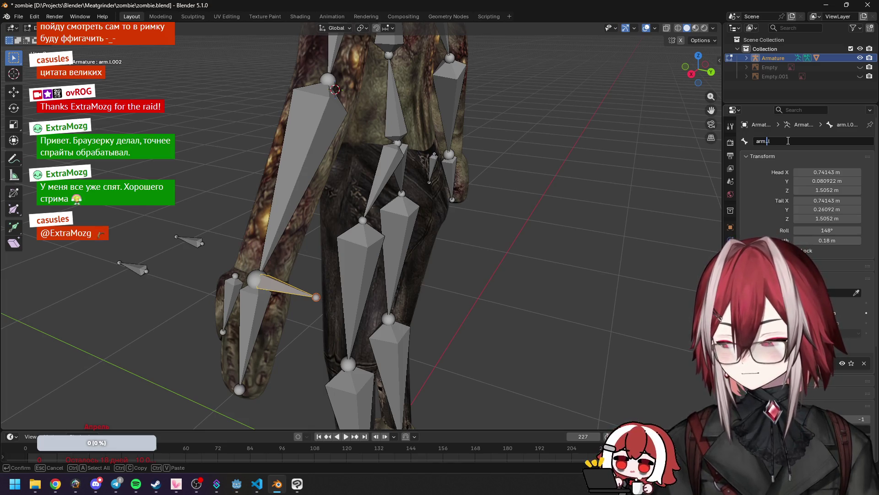
text(ik)
key(Return)
Step: Return to Pose Mode and select the left forearm bone arm.l.001
scroll(335, 266, down, 2)
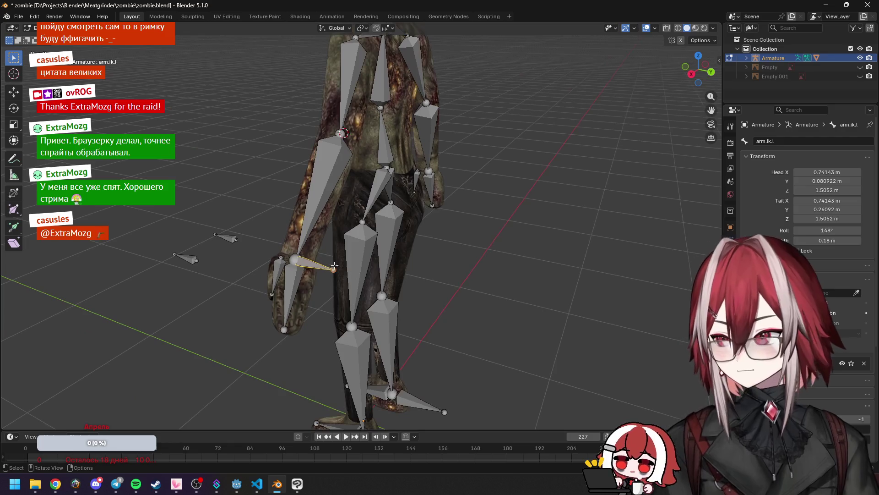
click(29, 28)
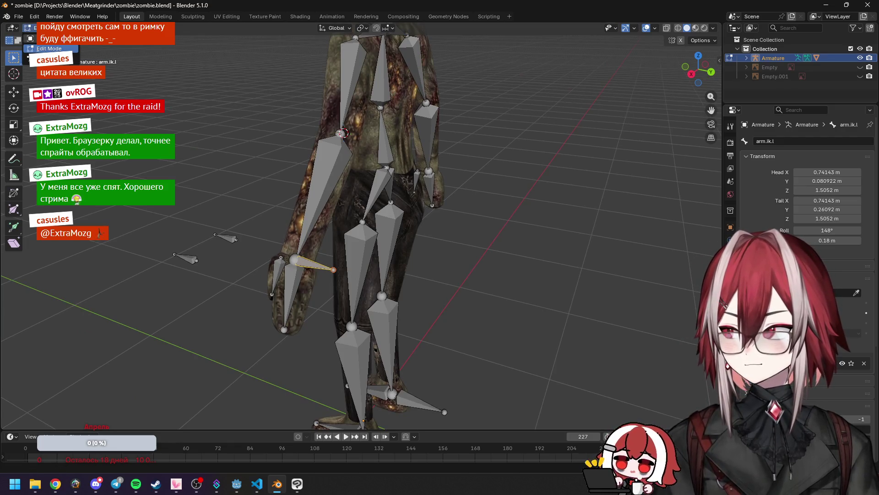
key(Tab)
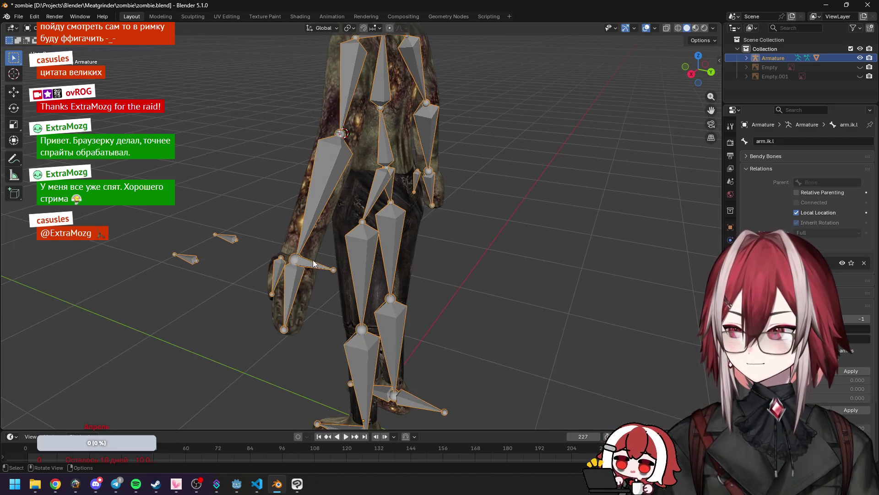
key(ctrl+Tab)
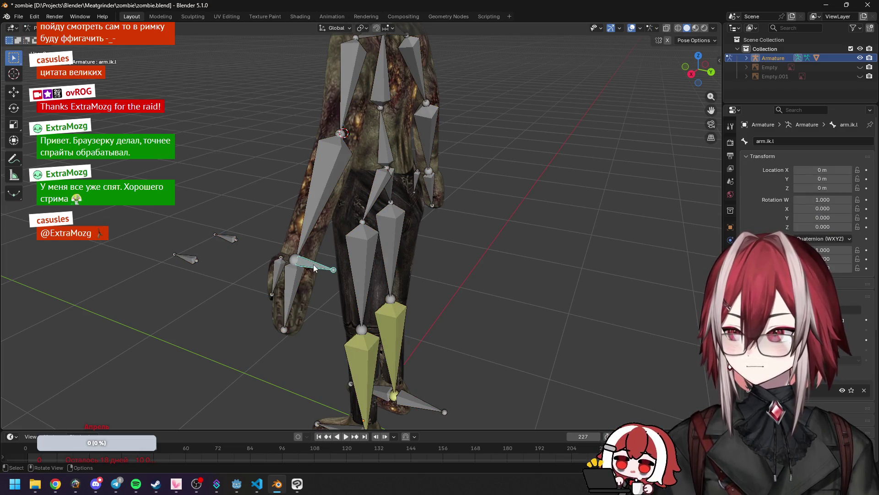
click(301, 237)
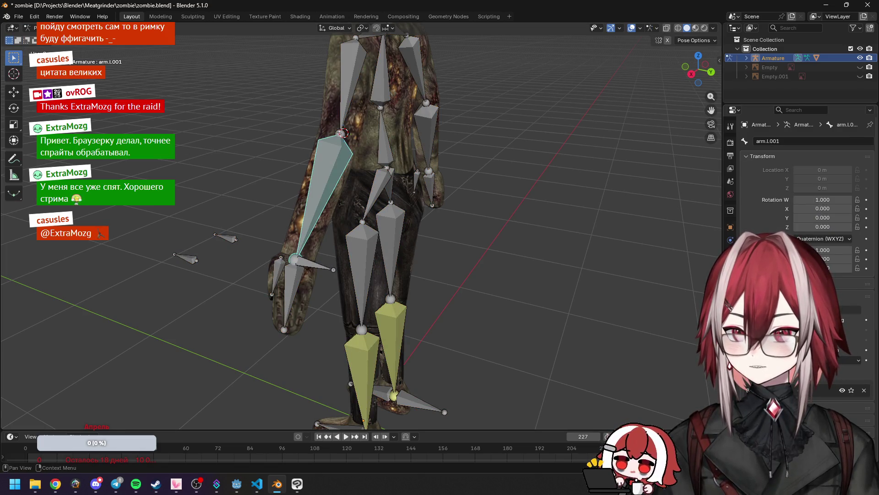
Step: Add an IK constraint to arm.l.001 with the Armature as its target
click(731, 278)
click(811, 141)
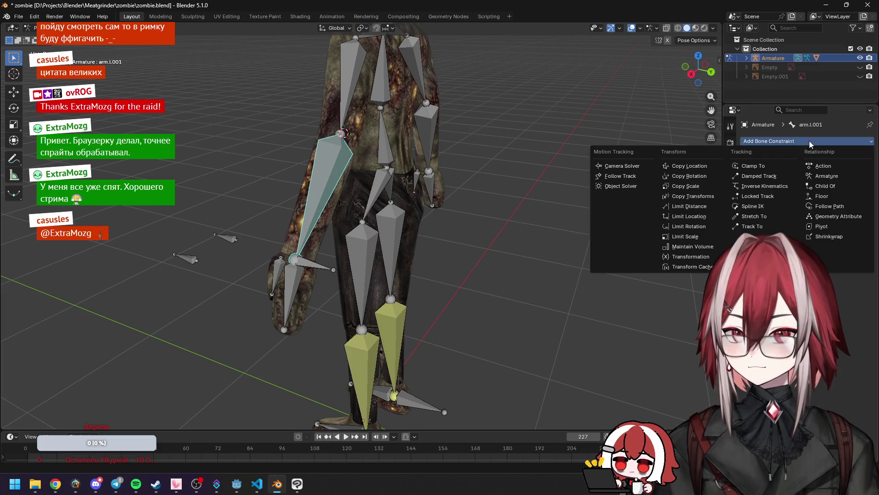
click(777, 187)
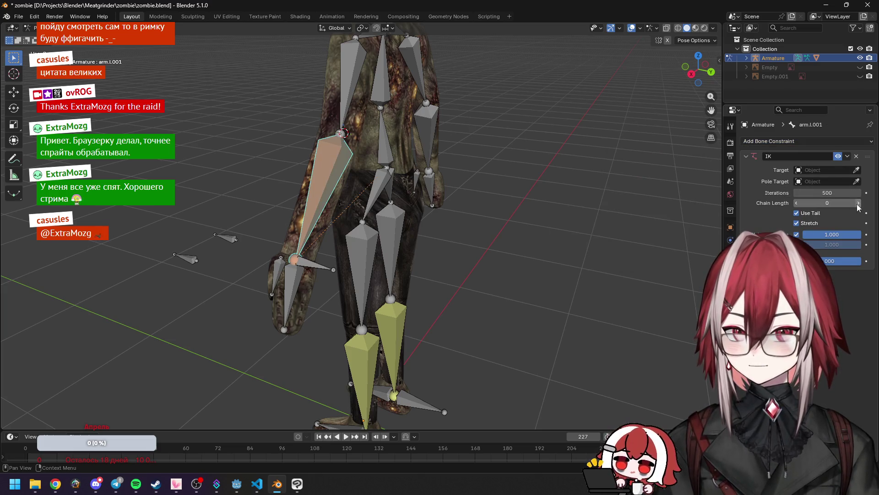
click(320, 255)
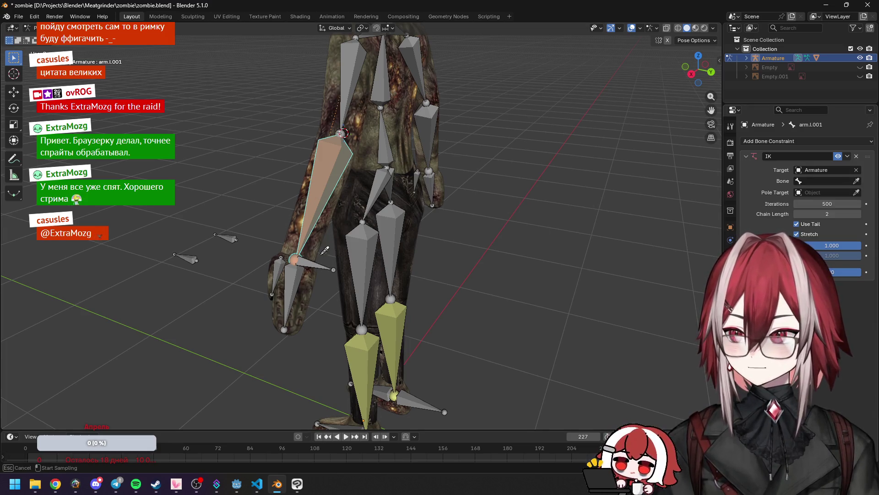
key(Escape)
Step: Move arm.ik.l forward in the Right and Top views to check the arm follows
middle_drag(324, 250, 468, 233)
click(383, 251)
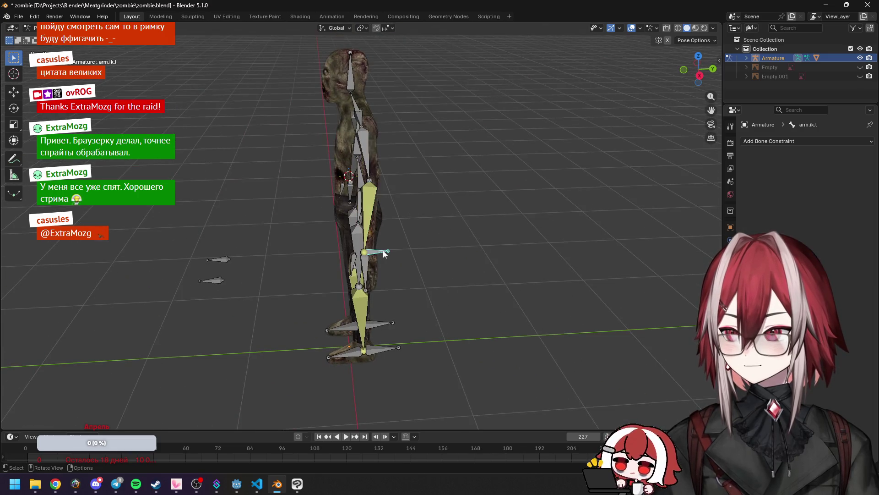
key(KP_3)
key(g)
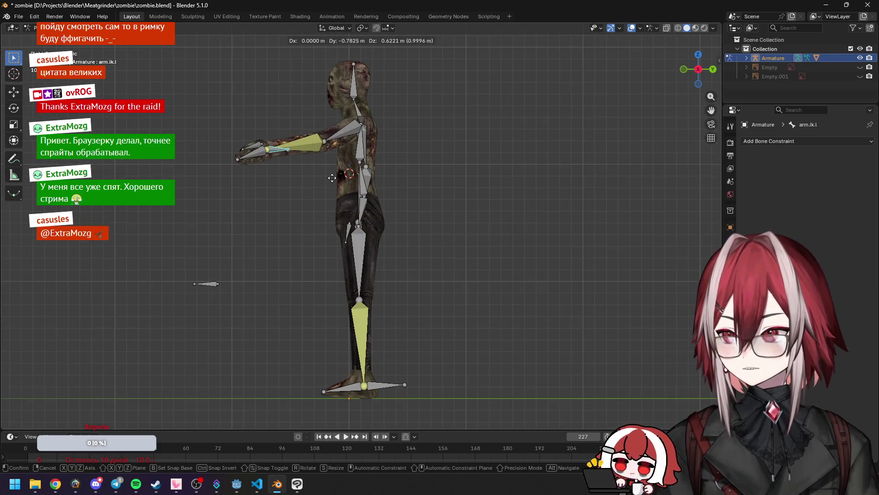
click(346, 188)
key(KP_7)
key(g)
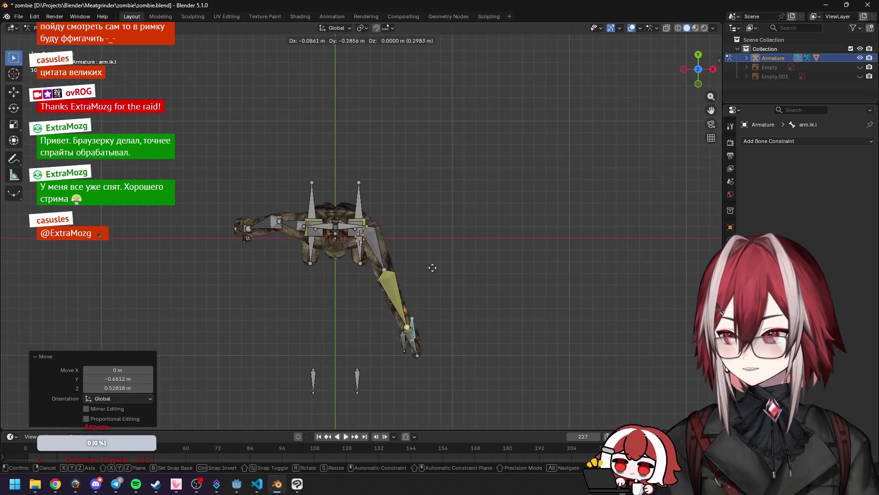
click(396, 251)
Step: Reposition arm.ik.l a few more times, then undo back to the hanging arm pose
middle_drag(397, 252, 332, 173)
key(g)
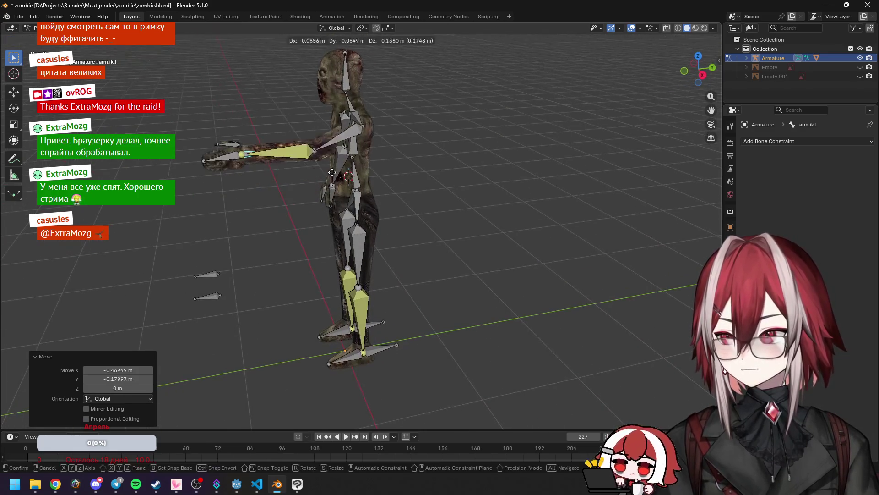
click(329, 163)
key(KP_7)
key(g)
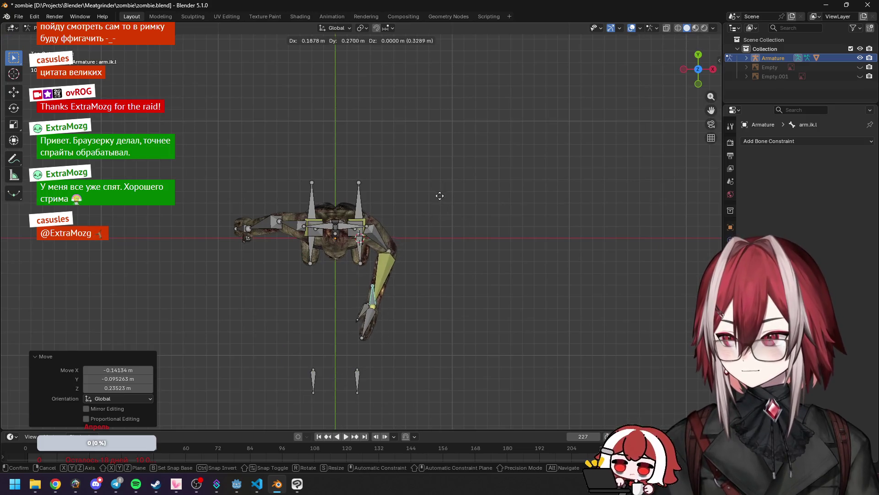
click(440, 195)
mouse_move(440, 202)
middle_down()
mouse_move(419, 136)
mouse_move(439, 122)
mouse_move(366, 131)
middle_up()
key(ctrl+z)
key(ctrl+z)
key(ctrl+z)
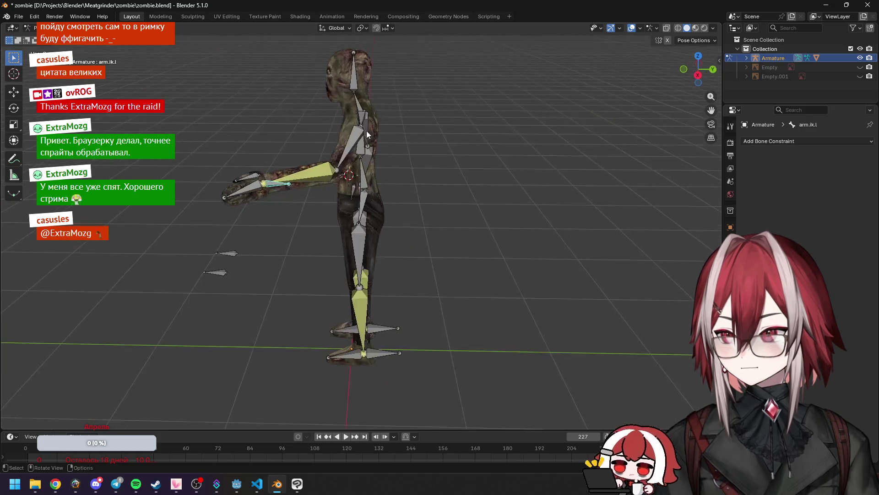
key(ctrl+z)
mouse_move(461, 164)
middle_down()
mouse_move(451, 131)
mouse_move(529, 121)
mouse_move(470, 164)
mouse_move(539, 153)
mouse_move(490, 164)
mouse_move(420, 231)
middle_up()
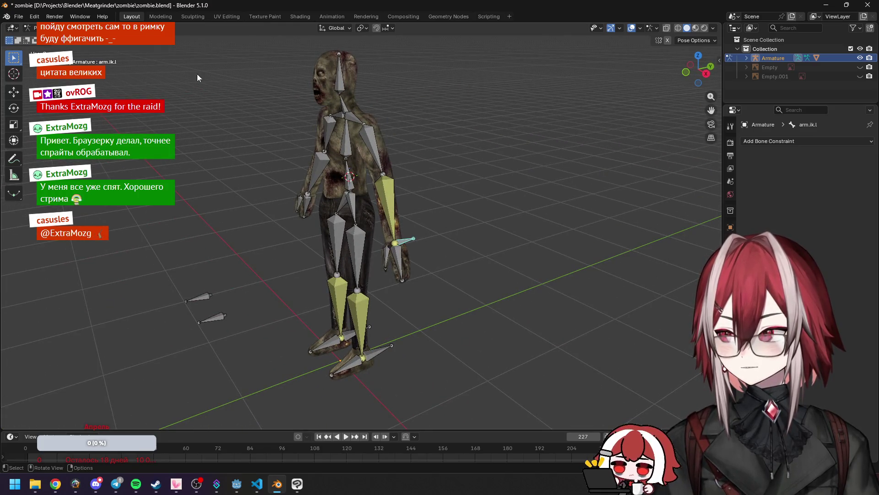
Step: In Edit Mode, symmetrize the selected left arm IK bones to create arm.ik.r, then return to Pose Mode
click(31, 27)
click(57, 48)
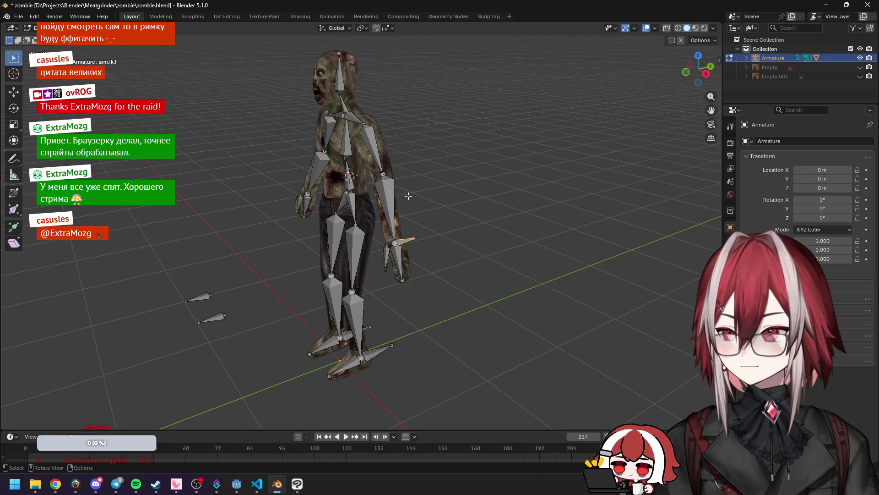
middle_drag(408, 196, 413, 208)
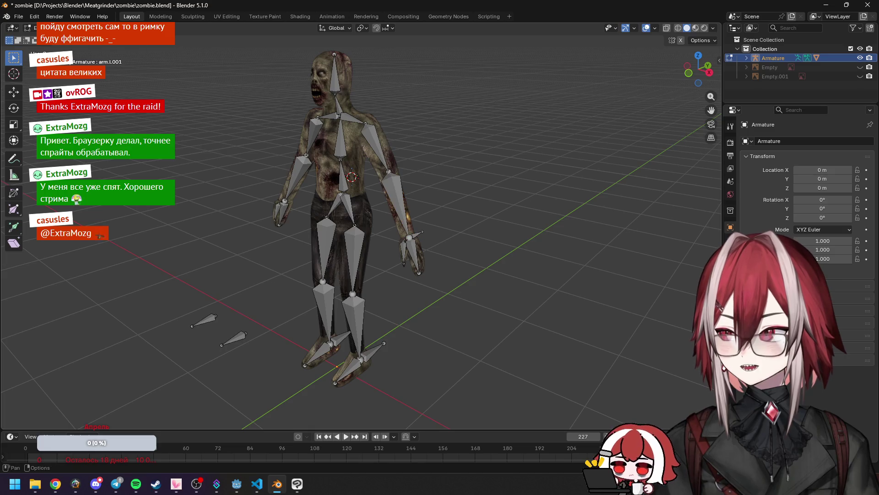
right_click(174, 163)
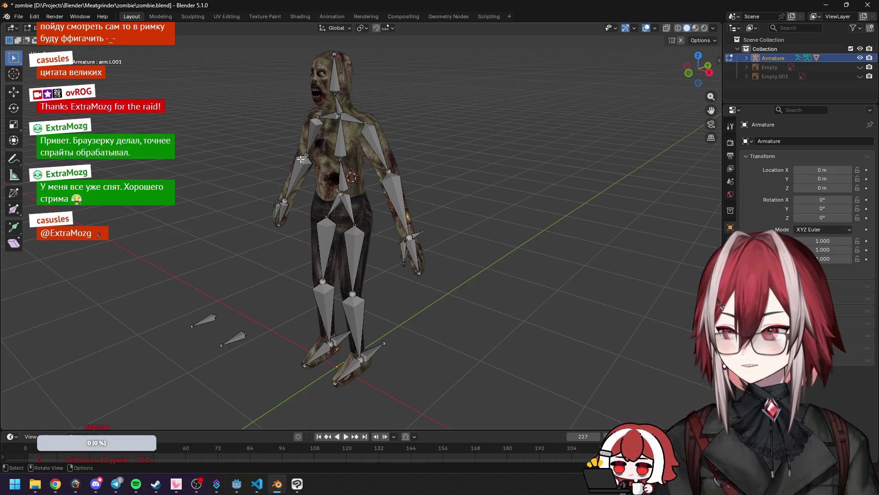
mouse_move(300, 159)
middle_down()
mouse_move(277, 179)
mouse_move(344, 207)
middle_up()
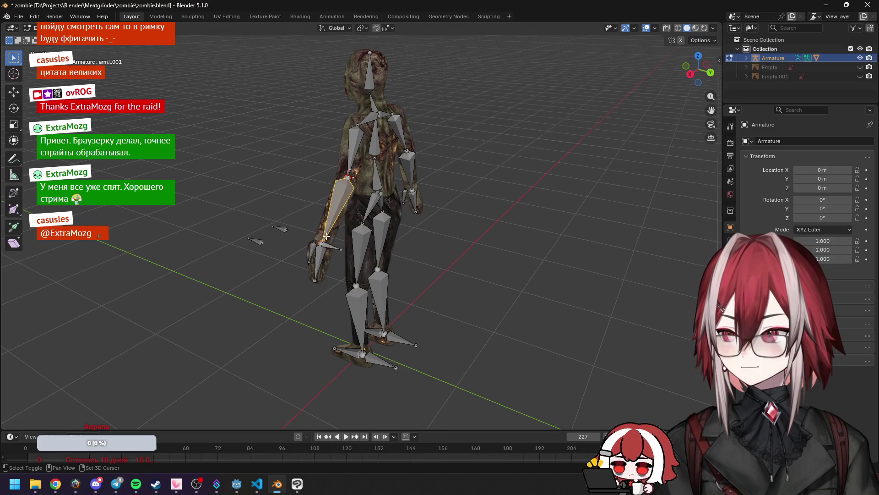
click(135, 28)
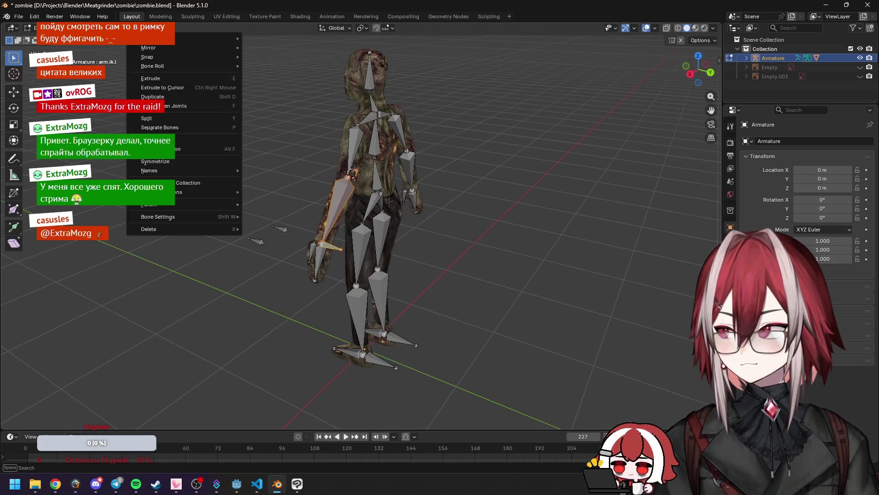
click(168, 162)
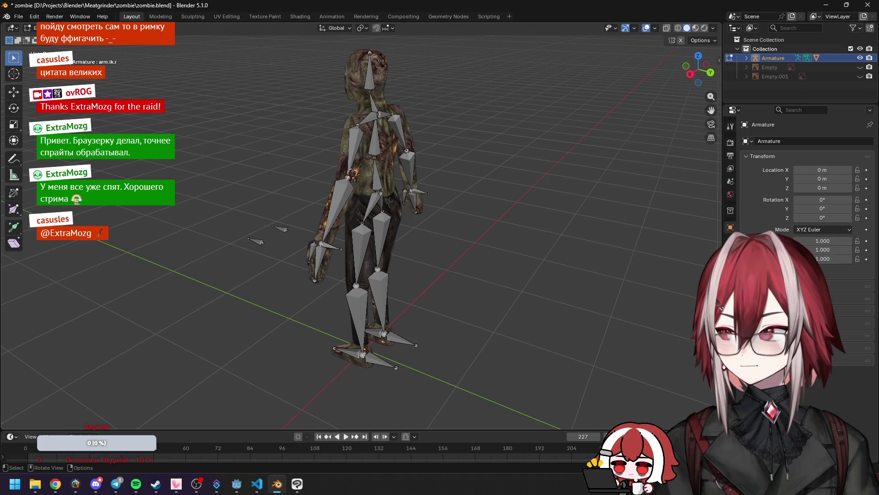
key(ctrl+Tab)
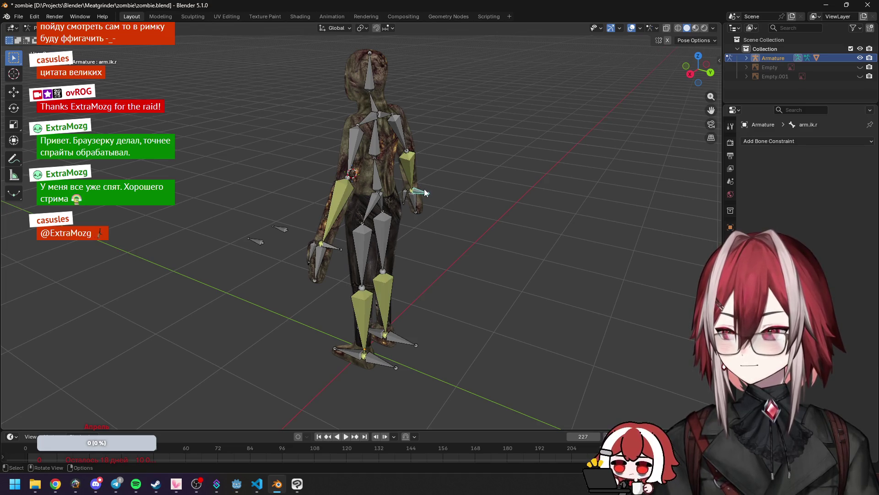
Step: Move the arm.ik.r target forward in side and top views to raise the right arm
key(KP_3)
key(g)
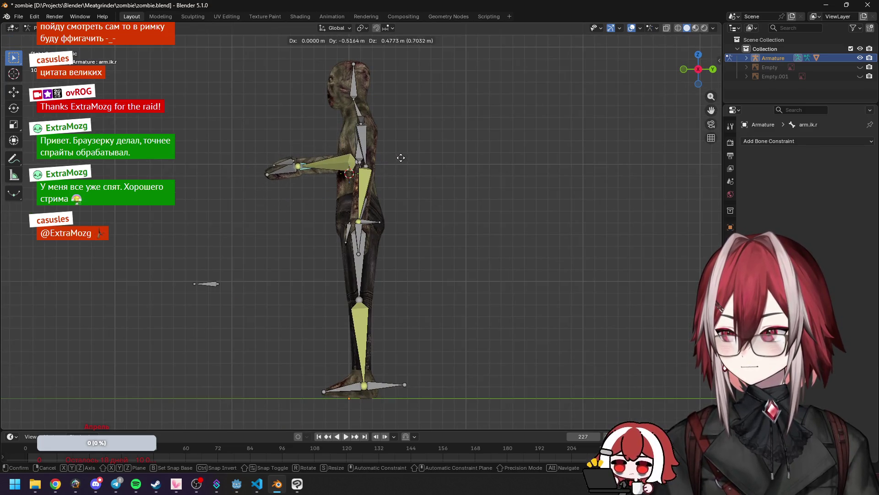
click(401, 157)
mouse_move(401, 158)
middle_down()
mouse_move(457, 201)
mouse_move(560, 218)
middle_up()
key(KP_7)
key(g)
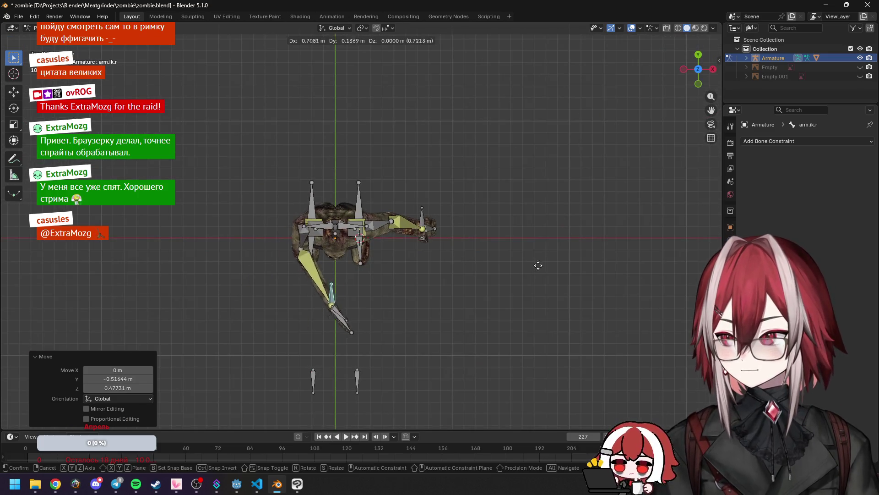
right_click(522, 255)
middle_drag(515, 249, 446, 157)
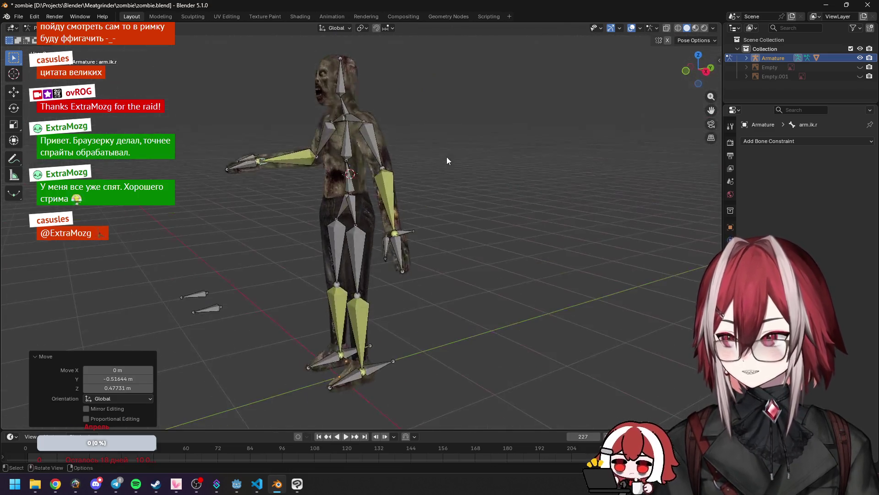
key(g)
click(517, 170)
Step: Bring the arm.ik.r target in toward the body from the front and side views
key(KP_1)
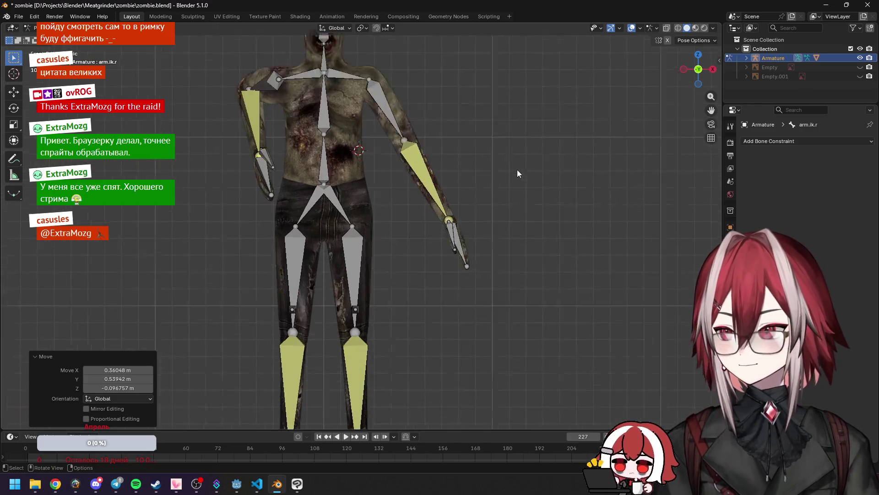
scroll(517, 170, up, 3)
key(g)
click(506, 155)
key(KP_3)
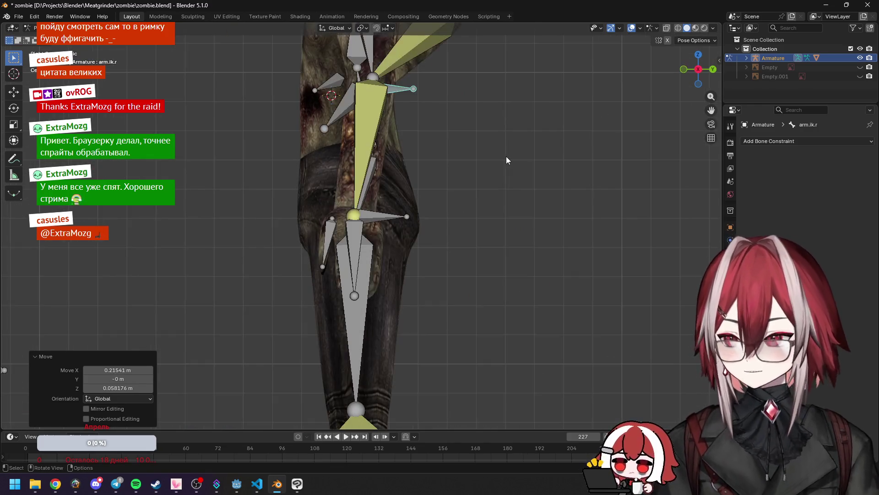
key(g)
click(472, 153)
key(KP_7)
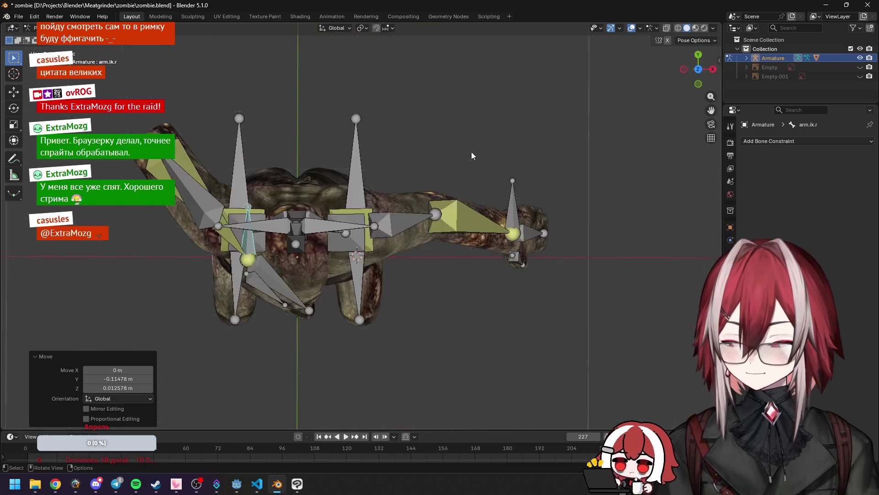
mouse_move(451, 184)
middle_down()
mouse_move(392, 192)
mouse_move(367, 143)
mouse_move(403, 138)
middle_up()
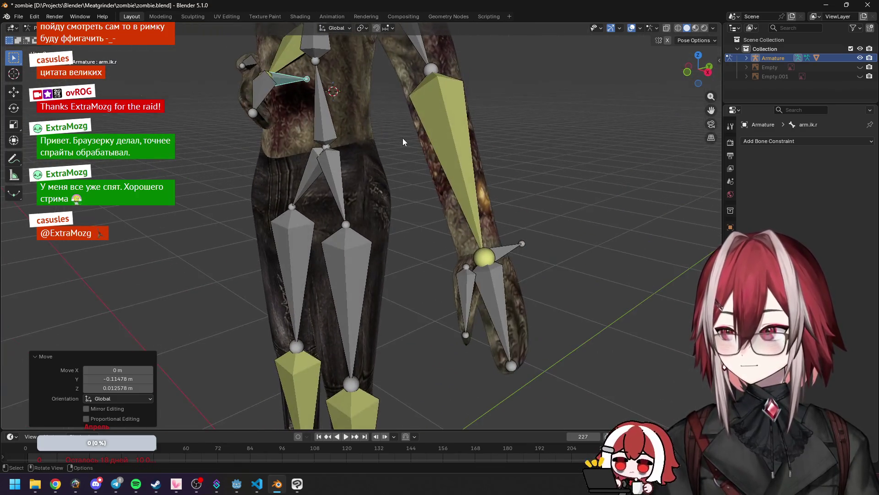
Step: Rotate the arm control 29.4°, then select palm.r and rotate the right palm
key(r)
click(347, 171)
middle_drag(347, 171, 444, 159)
click(312, 142)
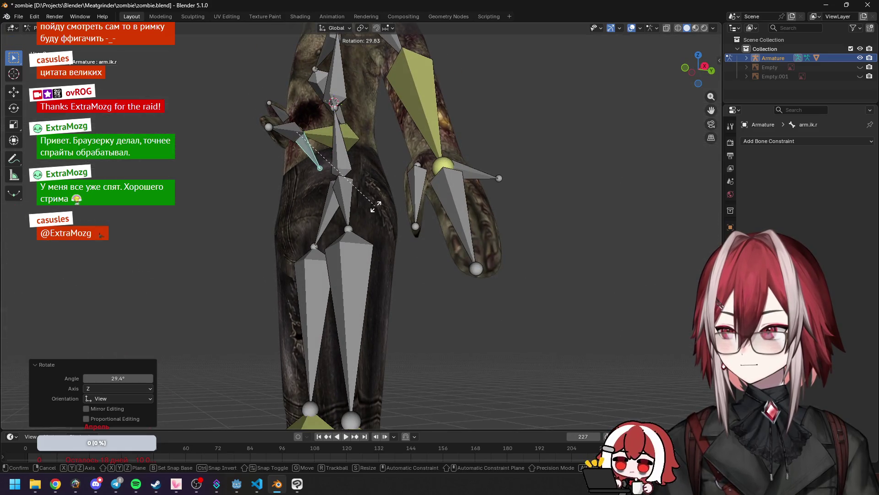
key(r)
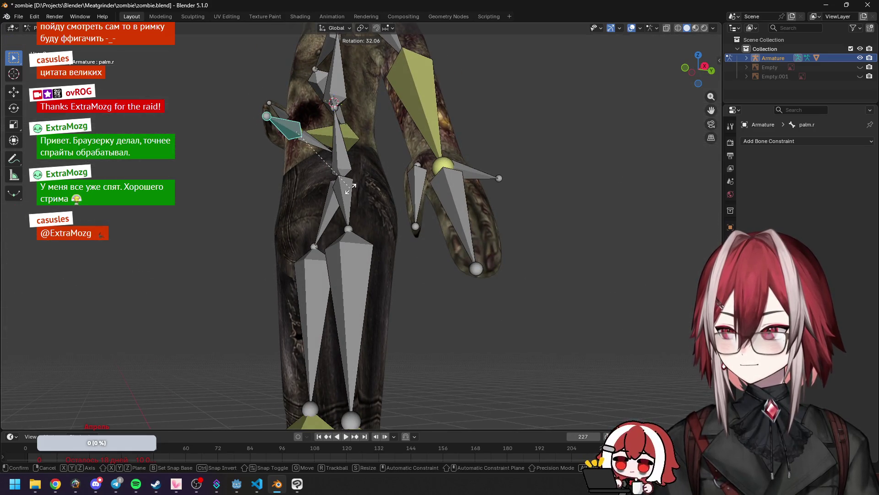
click(351, 188)
mouse_move(352, 188)
middle_down()
mouse_move(337, 200)
mouse_move(328, 194)
mouse_move(427, 167)
middle_up()
Step: Rotate the IK target, lower the hand, and rotate it another 13.2°
key(KP_7)
scroll(428, 166, up, 1)
key(r)
click(383, 144)
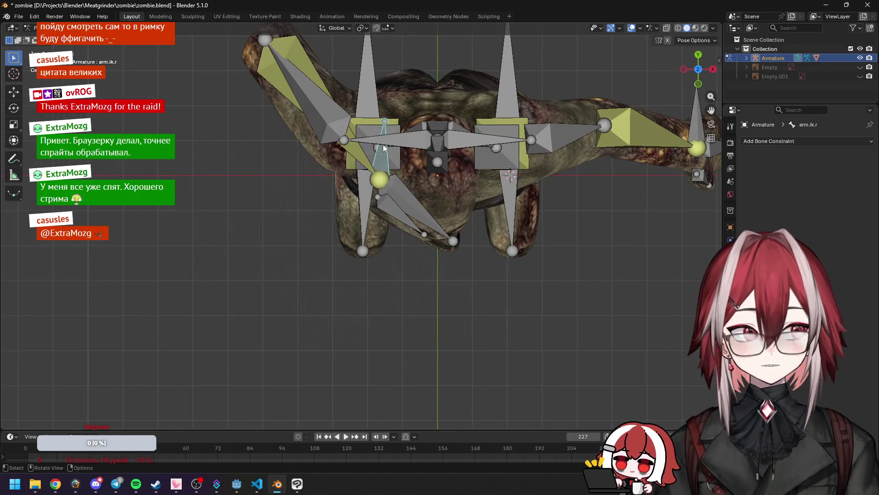
scroll(382, 144, down, 3)
mouse_move(382, 144)
middle_down()
mouse_move(357, 103)
mouse_move(470, 130)
mouse_move(403, 110)
mouse_move(374, 81)
mouse_move(325, 93)
mouse_move(450, 159)
mouse_move(472, 155)
middle_up()
key(g)
click(433, 141)
key(r)
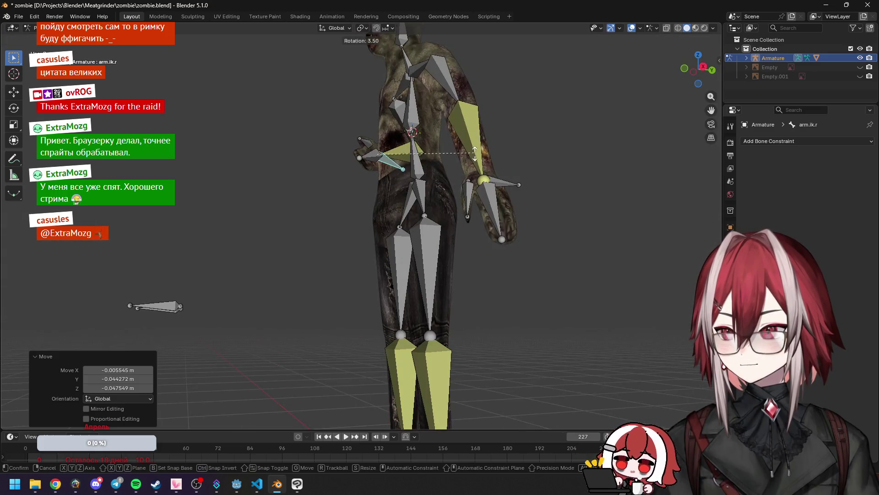
click(418, 166)
Step: Switch to front view and zoom in on the torso to check the hand
key(g)
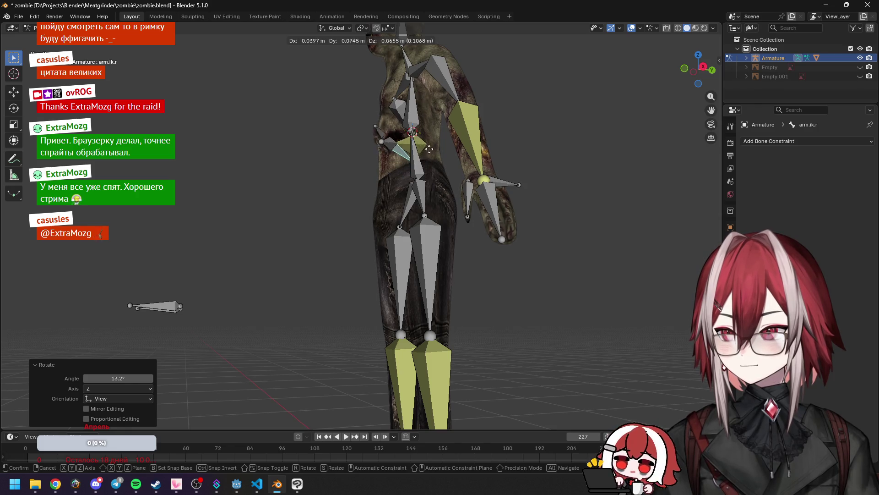
right_click(422, 146)
key(KP_1)
ctrl+middle_drag(421, 146, 584, 67)
shift+middle_drag(390, 118, 437, 250)
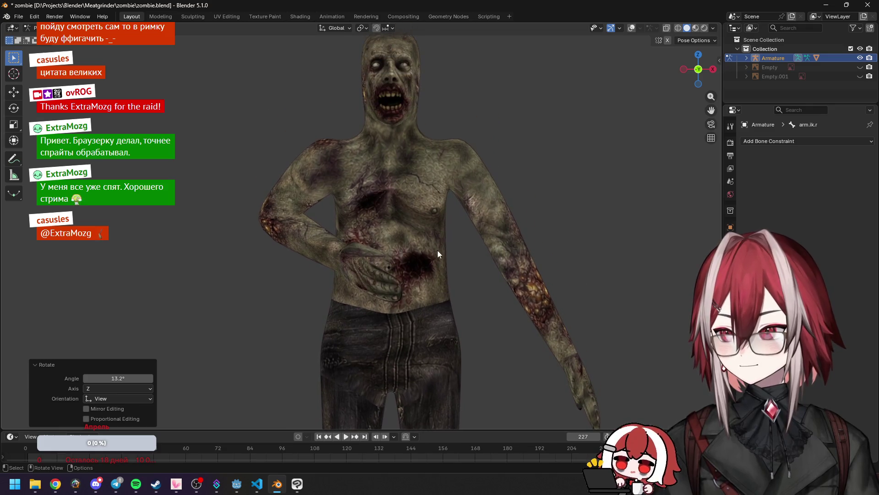
Step: Move the right hand's IK target so the hand rests on the belly
key(g)
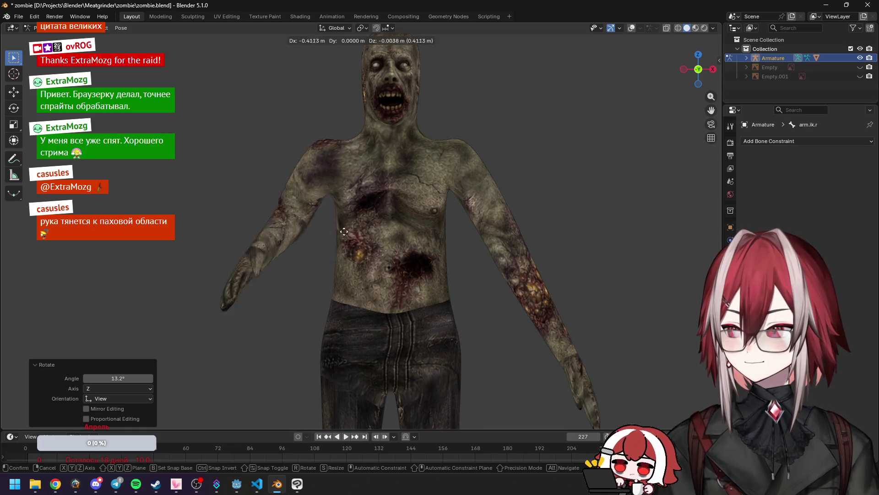
click(432, 43)
shift+middle_drag(432, 43, 468, 138)
Step: Cancel raising the hand, turn the bone and grid overlays back on, and open the Pose menu
key(g)
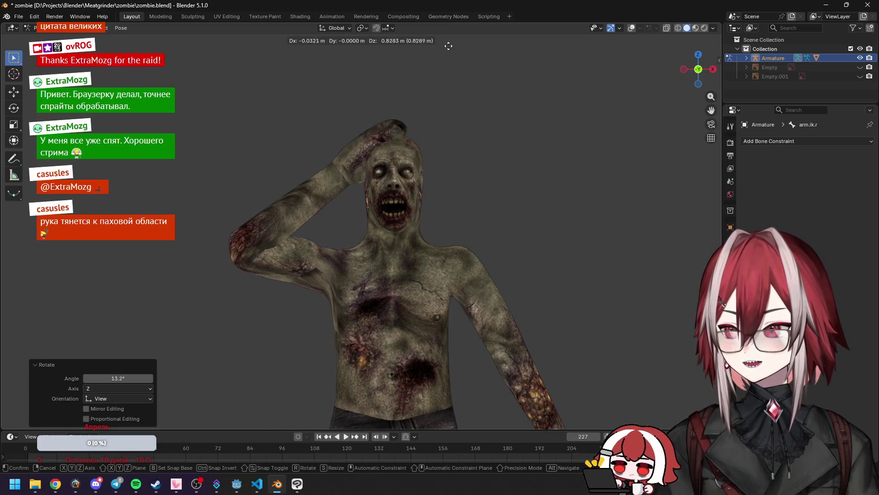
key(Escape)
scroll(482, 141, down, 3)
middle_drag(482, 141, 463, 177)
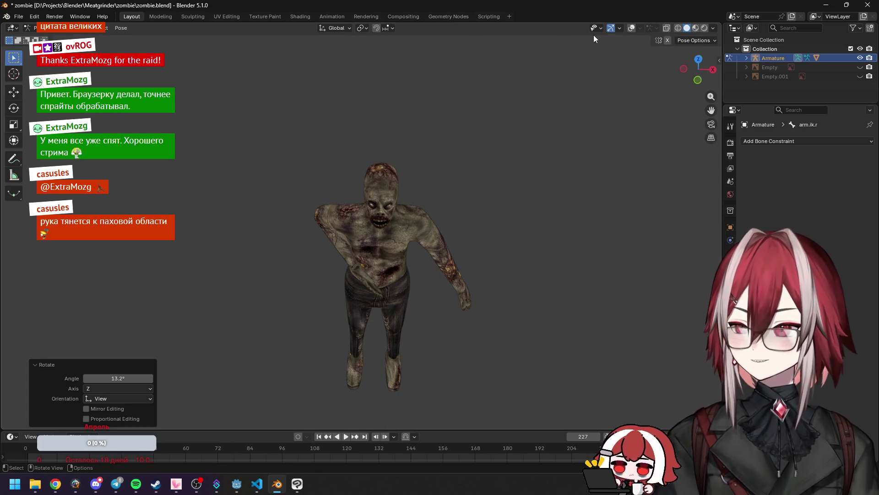
click(631, 28)
middle_drag(527, 92, 459, 133)
click(121, 28)
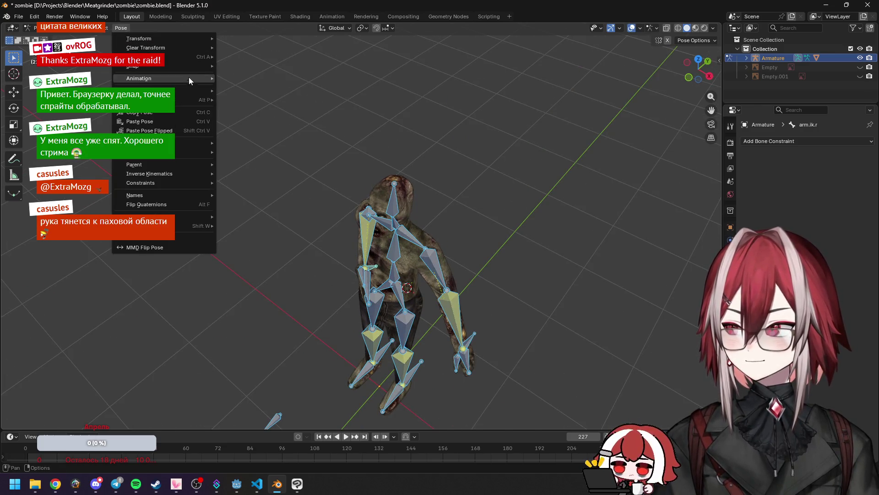
Step: Clear all pose transforms back to rest pose and switch to front view
mouse_move(198, 47)
click(238, 50)
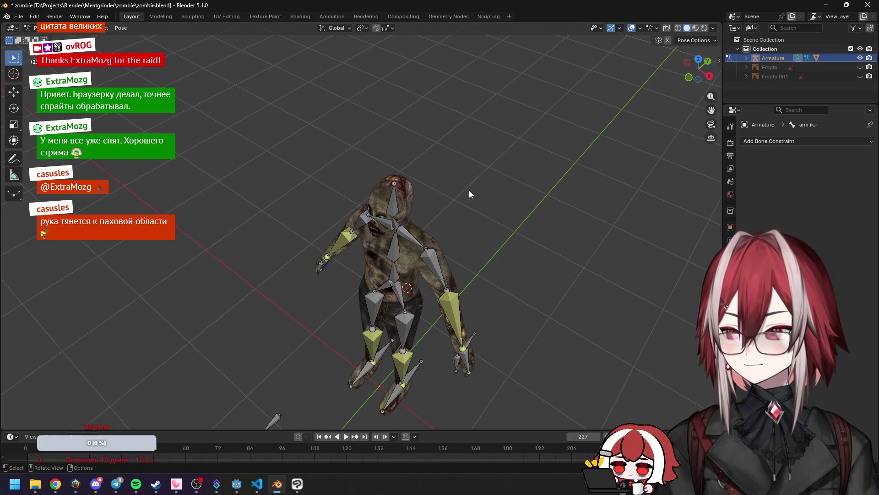
key(KP_1)
scroll(469, 191, up, 6)
Step: Hide the overlays and inspect the textured zombie from a three-quarter angle
click(631, 29)
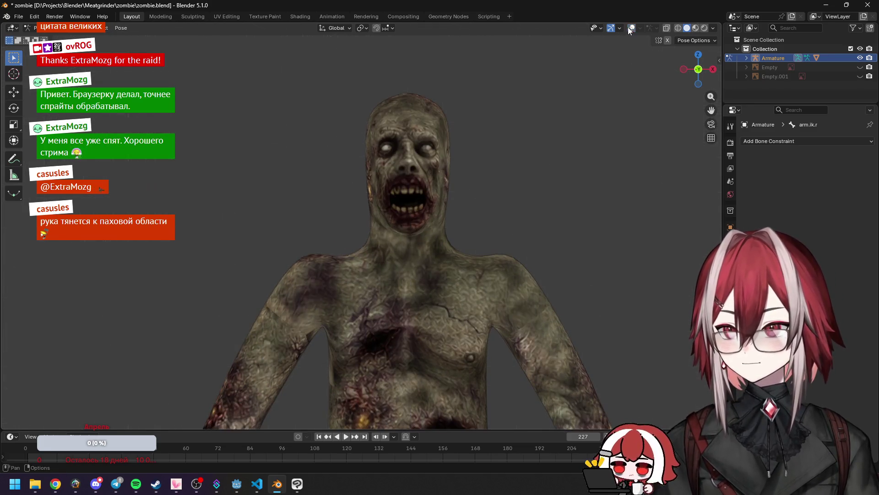
scroll(537, 129, up, 3)
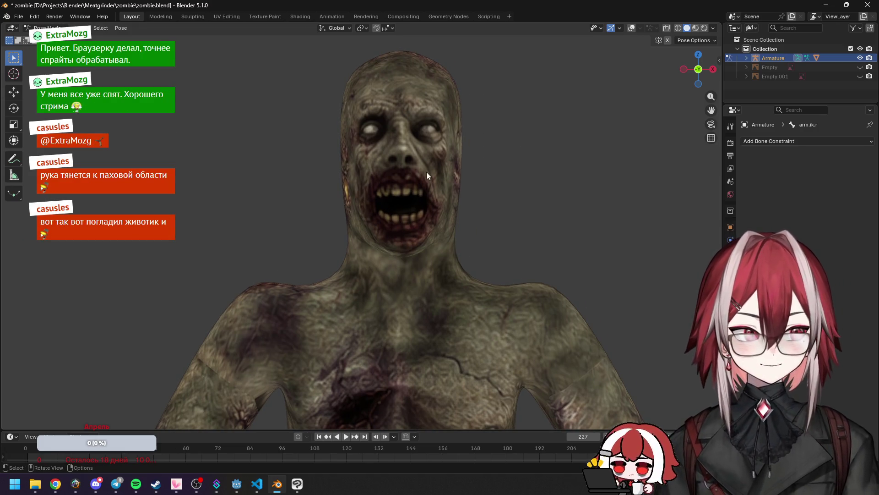
scroll(461, 194, down, 5)
mouse_move(463, 218)
middle_down()
mouse_move(477, 169)
mouse_move(432, 195)
mouse_move(364, 190)
mouse_move(425, 181)
mouse_move(312, 206)
mouse_move(286, 192)
mouse_move(419, 202)
mouse_move(475, 238)
mouse_move(342, 219)
mouse_move(524, 197)
mouse_move(507, 176)
mouse_move(482, 189)
mouse_move(488, 174)
middle_up()
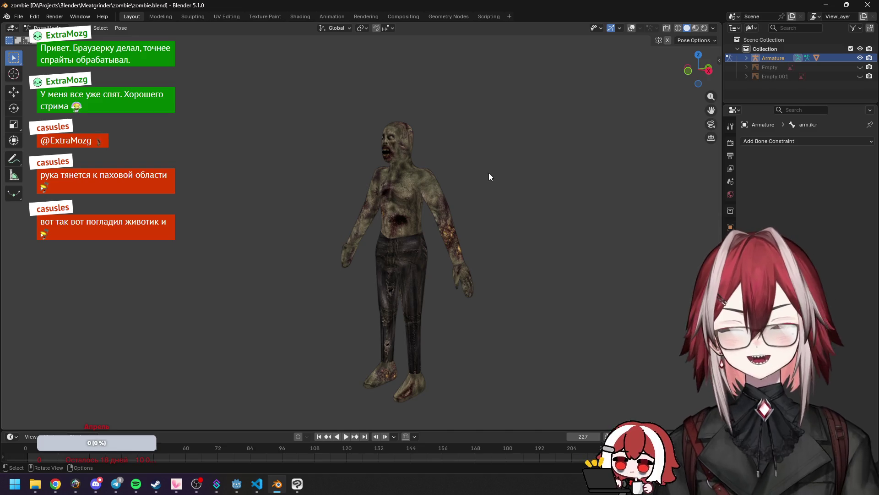
key(alt+Tab)
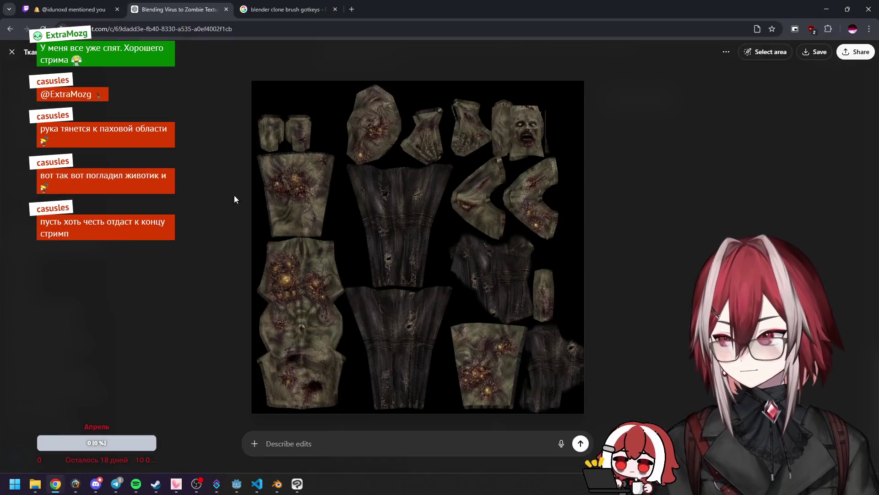
Step: Close Chrome's zombie texture tab, load Twitch in a new tab, and return to Blender
middle_click(190, 4)
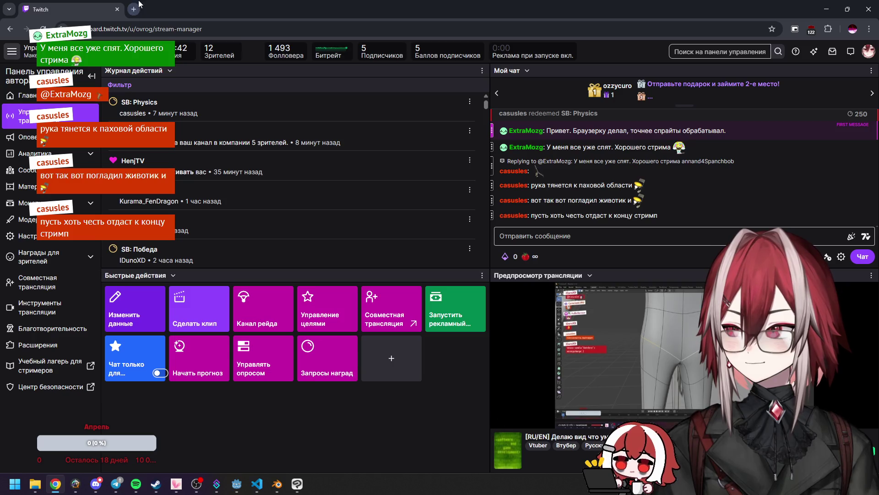
click(137, 6)
click(411, 223)
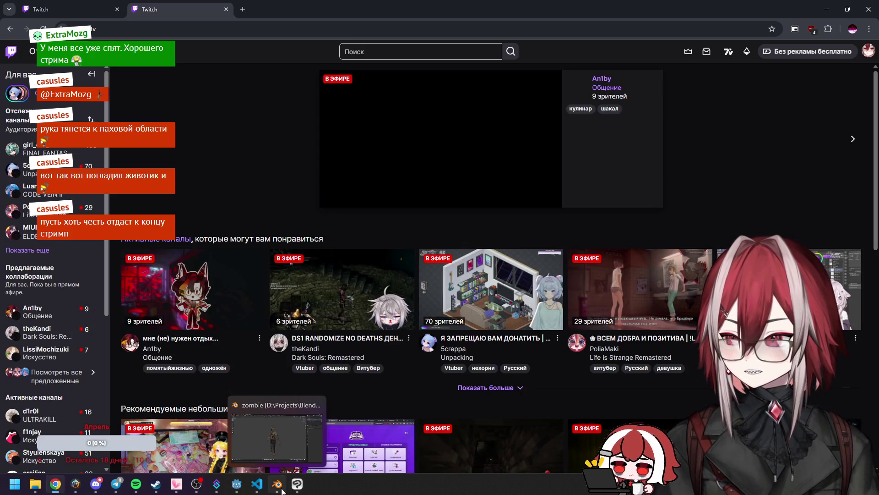
click(282, 486)
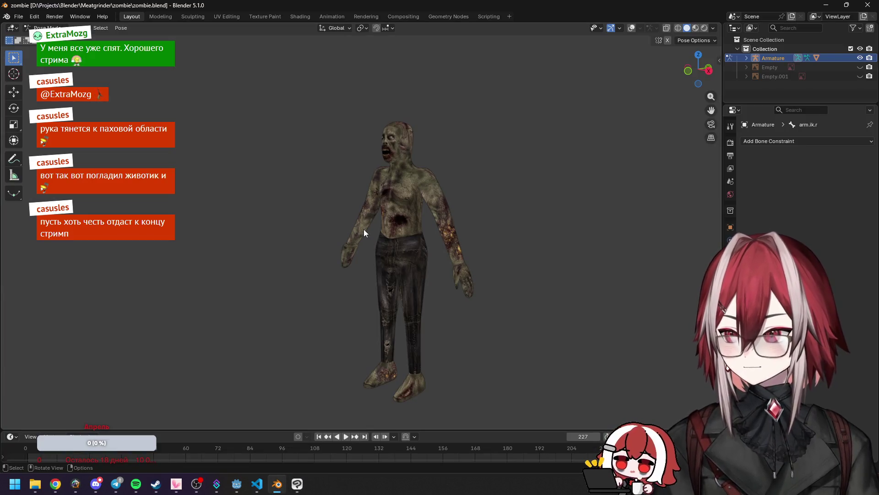
Step: Show the bones again and move arm.ik.r upward in front view to raise the right arm
click(632, 28)
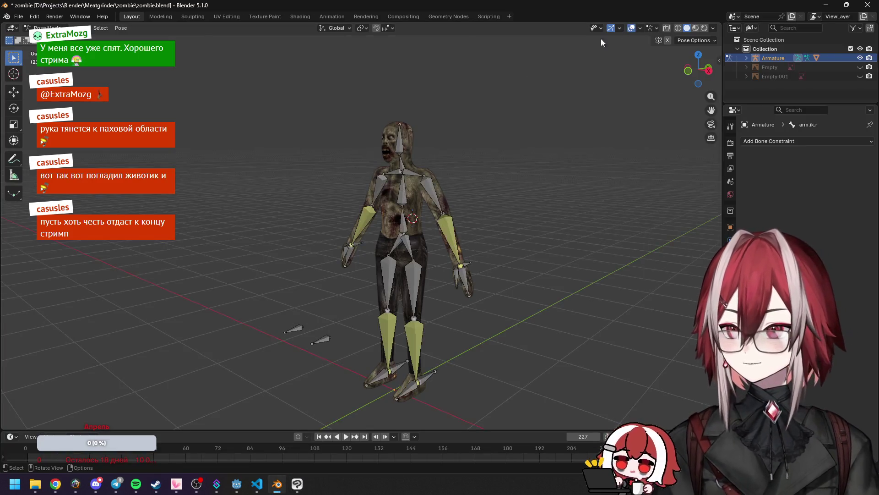
key(KP_1)
scroll(361, 241, up, 2)
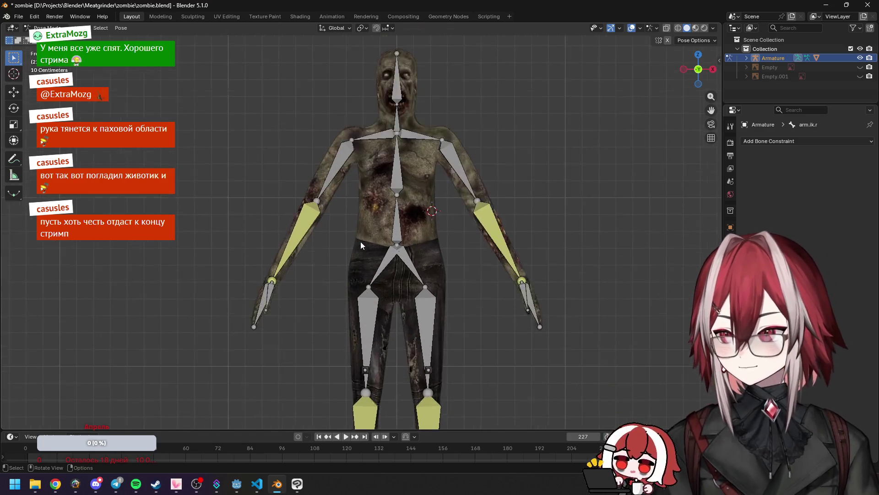
key(g)
click(417, 74)
middle_drag(416, 77, 404, 145)
key(KP_1)
Step: Select all bones and switch to circle selection
key(a)
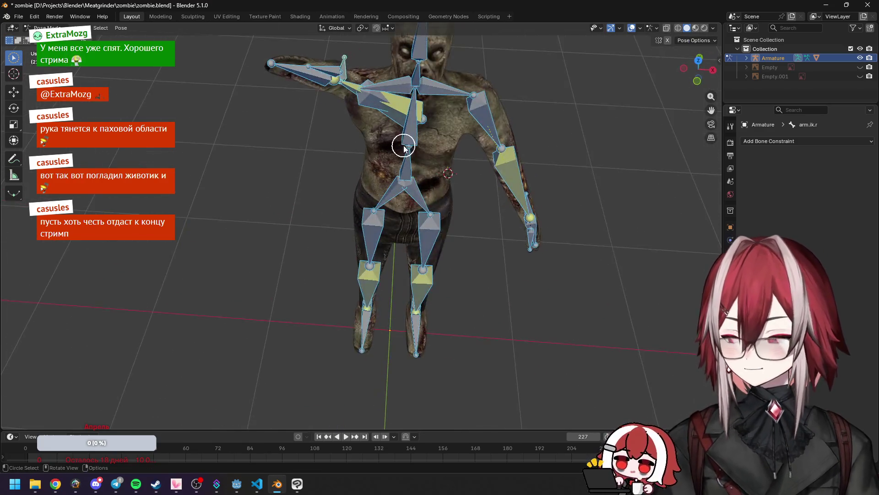
key(c)
right_click(458, 106)
key(Escape)
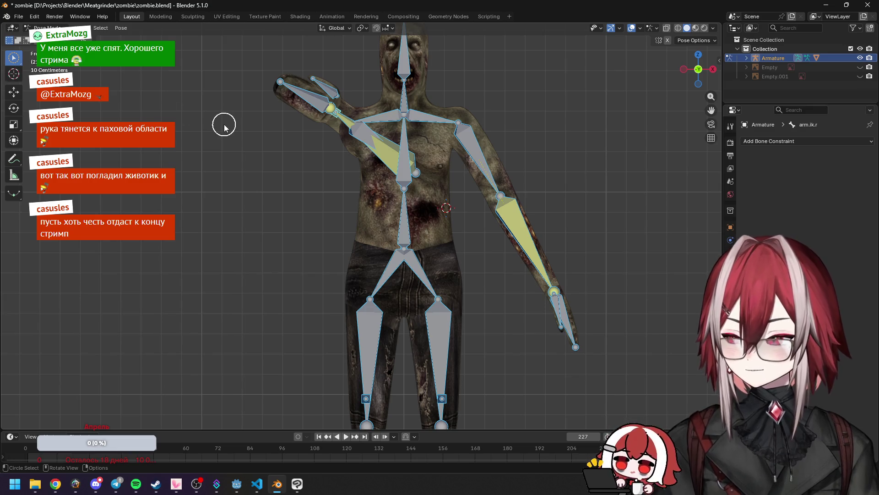
key(c)
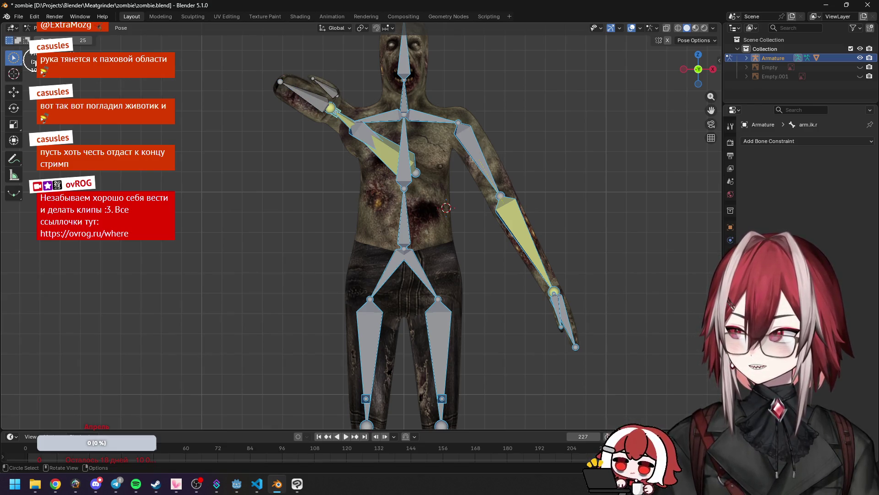
Step: Switch the selection tool to Select Box
right_click(64, 80)
click(13, 59)
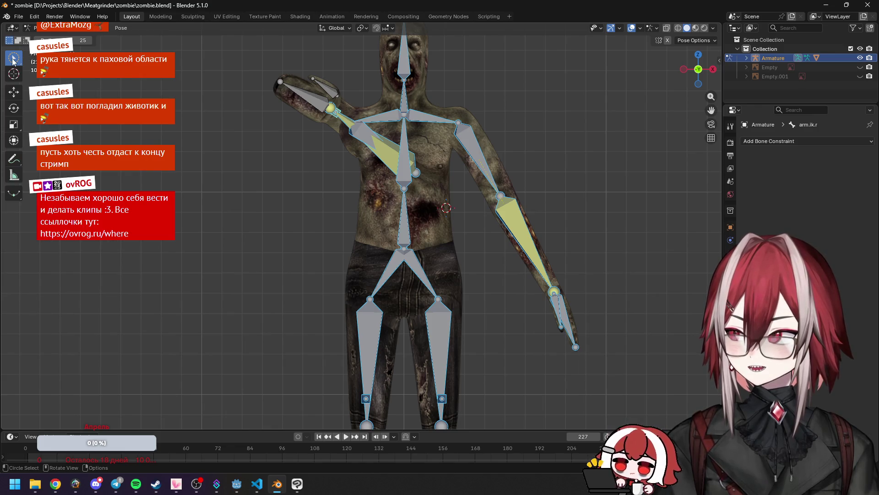
click(18, 62)
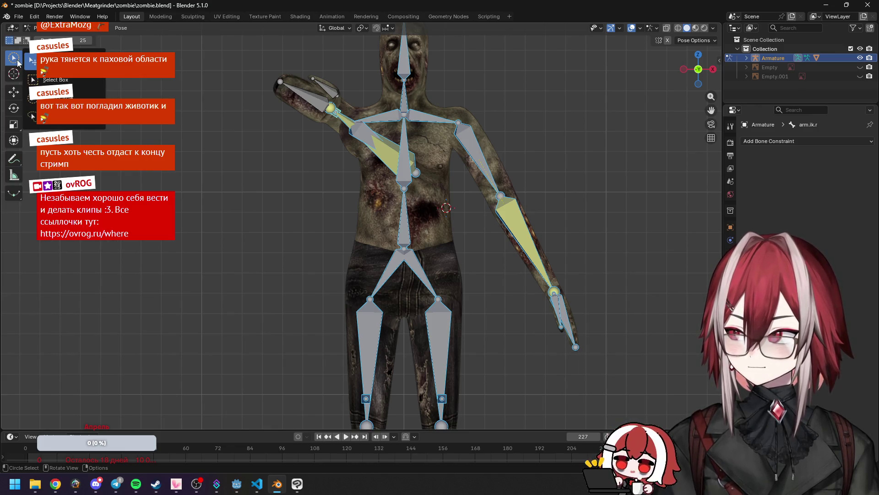
click(58, 83)
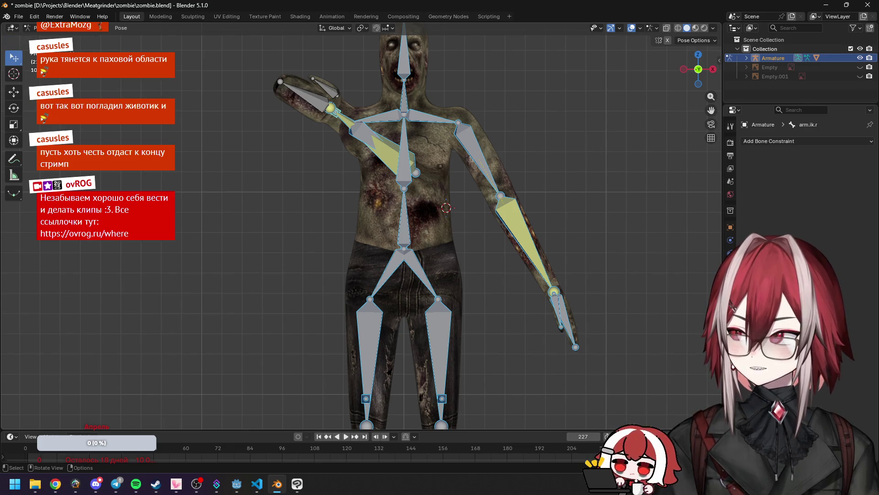
Step: Place the right hand's arm.ik.r control up beside the zombie's head
click(323, 83)
shift+middle_drag(323, 83, 354, 149)
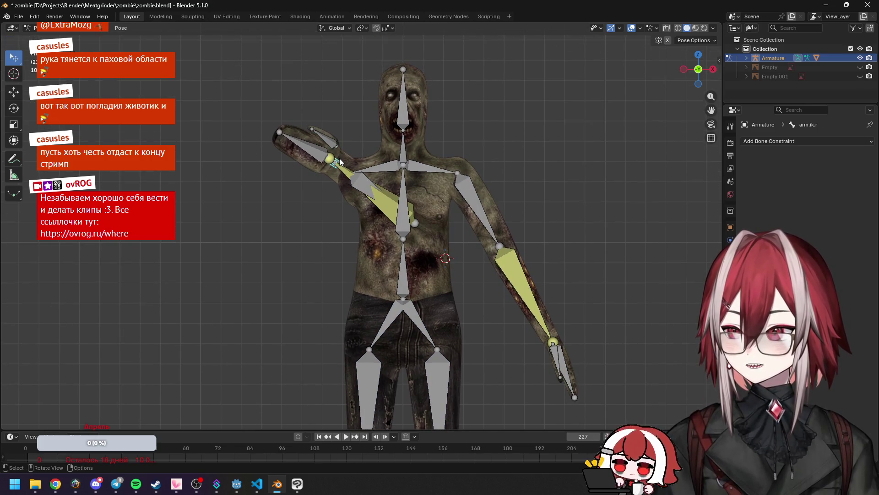
click(415, 91)
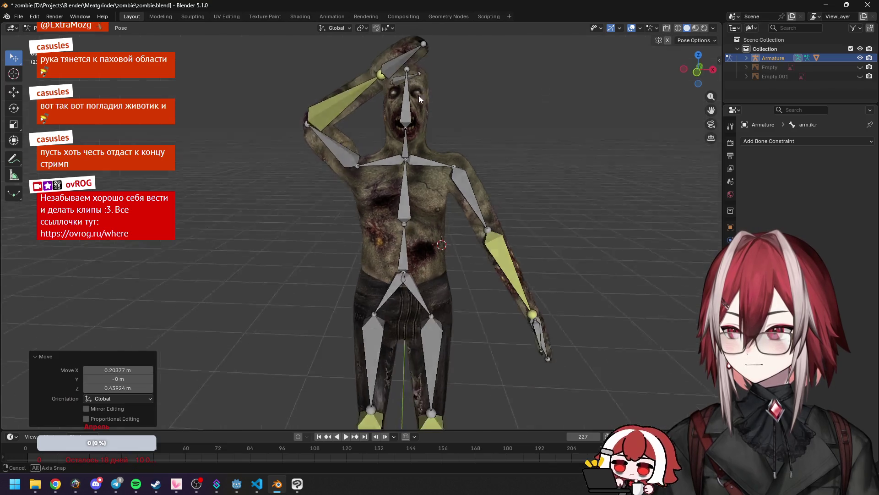
middle_drag(419, 96, 435, 93)
key(g)
click(403, 146)
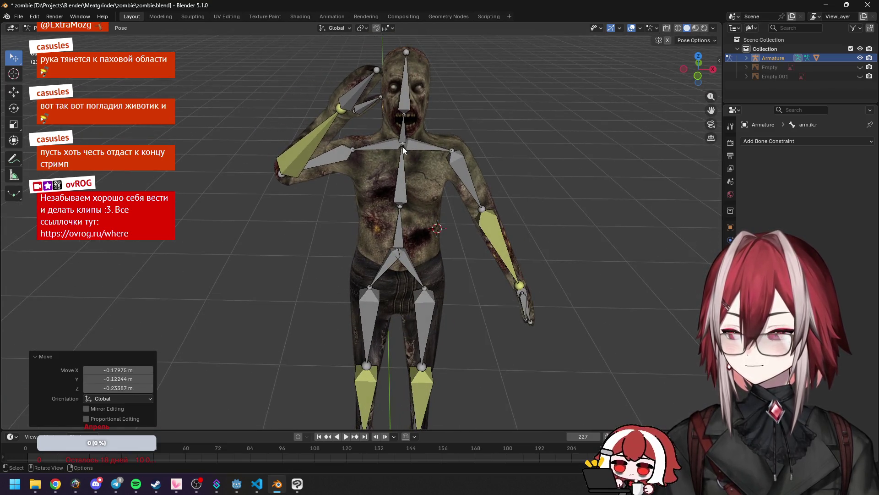
middle_drag(403, 146, 398, 161)
key(g)
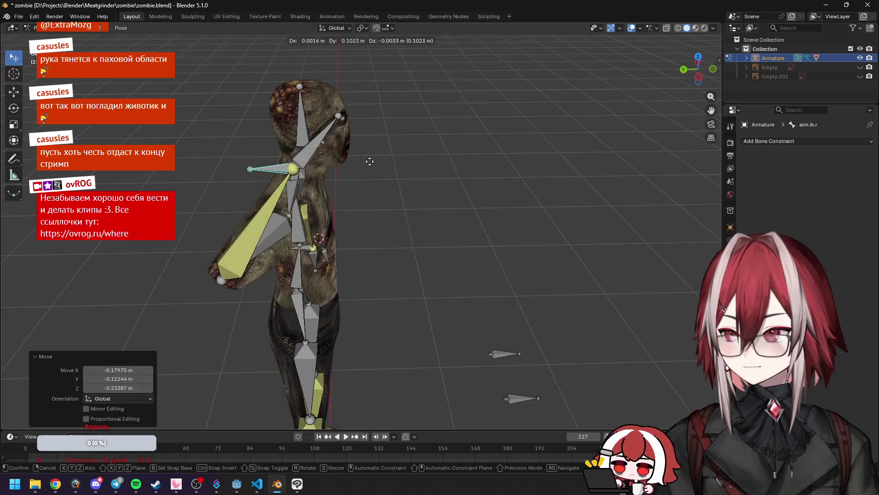
click(365, 161)
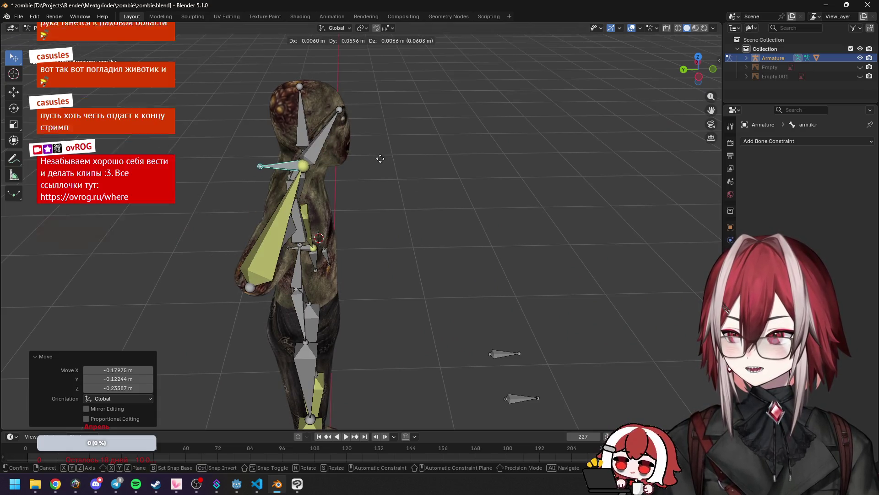
Step: Rotate arm.r down along the body, then select arm.r.001 and inspect it from the side
click(268, 223)
key(r)
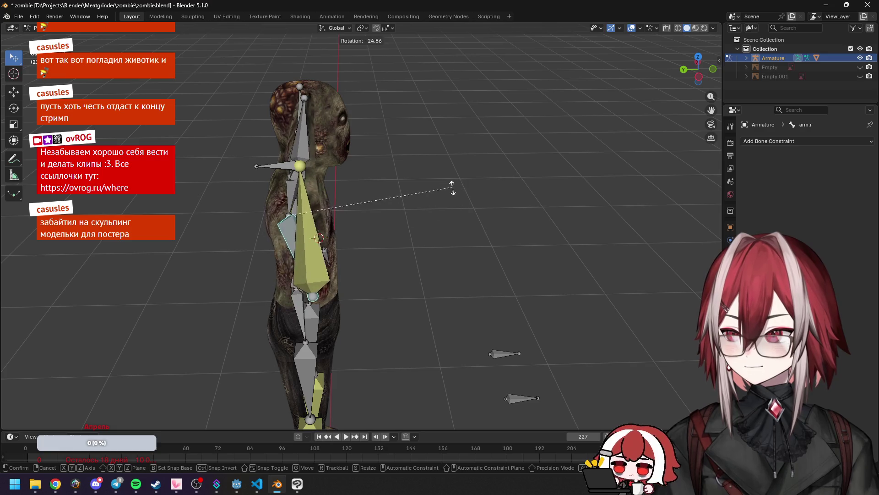
click(311, 136)
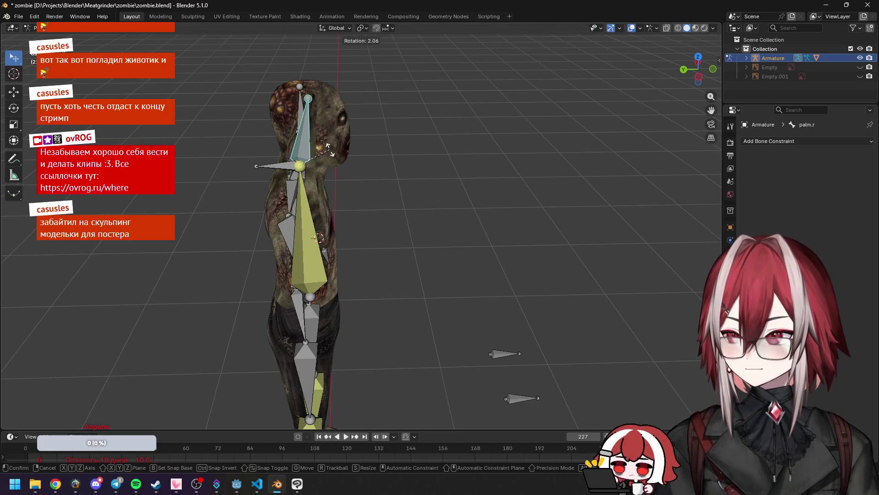
click(304, 137)
mouse_move(304, 137)
middle_down()
mouse_move(317, 153)
mouse_move(420, 176)
middle_up()
click(309, 123)
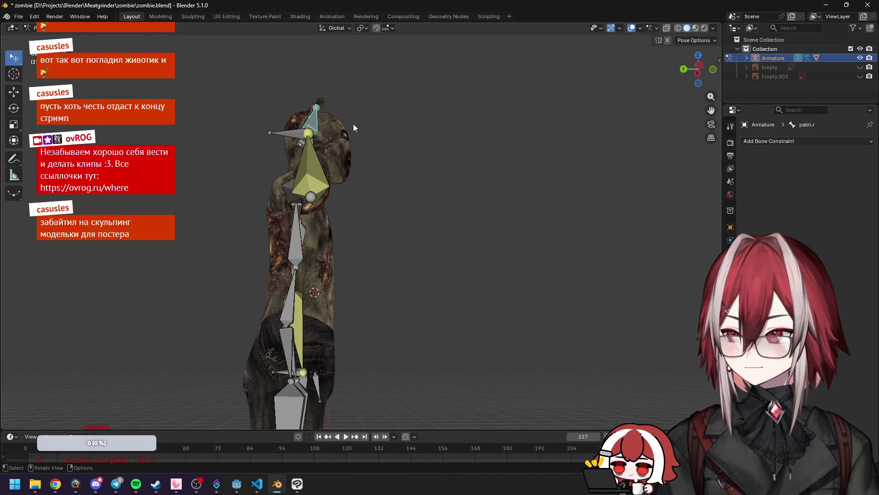
mouse_move(382, 146)
middle_down()
mouse_move(239, 184)
mouse_move(298, 165)
mouse_move(366, 163)
middle_up()
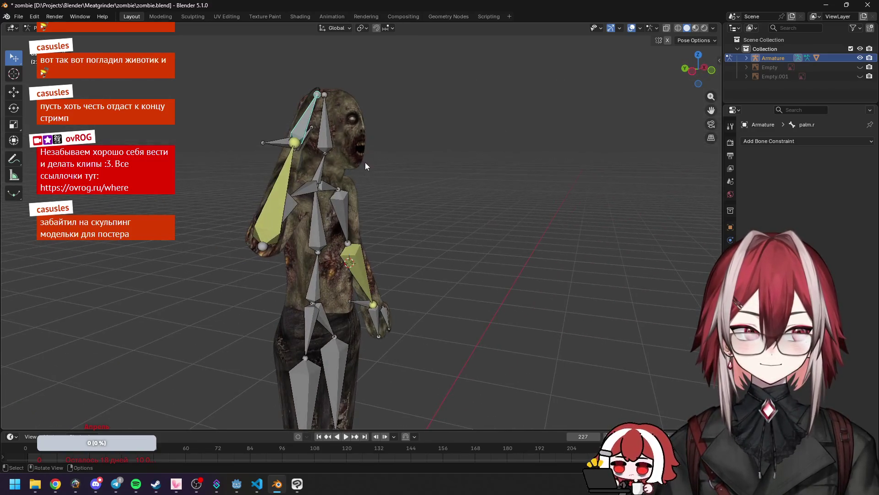
click(277, 171)
scroll(276, 171, up, 4)
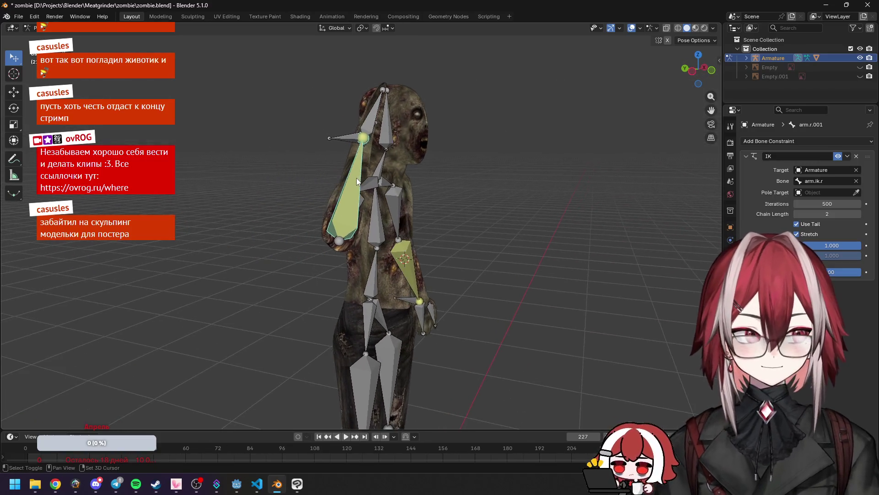
Step: Trackball-rotate the upper arm up toward the head and reposition the arm.ik.r target
mouse_move(356, 178)
middle_down()
mouse_move(354, 123)
mouse_move(446, 131)
middle_up()
scroll(446, 131, up, 3)
key(r)
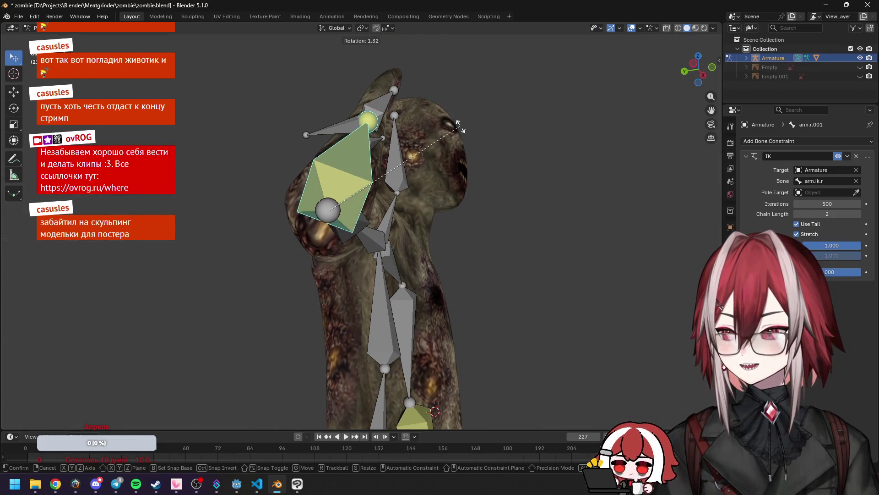
key(r)
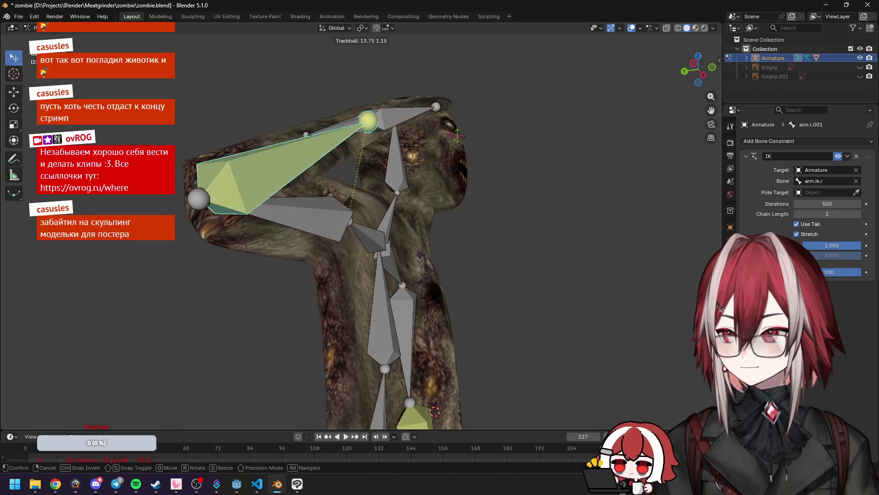
click(451, 137)
mouse_move(446, 137)
middle_down()
mouse_move(470, 189)
mouse_move(351, 132)
middle_up()
click(351, 132)
middle_drag(436, 122, 431, 123)
key(g)
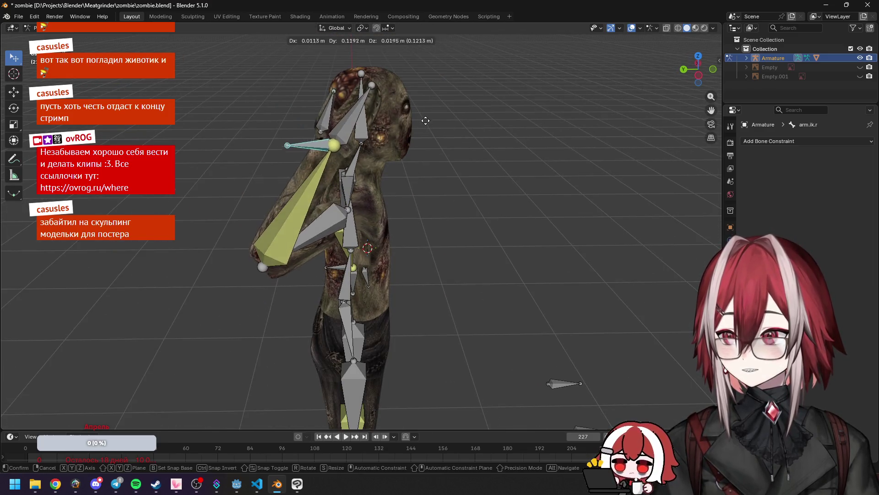
click(431, 119)
Step: Rotate the right upper arm twice and then the right shoulder bone
click(328, 202)
key(r)
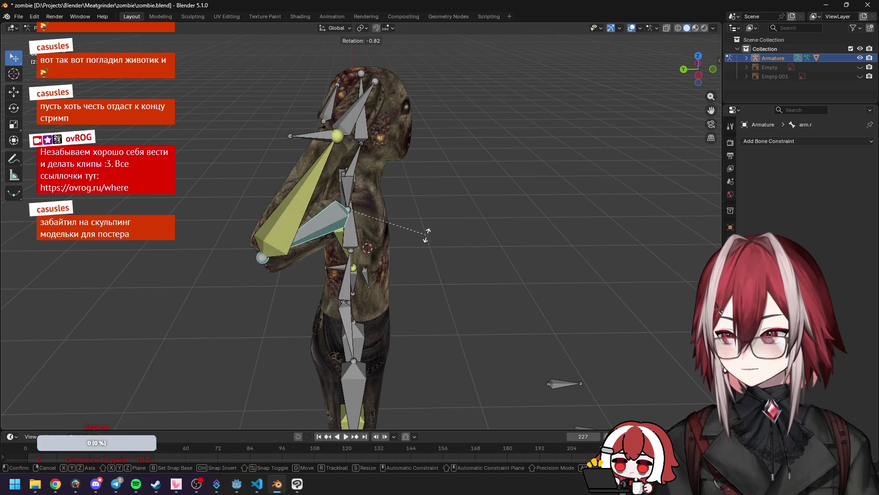
click(643, 149)
mouse_move(643, 149)
middle_down()
mouse_move(420, 191)
mouse_move(333, 193)
middle_up()
key(r)
click(451, 196)
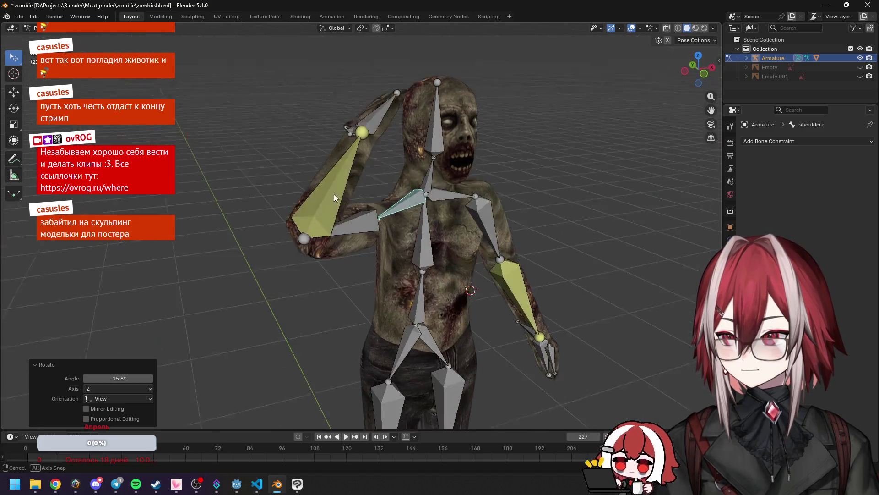
click(369, 222)
key(r)
click(373, 215)
Step: Nudge the IK target to hold the hand at the forehead, then check the upper arm in front view
middle_drag(373, 215, 435, 173)
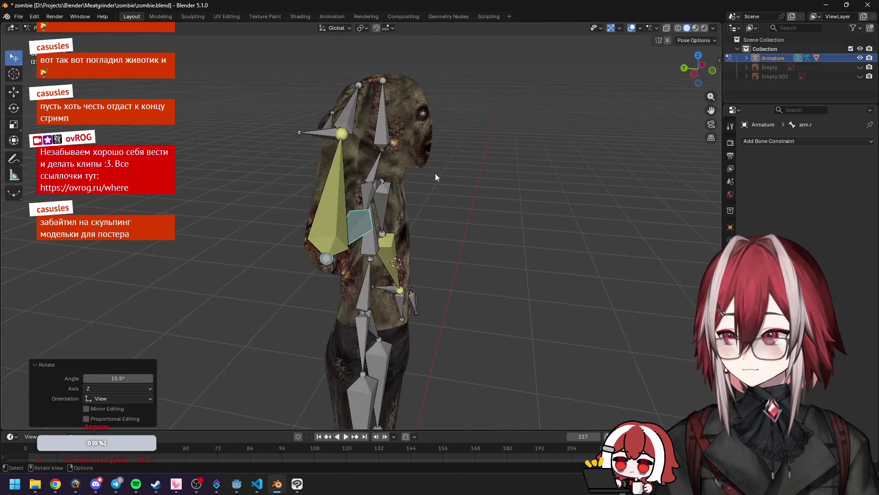
click(331, 134)
key(g)
click(328, 136)
middle_drag(328, 137, 407, 152)
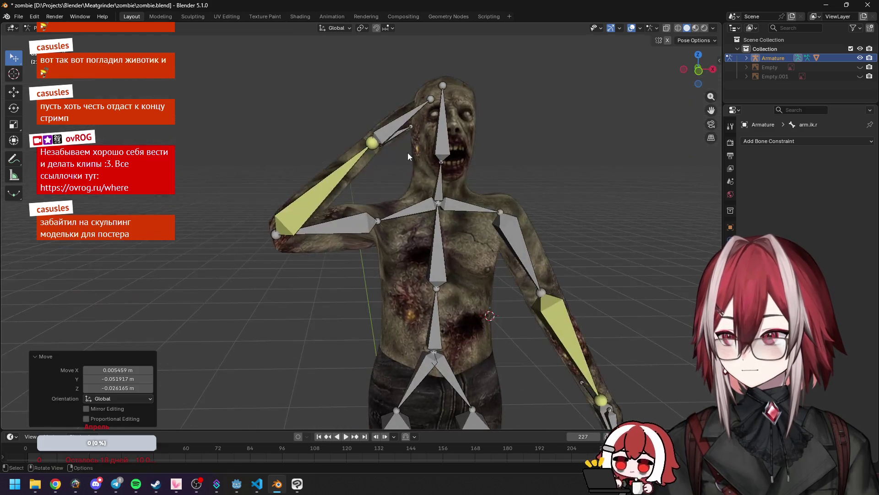
key(g)
key(Escape)
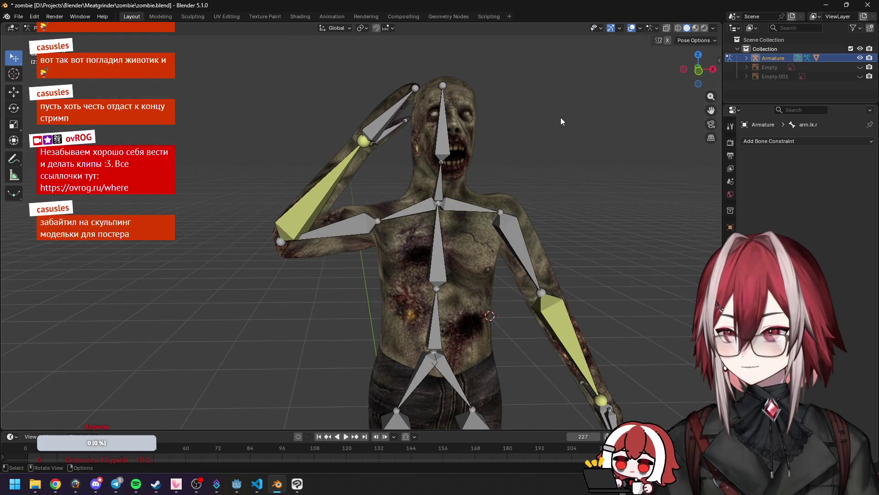
key(KP_1)
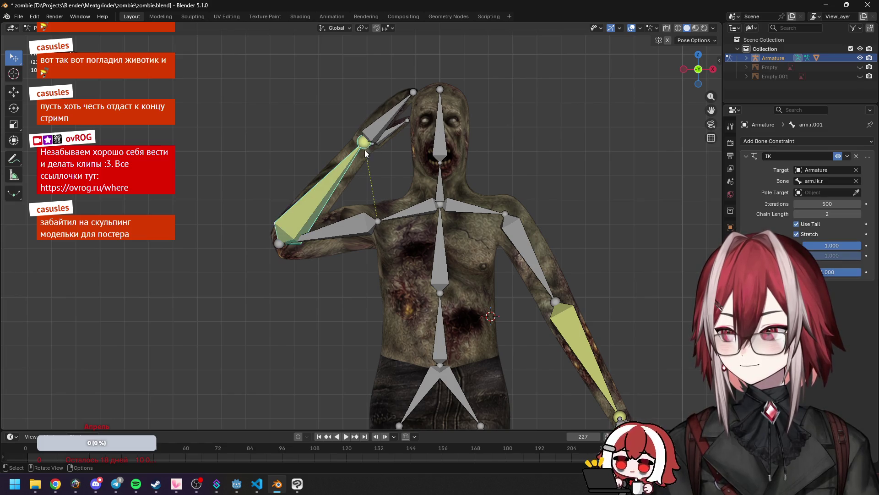
click(374, 147)
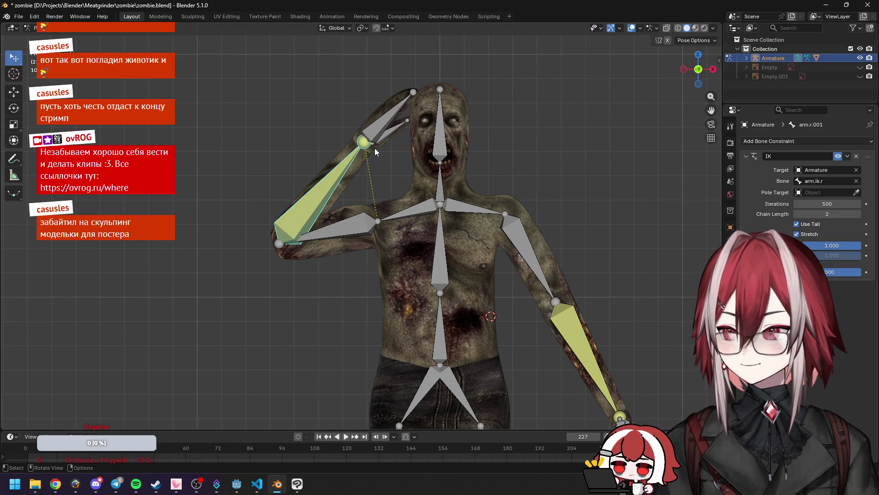
Step: Hide overlays and orbit around the zombie to inspect the bare mesh pose, then show bones again
click(632, 28)
mouse_move(551, 98)
middle_down()
mouse_move(490, 125)
mouse_move(434, 133)
mouse_move(620, 148)
middle_up()
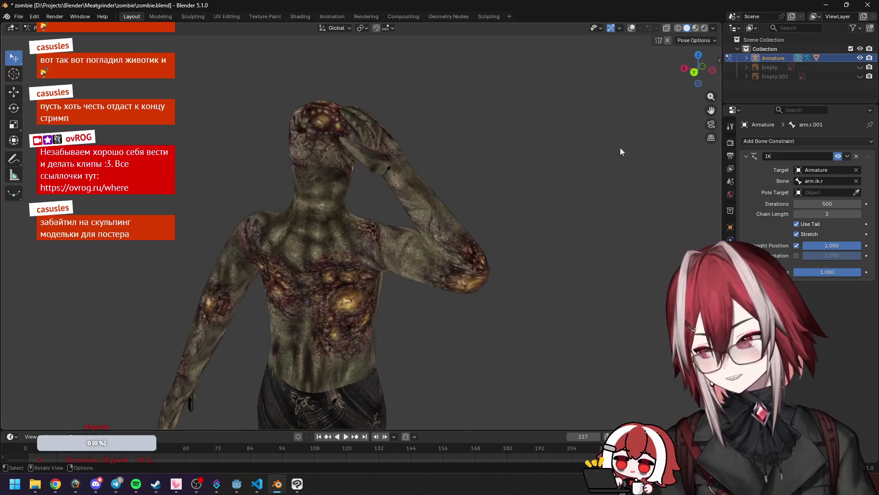
key(ctrl+z)
key(ctrl+shift+z)
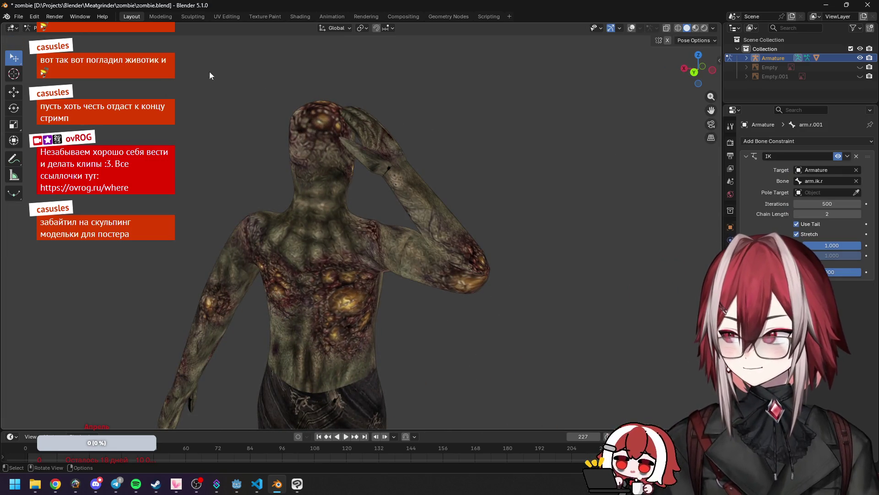
click(631, 28)
Step: Move the right arm IK target arm.ik.r and try rotating the right upper arm in front view
click(387, 184)
key(g)
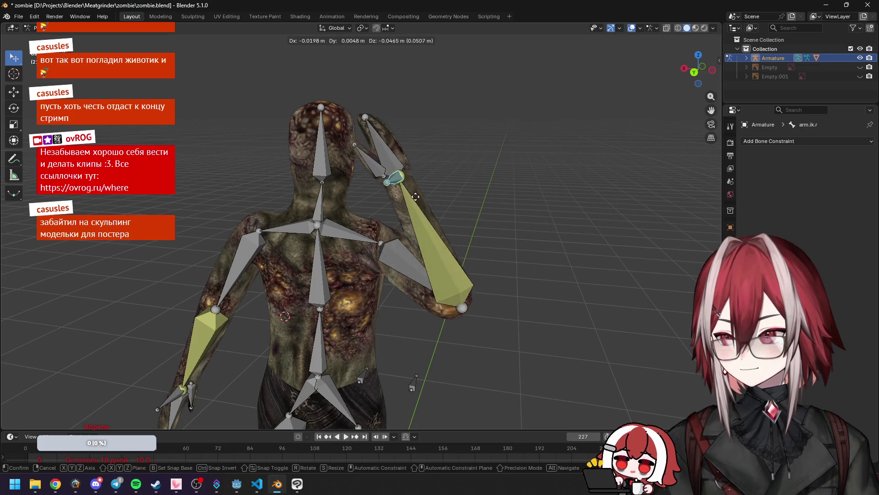
click(409, 206)
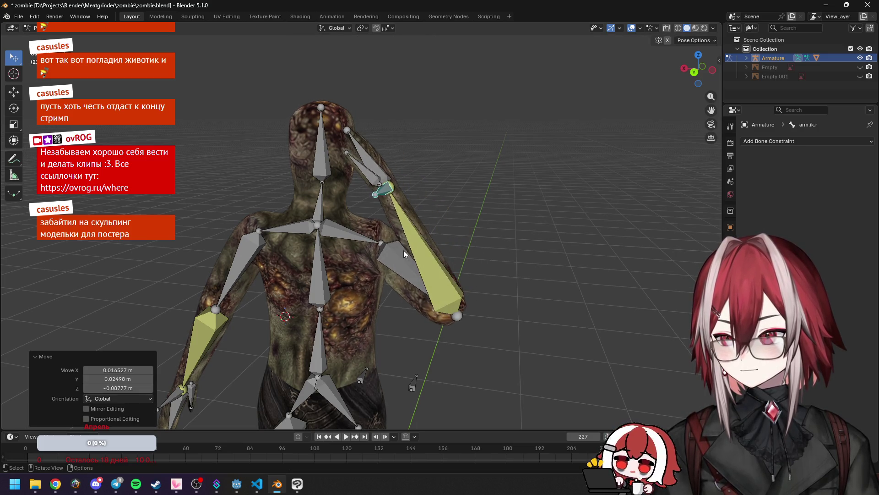
click(419, 265)
key(KP_1)
key(r)
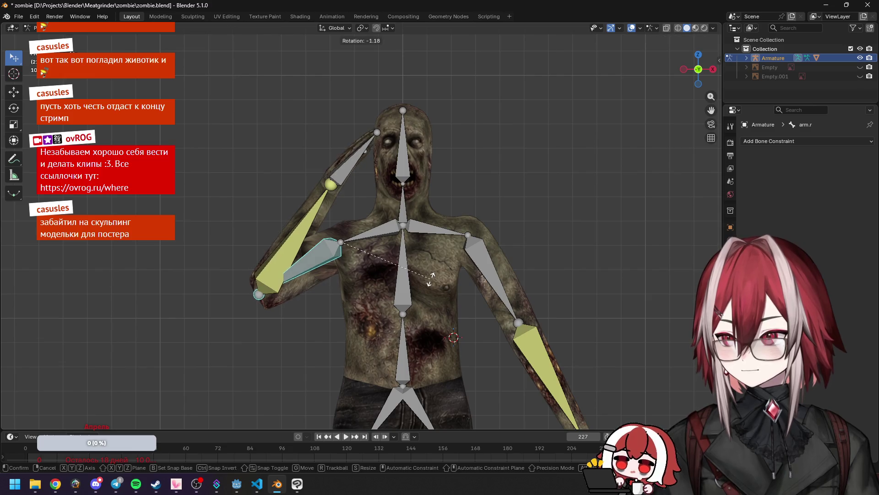
right_click(410, 251)
Step: Select the hand's finger bone and check the mesh from the side with overlays hidden
click(327, 173)
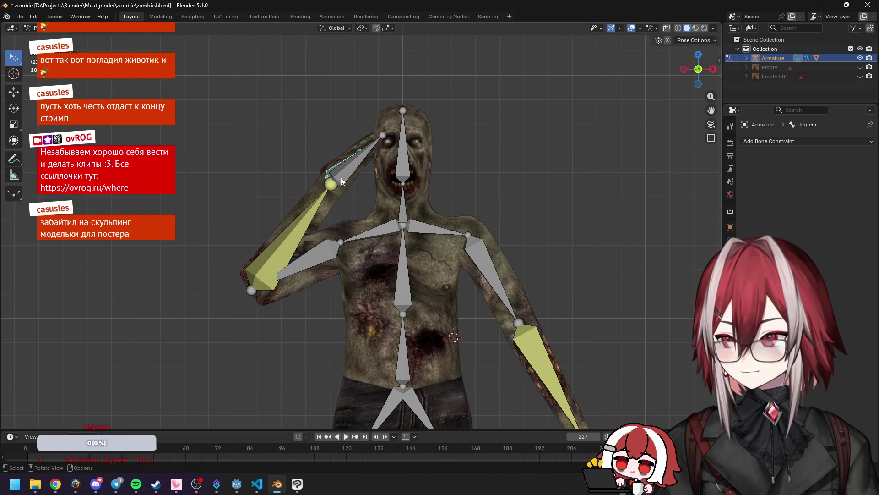
click(632, 28)
mouse_move(485, 126)
middle_down()
mouse_move(455, 136)
mouse_move(553, 138)
mouse_move(527, 158)
mouse_move(401, 138)
middle_up()
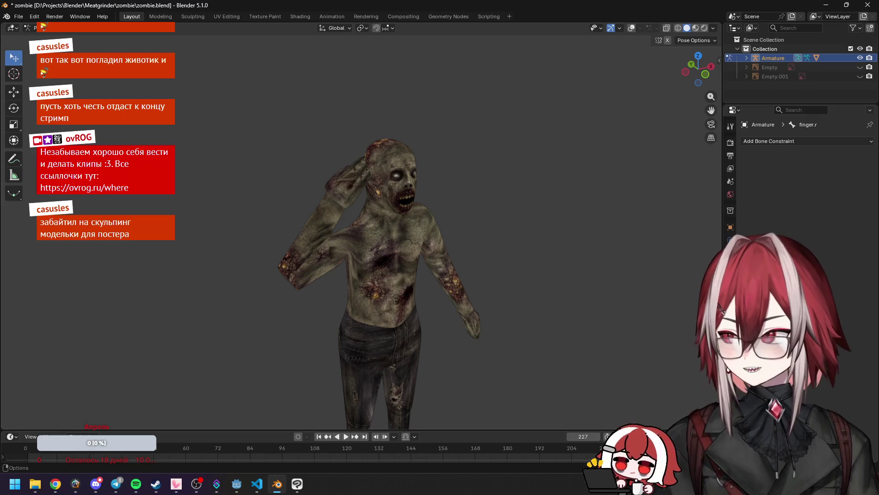
click(128, 29)
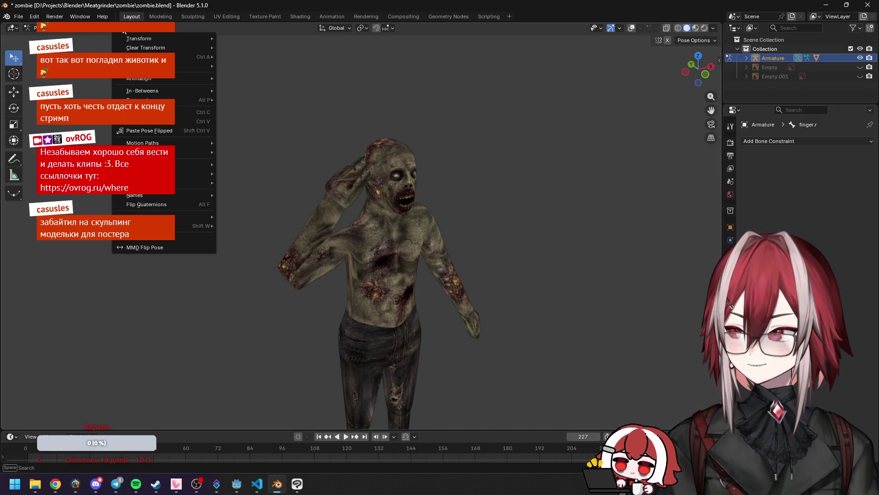
key(Escape)
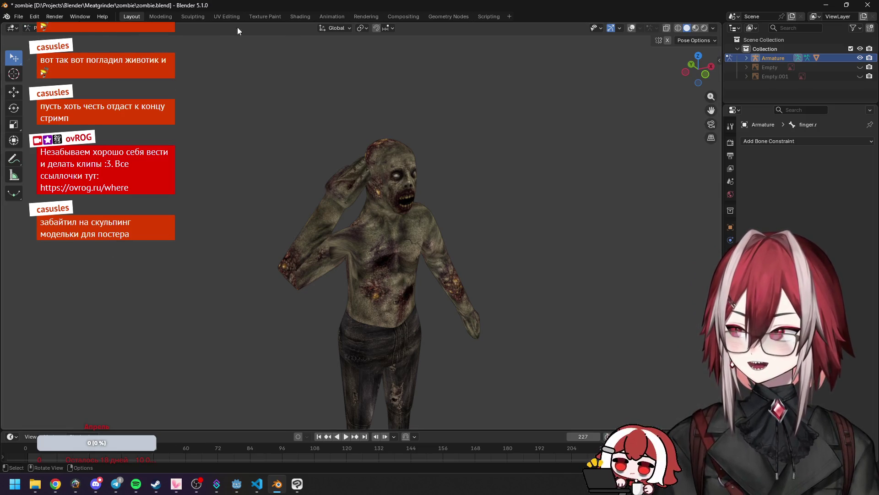
click(636, 28)
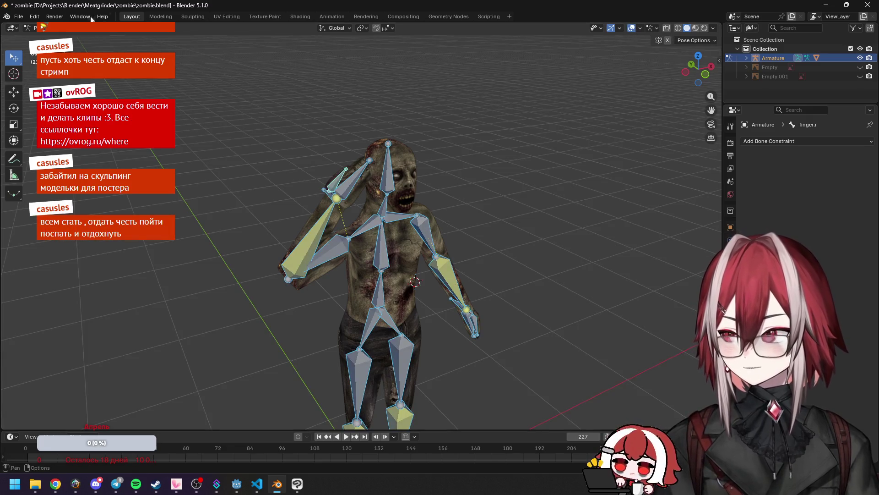
Step: Clear all bone transforms back to rest pose and switch the rig to Object Mode
click(119, 30)
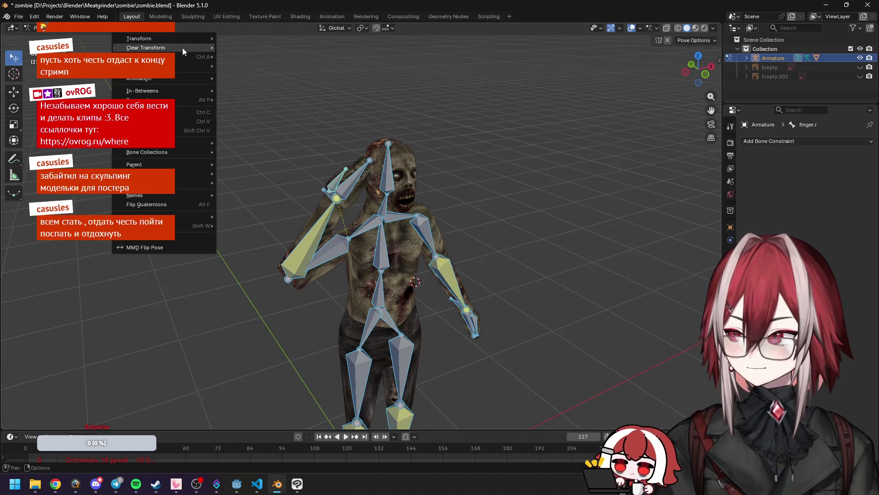
mouse_move(182, 47)
click(240, 46)
middle_drag(487, 118, 420, 136)
key(ctrl+Tab)
click(65, 482)
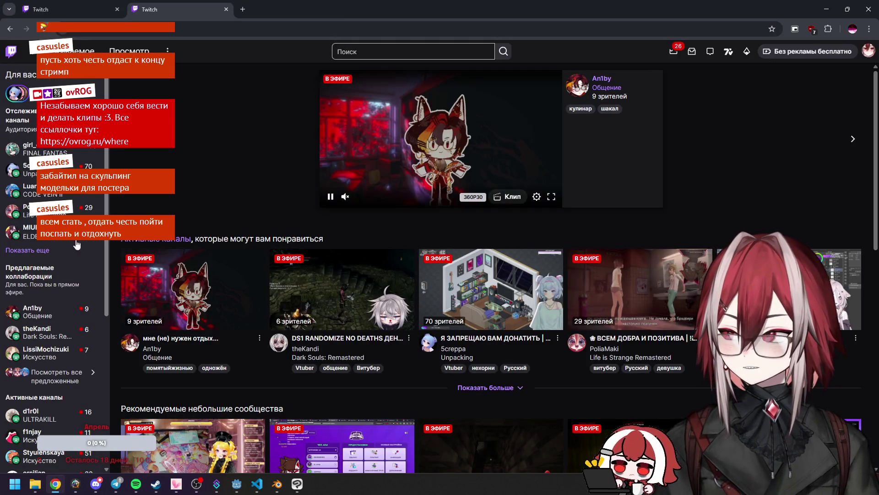
Step: Visit two followed live channels from the sidebar, then close the channel tab
click(32, 250)
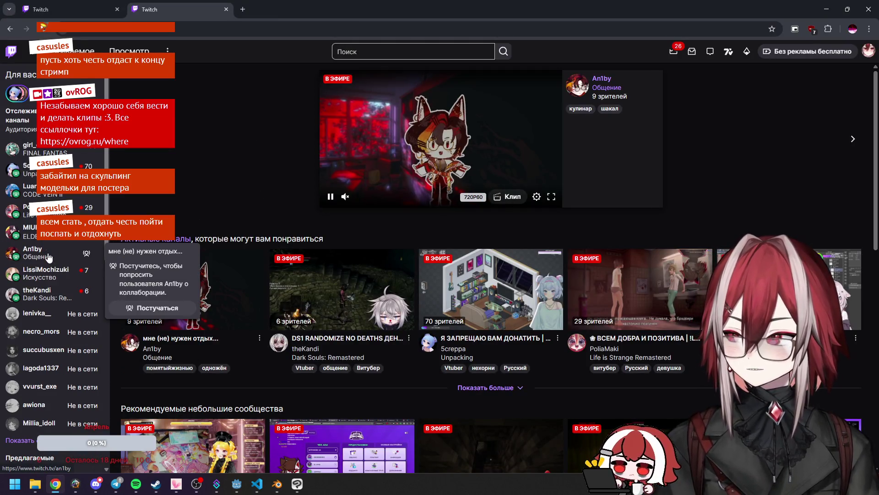
click(49, 257)
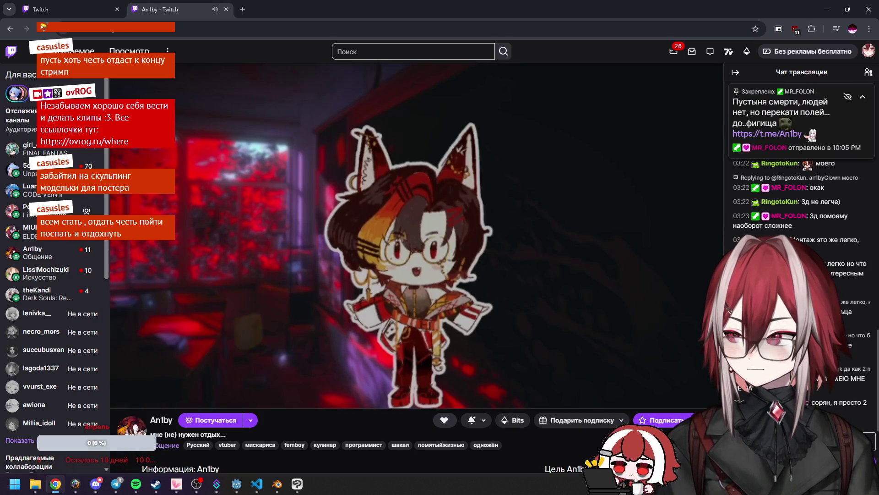
click(46, 275)
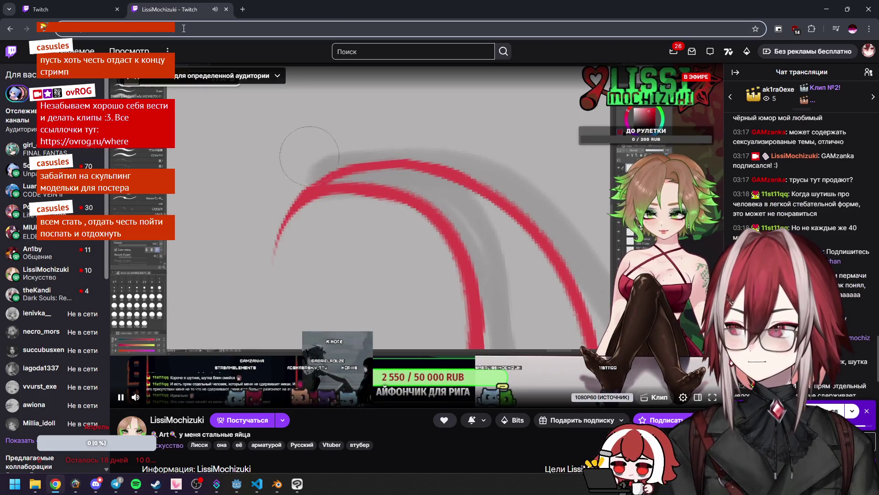
click(226, 9)
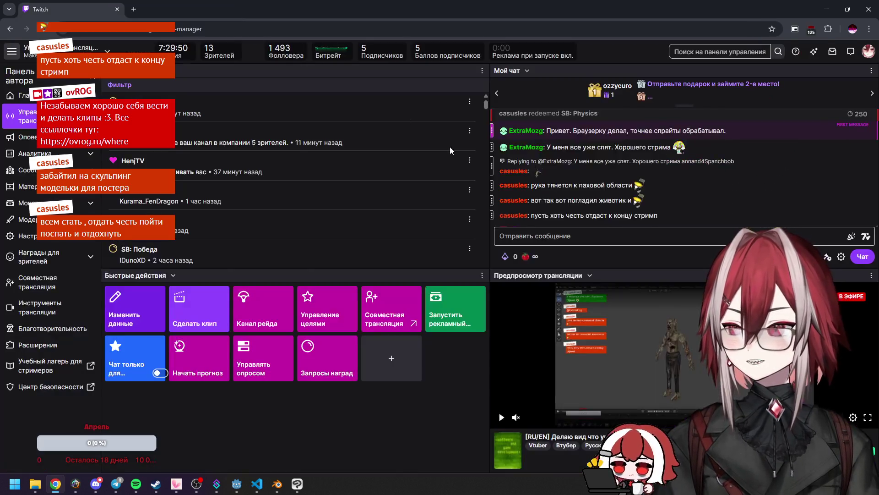